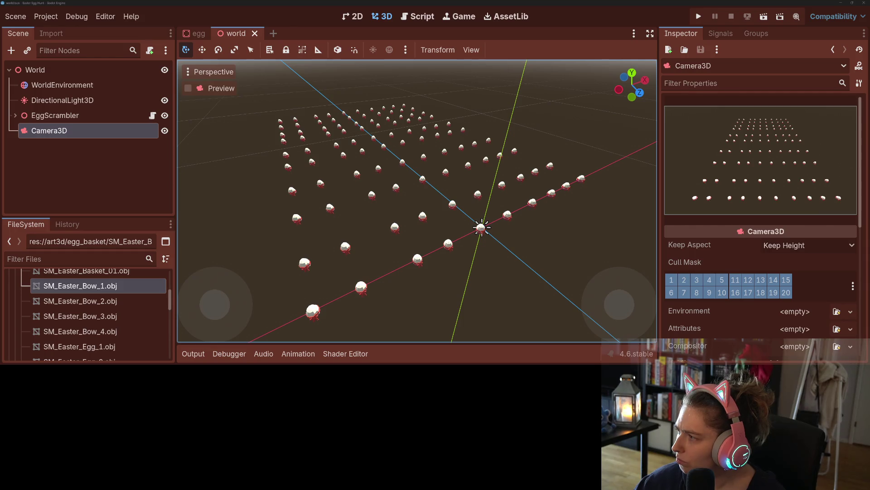
- Publish the easter-egg-hunt main branch from GitHub Desktop, then minimize GitHub Desktop
key(alt+Tab)
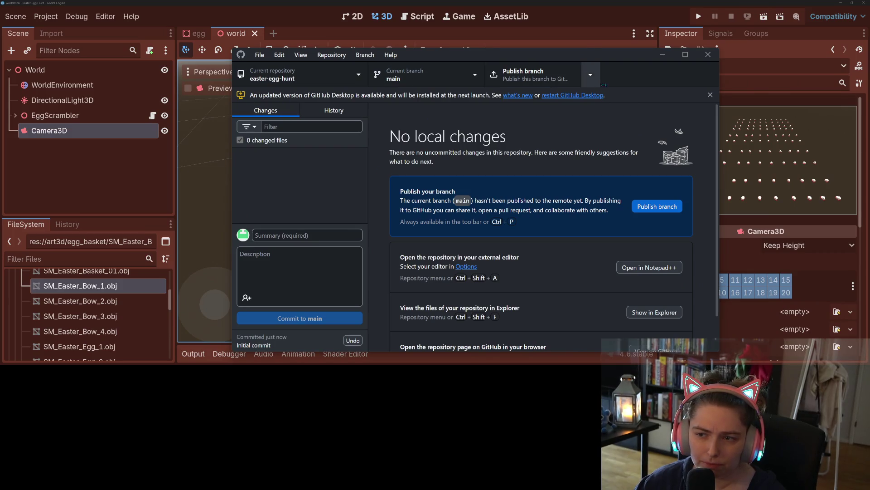
click(549, 76)
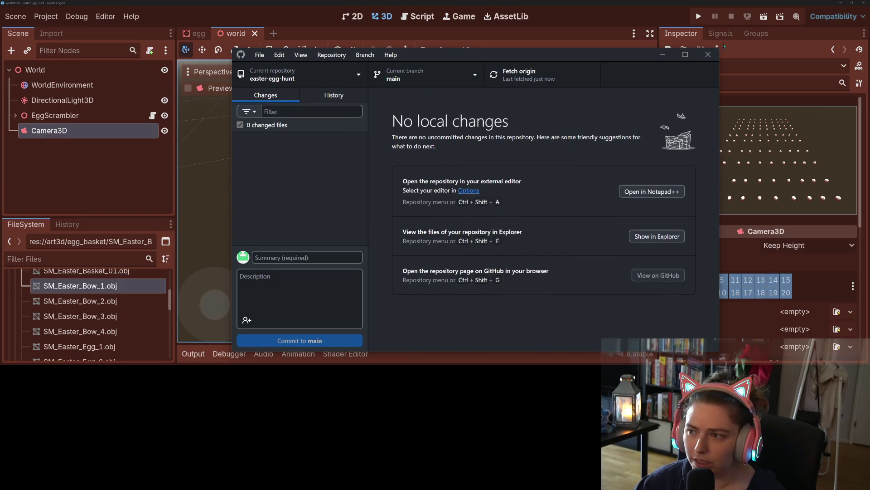
click(662, 54)
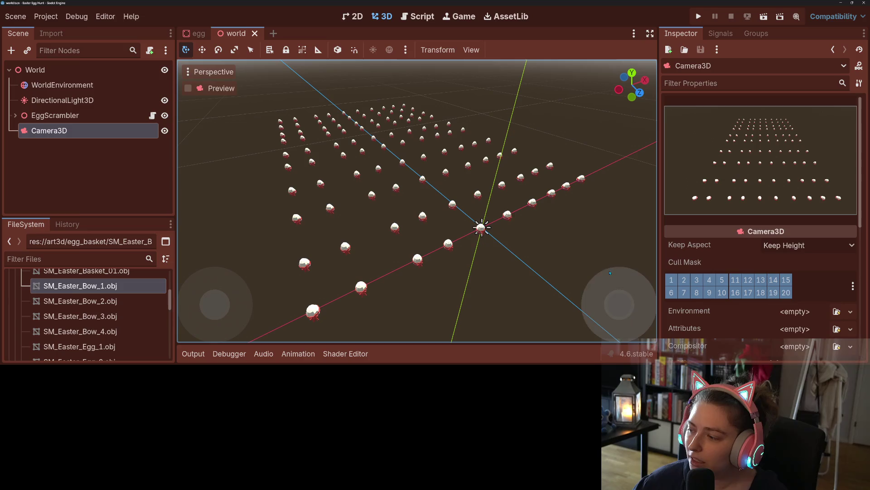
- Open egg.gd in the script editor and find the BOW_PROB constant
scroll(503, 233, up, 3)
mouse_move(537, 269)
mouse_down()
mouse_move(469, 210)
mouse_move(476, 206)
mouse_up()
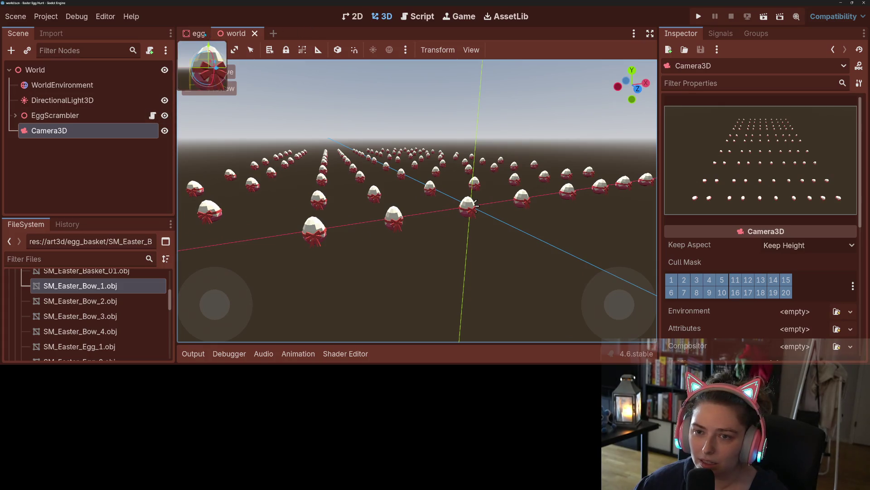
click(417, 16)
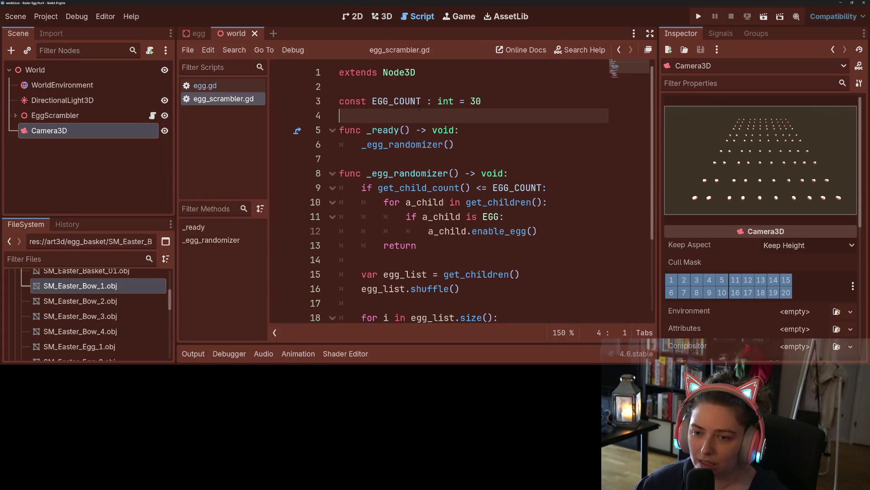
scroll(428, 186, down, 3)
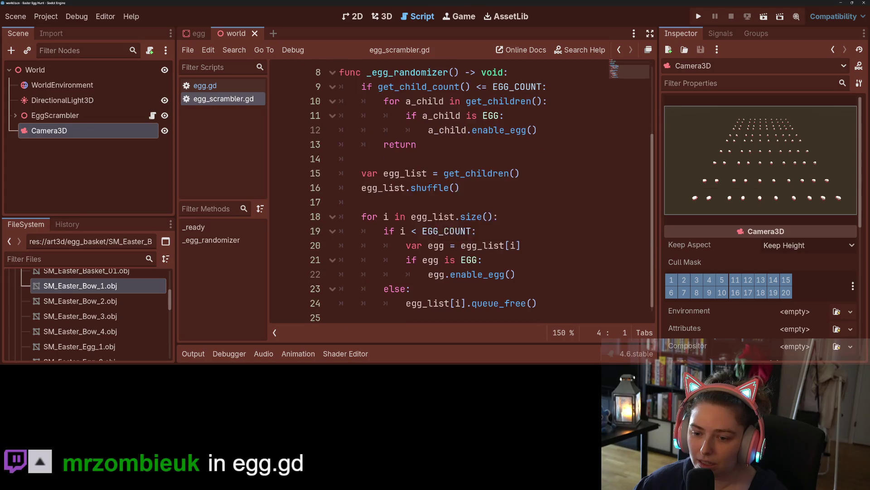
click(213, 86)
double_click(402, 116)
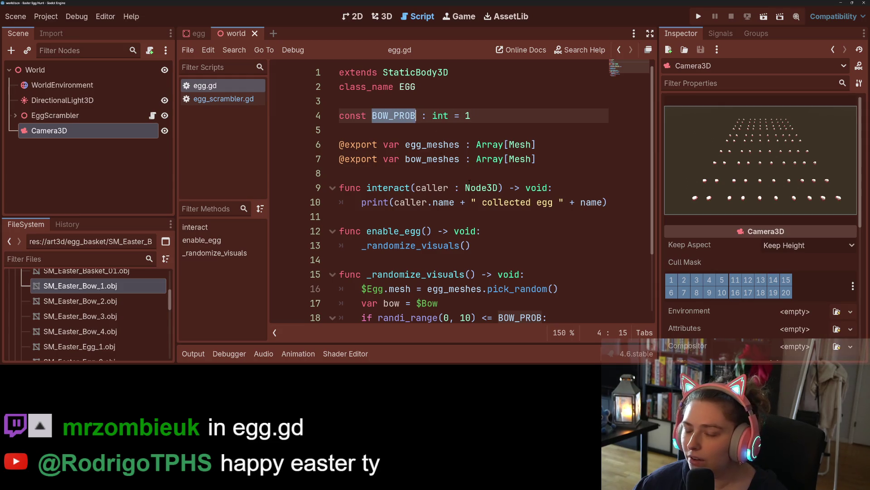
- Trace where BOW_PROB is used in the bow visibility condition
scroll(469, 182, down, 1)
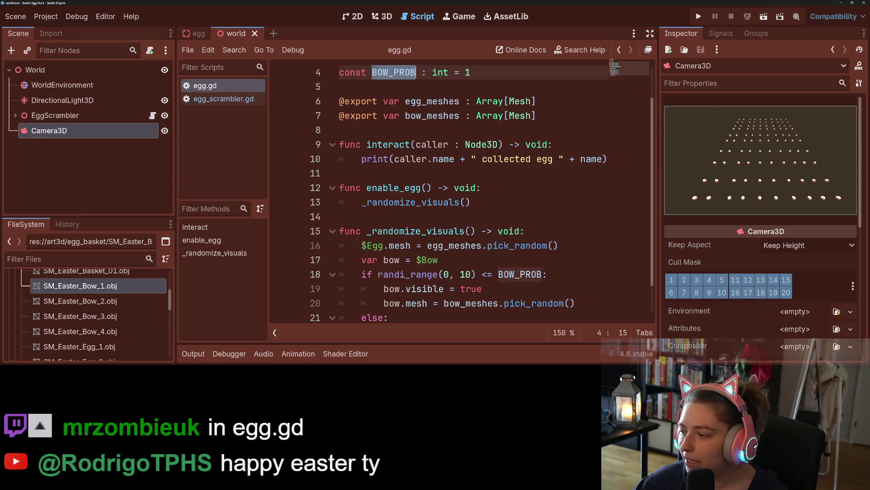
scroll(415, 108, up, 1)
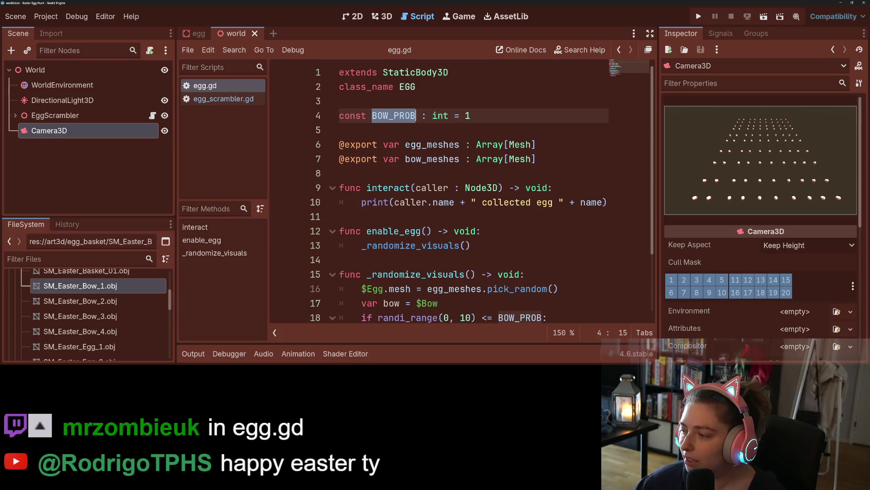
scroll(431, 239, down, 2)
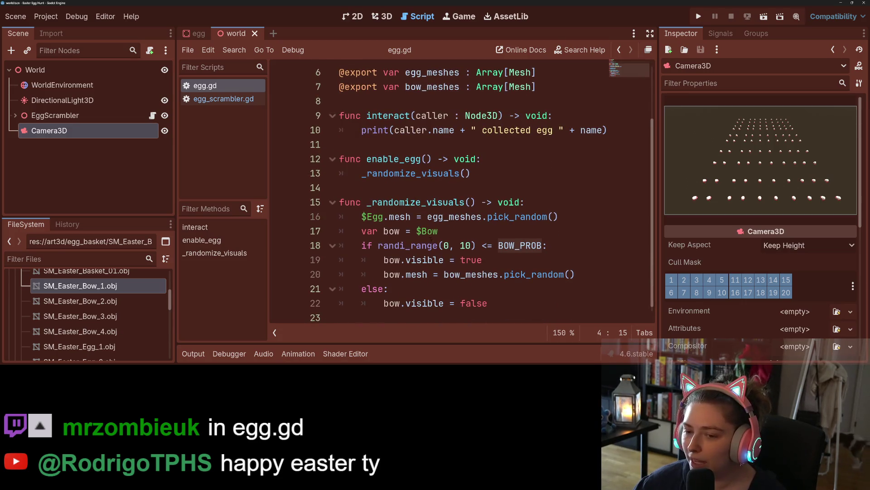
click(471, 245)
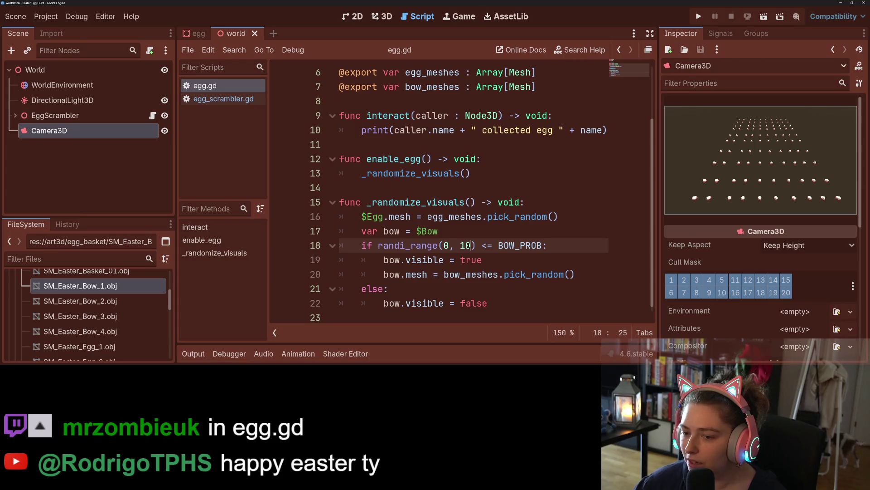
scroll(462, 195, up, 1)
double_click(520, 289)
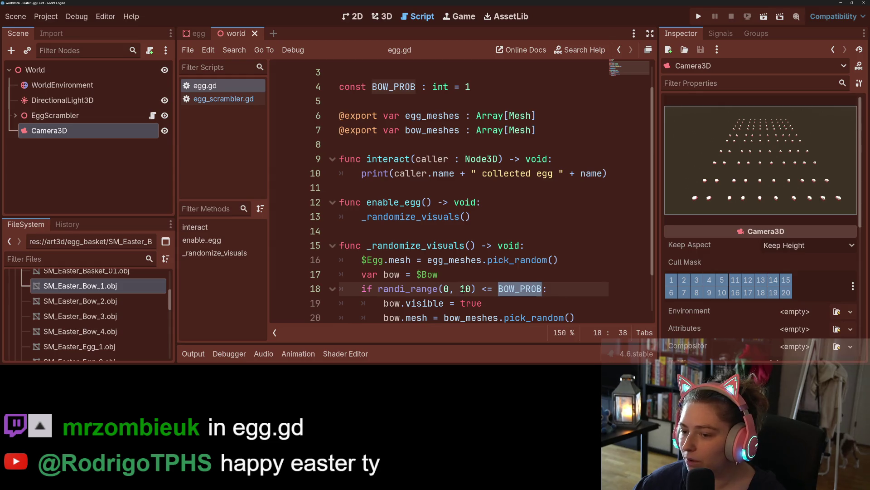
scroll(512, 248, down, 1)
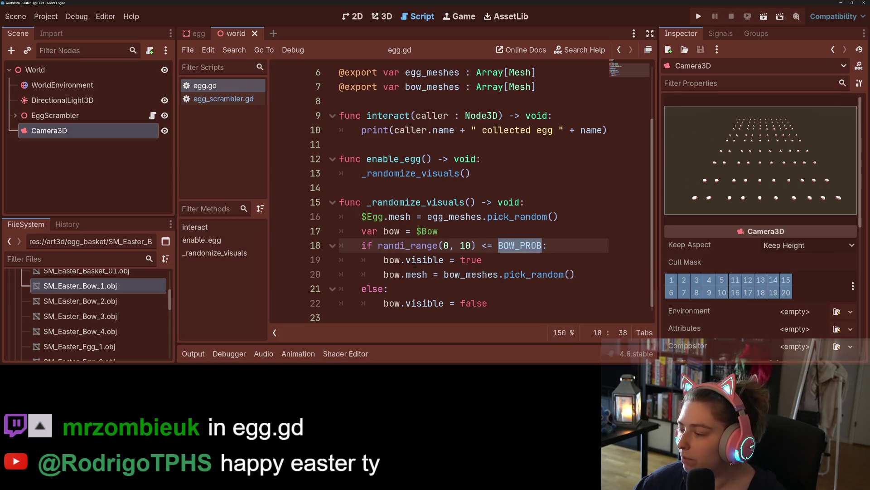
- Inspect the pick_random mesh choice on line 20 and the bow_meshes variable on line 7
key(Down)
key(Down)
key(Down)
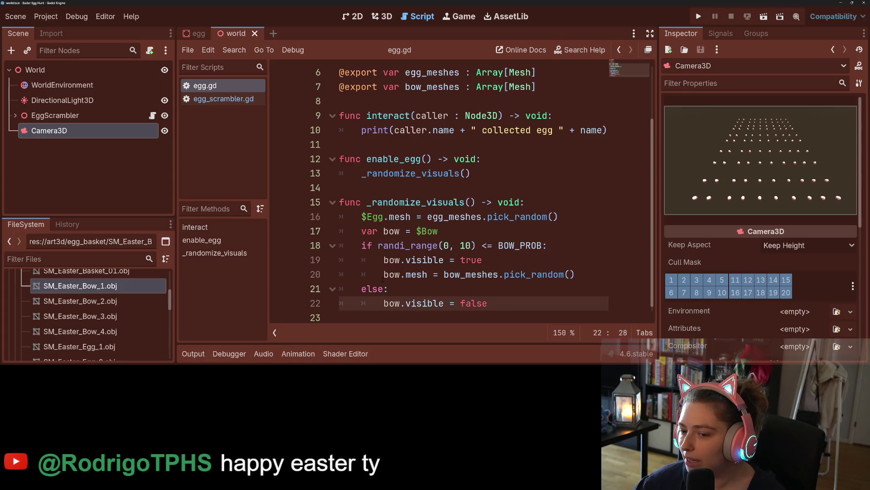
click(497, 277)
key(ctrl+Right)
scroll(411, 164, up, 2)
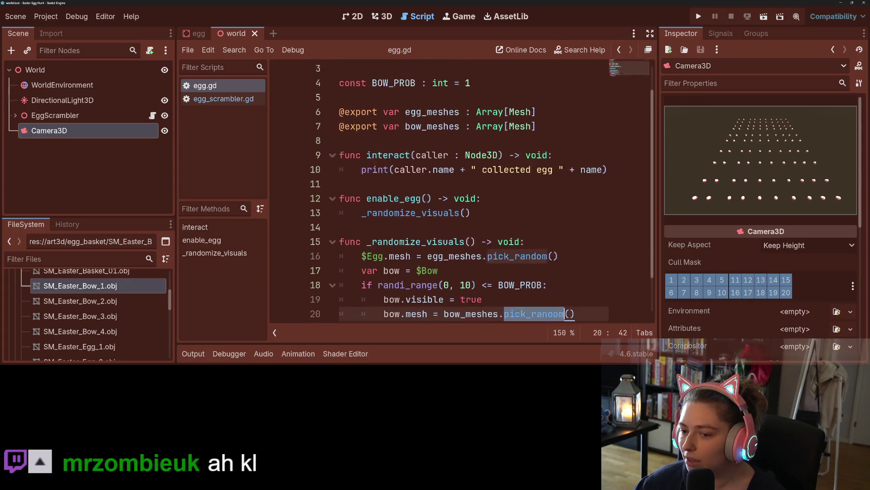
double_click(440, 159)
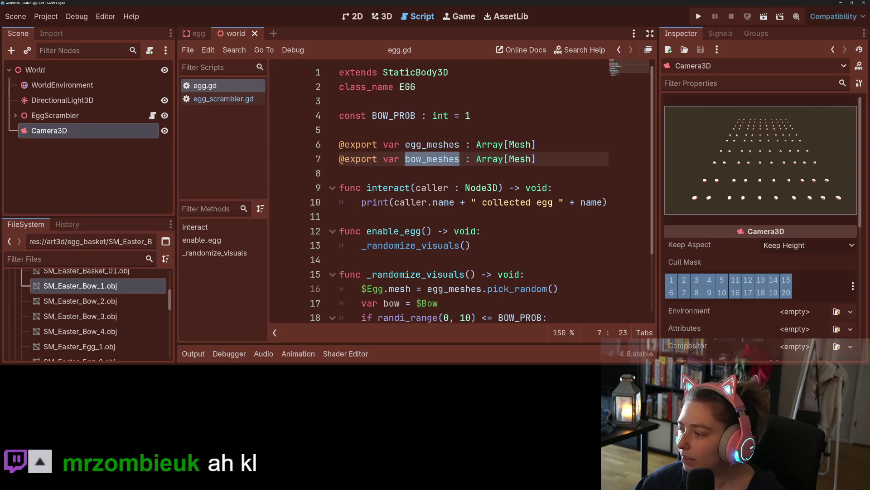
click(438, 158)
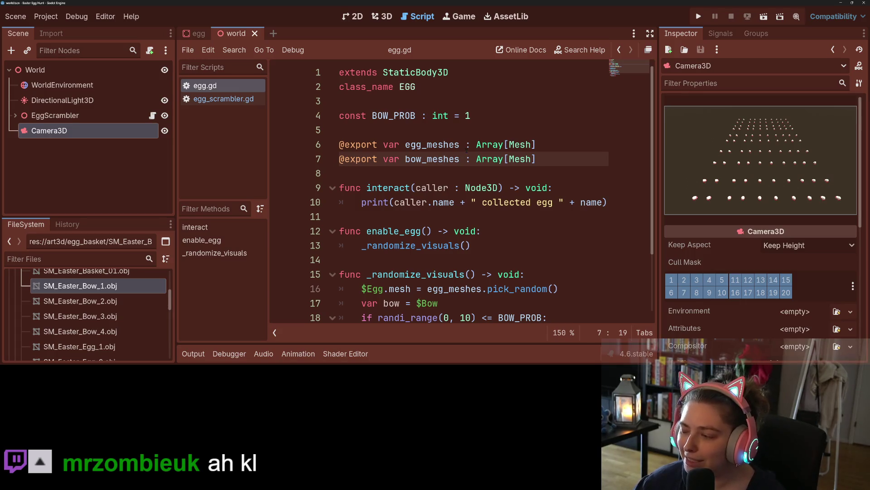
click(699, 17)
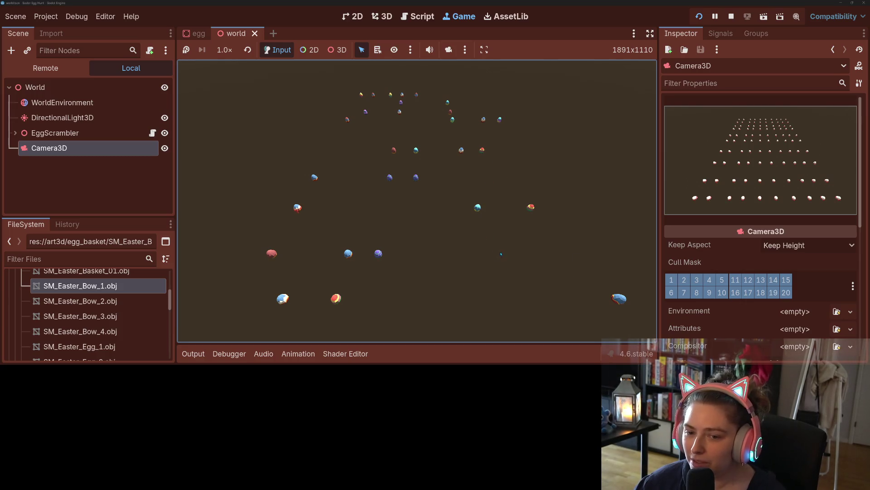
key(F8)
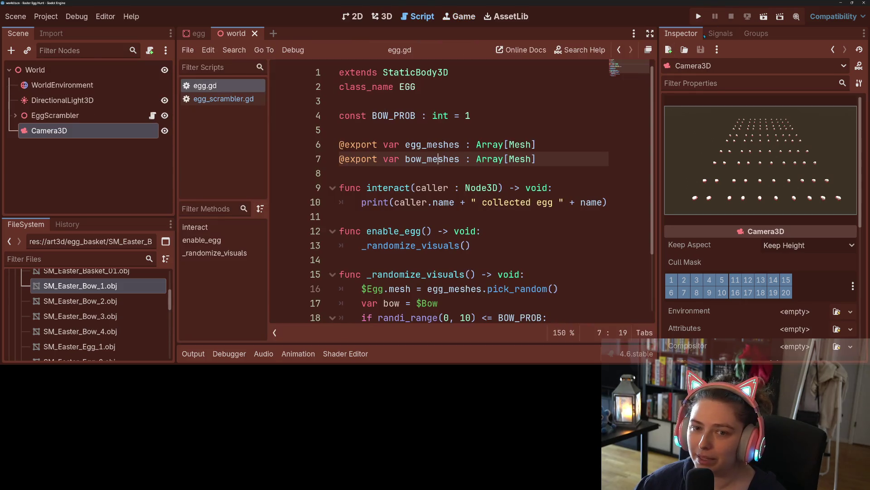
key(Up)
key(Up)
key(Up)
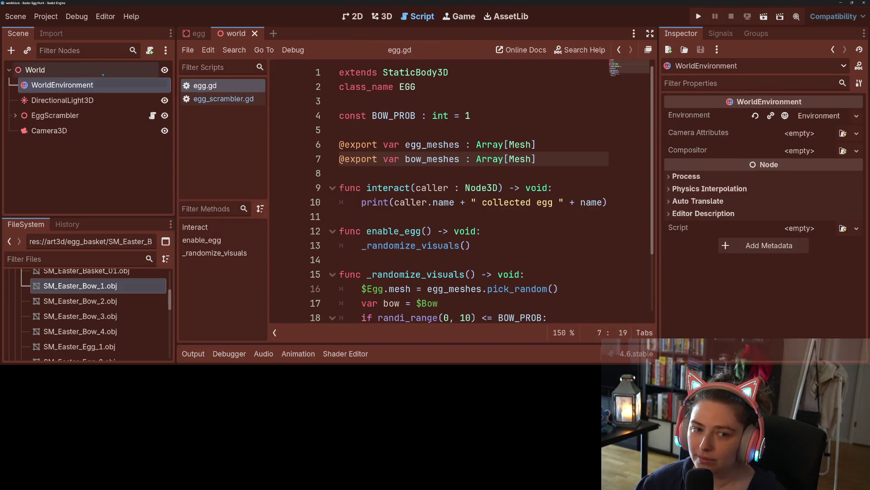
- In the 3D view, expand EggScrambler and select Egg100, the last egg
click(381, 17)
scroll(417, 200, down, 4)
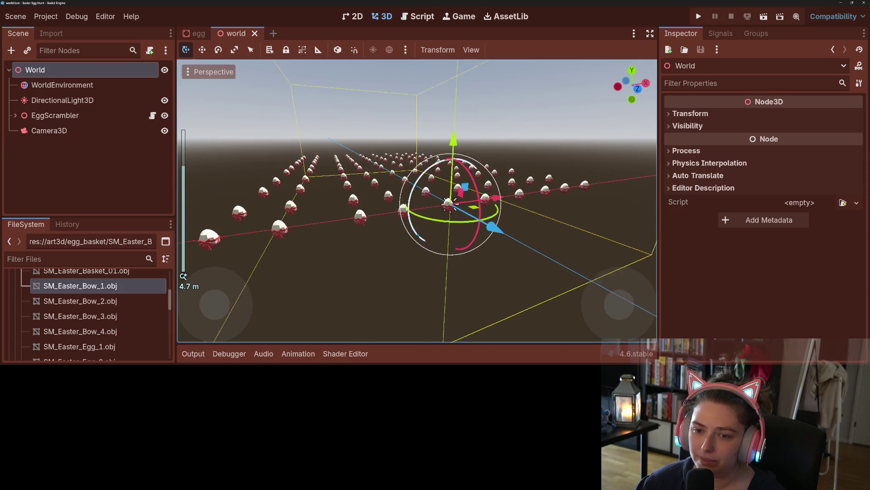
scroll(417, 200, down, 5)
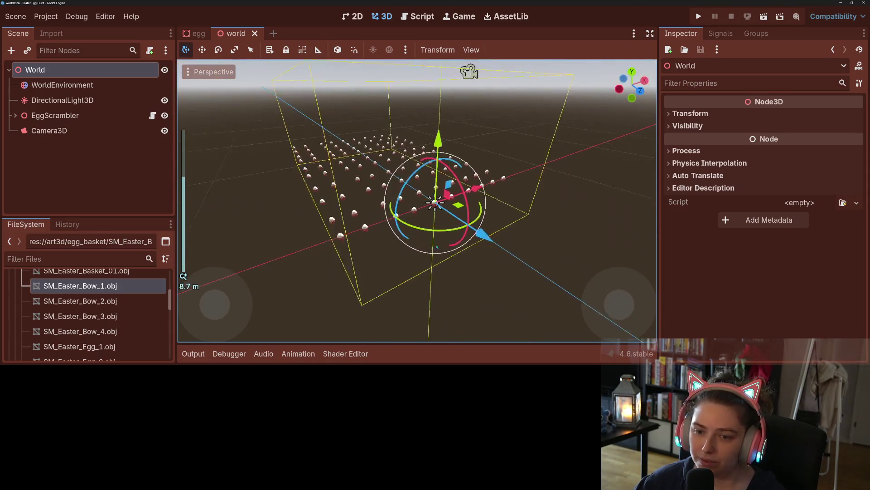
drag(417, 200, 362, 172)
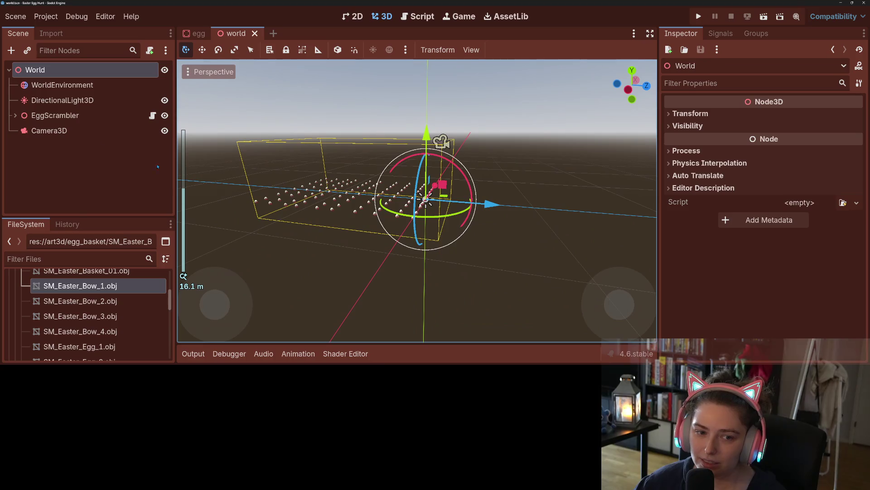
click(15, 116)
scroll(67, 183, down, 15)
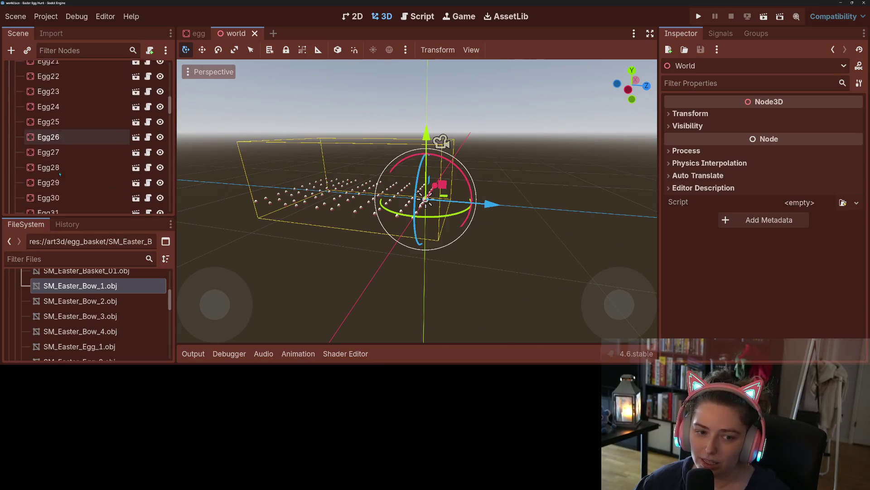
scroll(67, 184, down, 5)
click(68, 187)
- Shift-select Egg26 through Egg100, delete those 75 eggs, and save the world scene
scroll(79, 182, up, 15)
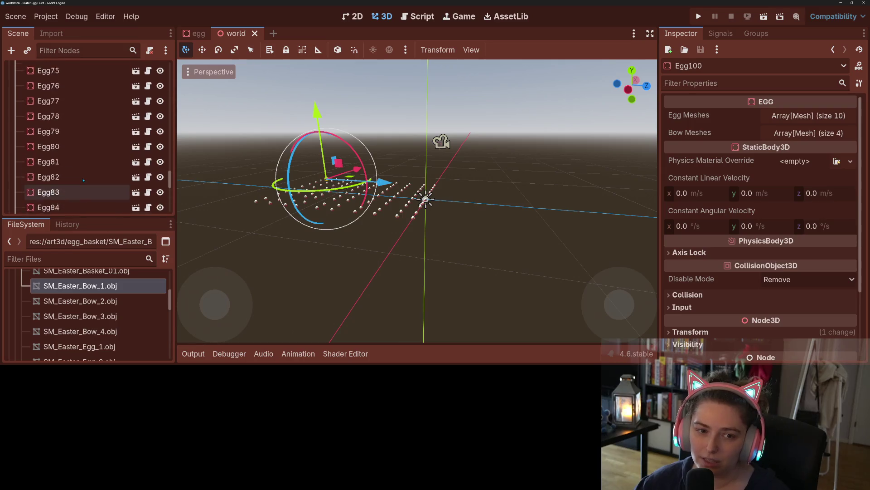
scroll(83, 180, up, 6)
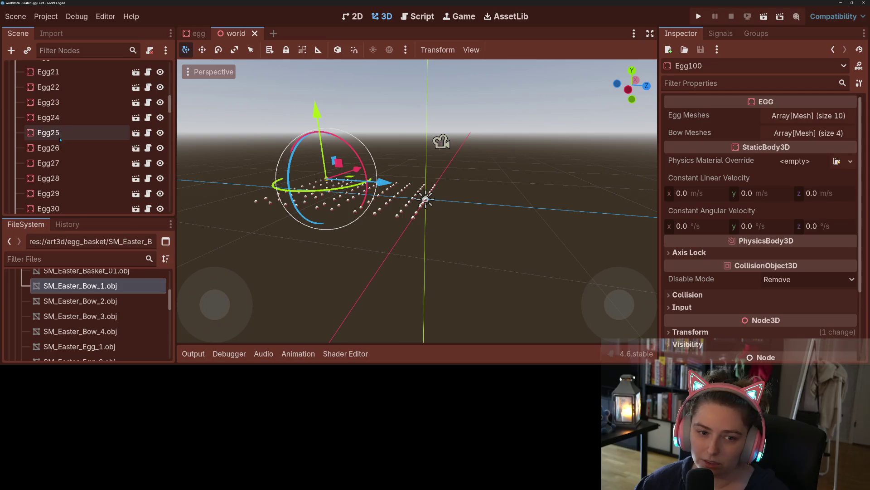
shift+click(64, 153)
key(Delete)
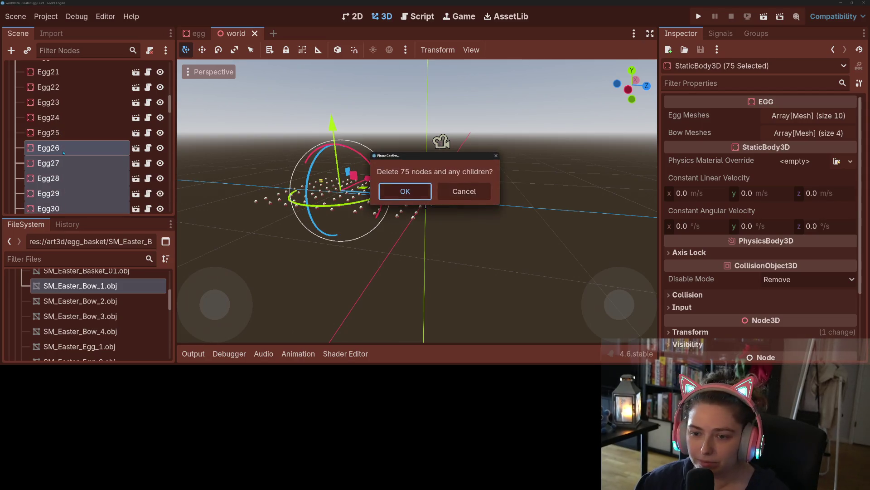
key(Return)
drag(408, 254, 428, 268)
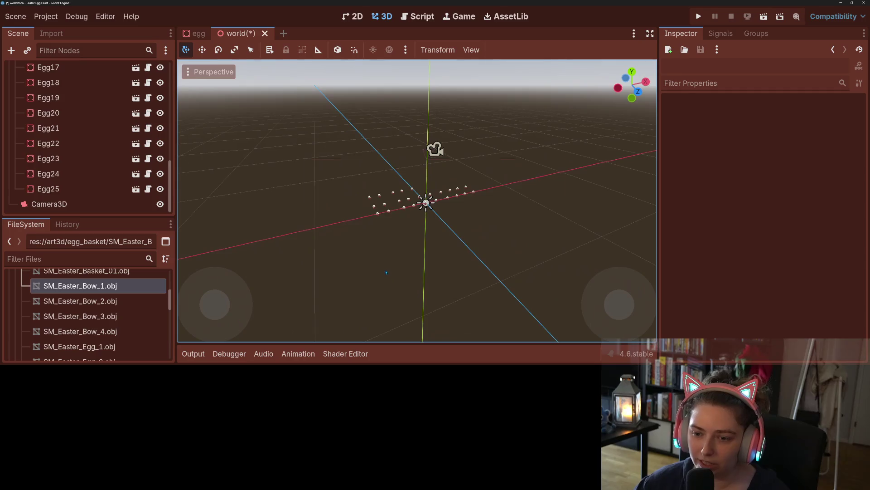
key(ctrl+s)
scroll(428, 268, up, 2)
- Test-run the game with 25 eggs, hide the log panel, then stop the game
click(699, 17)
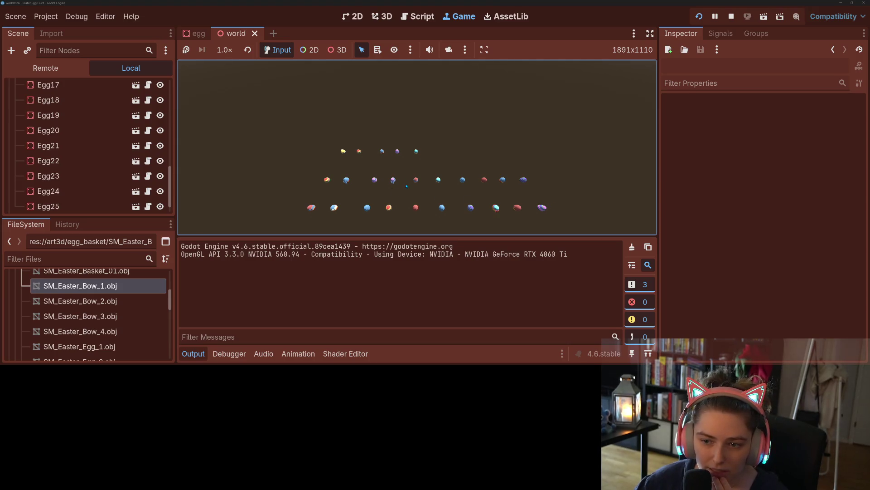
click(202, 354)
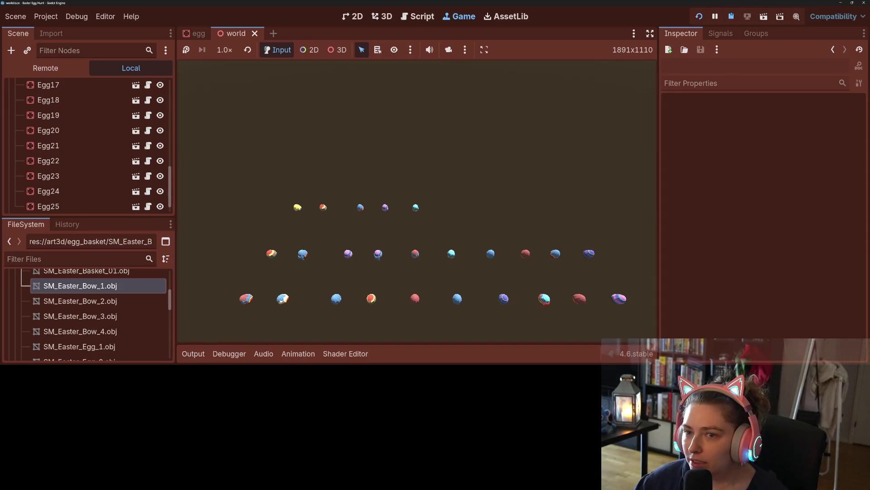
click(699, 16)
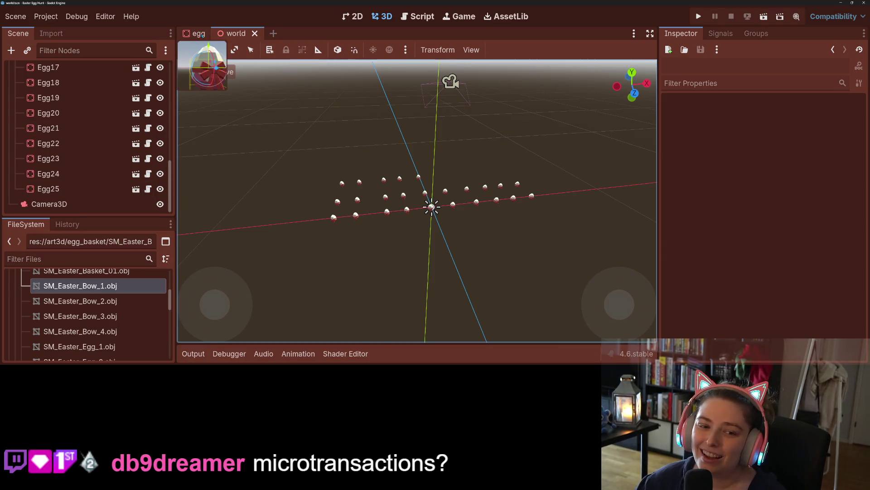
click(198, 33)
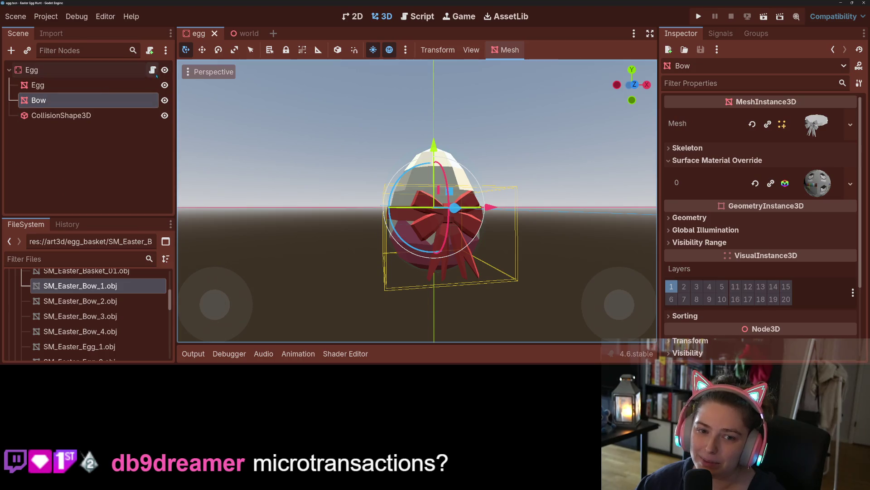
click(152, 70)
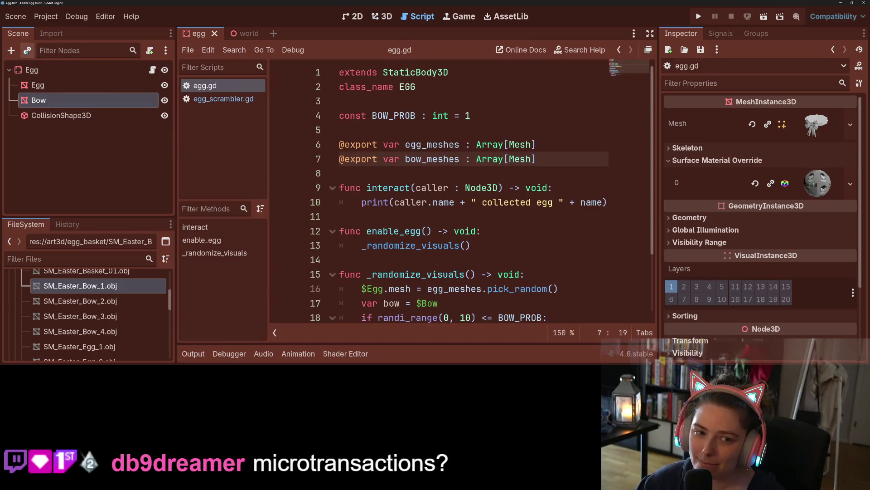
click(31, 70)
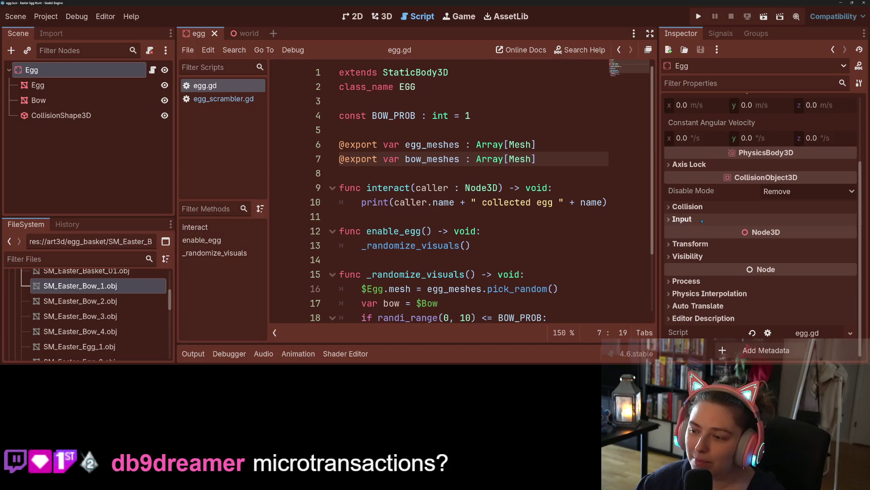
click(723, 219)
click(723, 206)
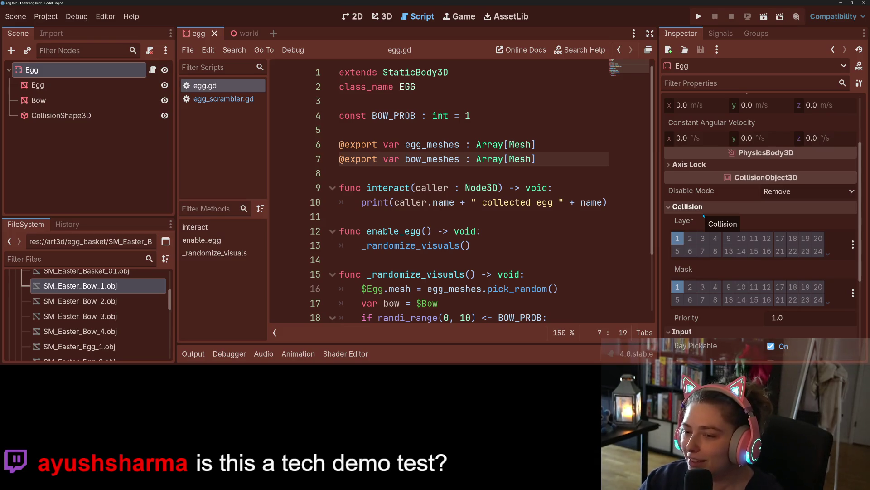
click(586, 202)
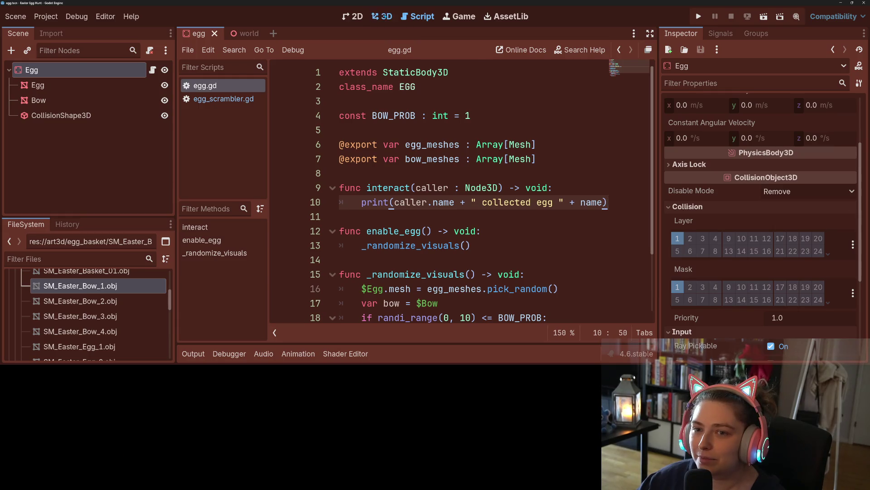
click(381, 16)
drag(503, 238, 453, 195)
click(244, 34)
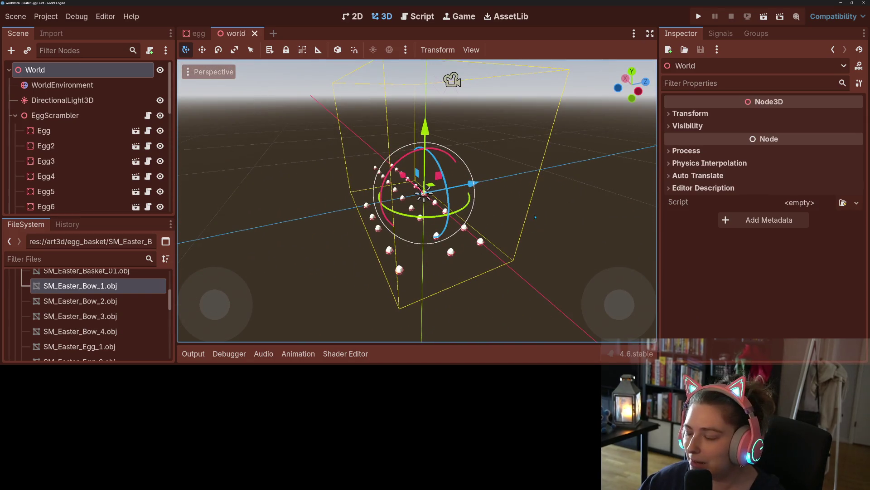
- Select the first Egg, then collapse EggScrambler so Camera3D appears directly beneath it
drag(424, 195, 453, 184)
scroll(431, 209, up, 2)
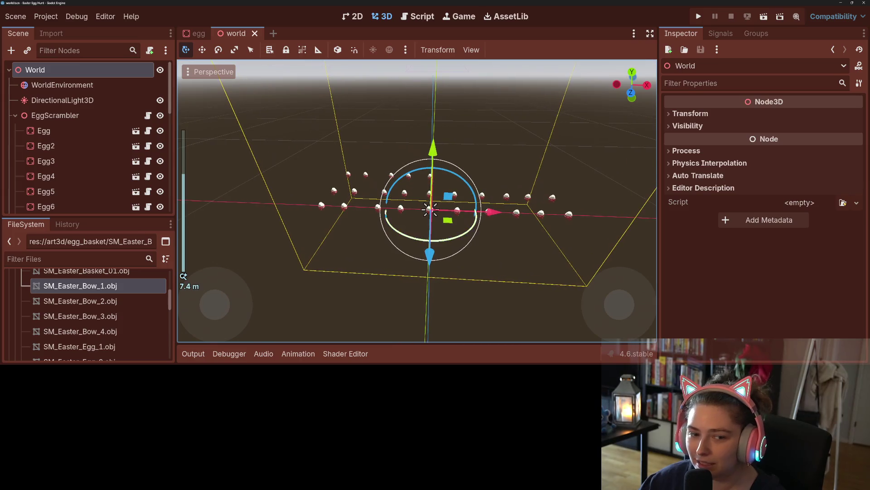
click(43, 131)
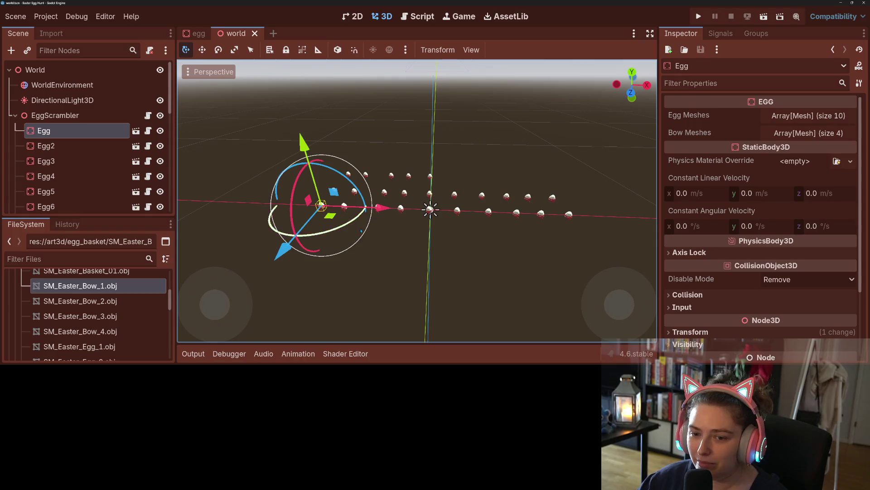
scroll(430, 210, up, 5)
scroll(418, 255, down, 3)
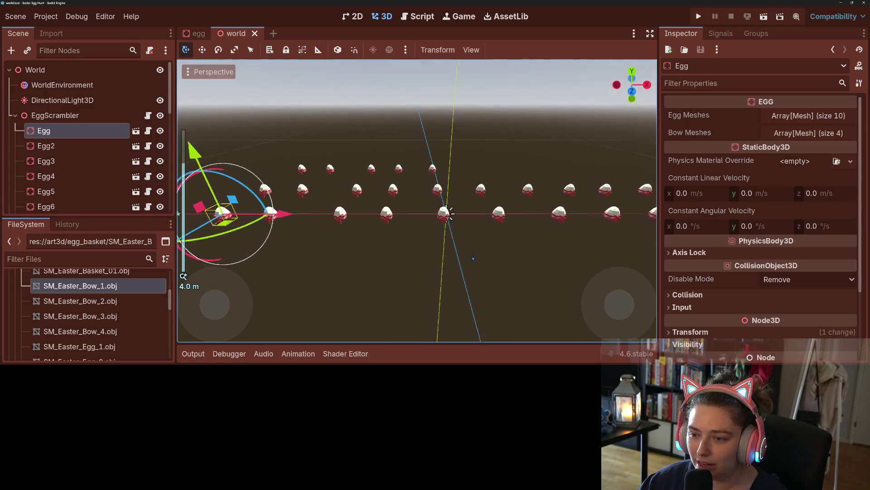
mouse_move(417, 255)
mouse_down()
mouse_move(427, 266)
mouse_move(357, 178)
mouse_up()
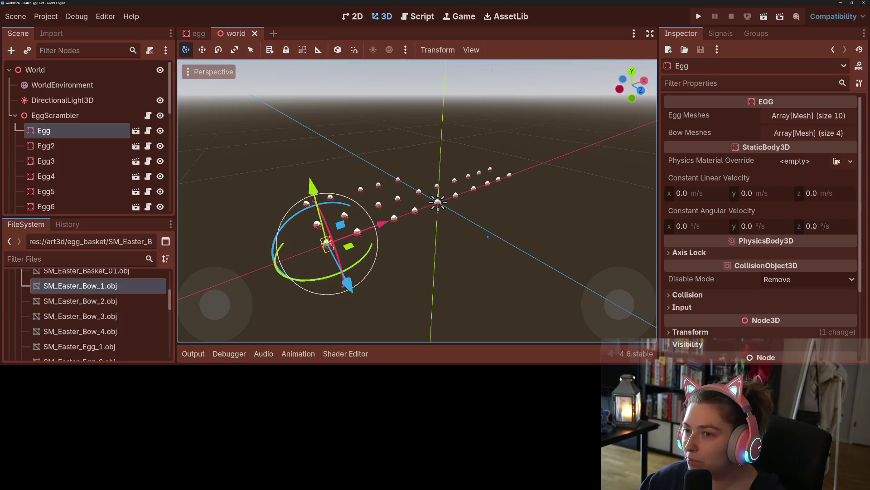
click(15, 115)
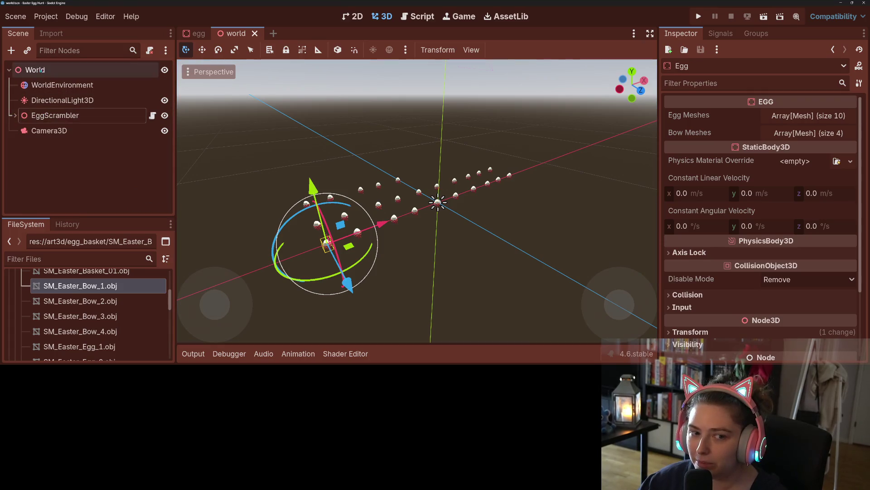
- Create a StaticBody3D under World and start adding a child node to it
right_click(40, 69)
click(54, 72)
text(camer)
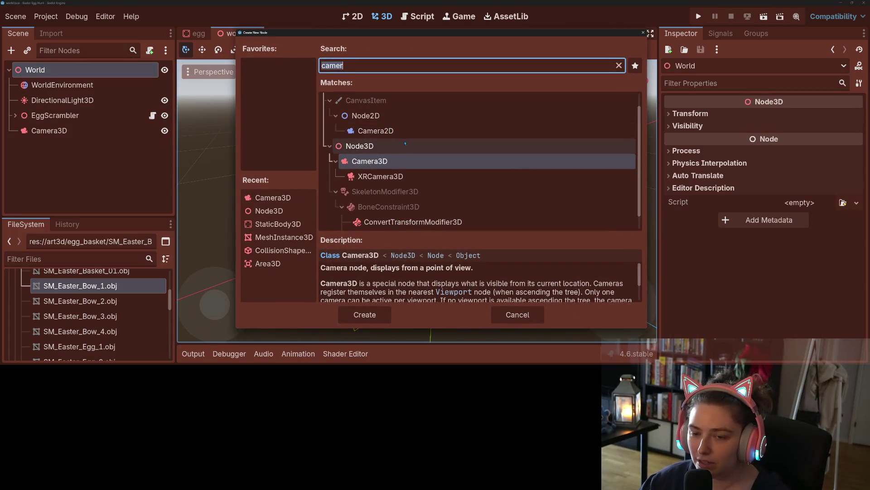
text(stat)
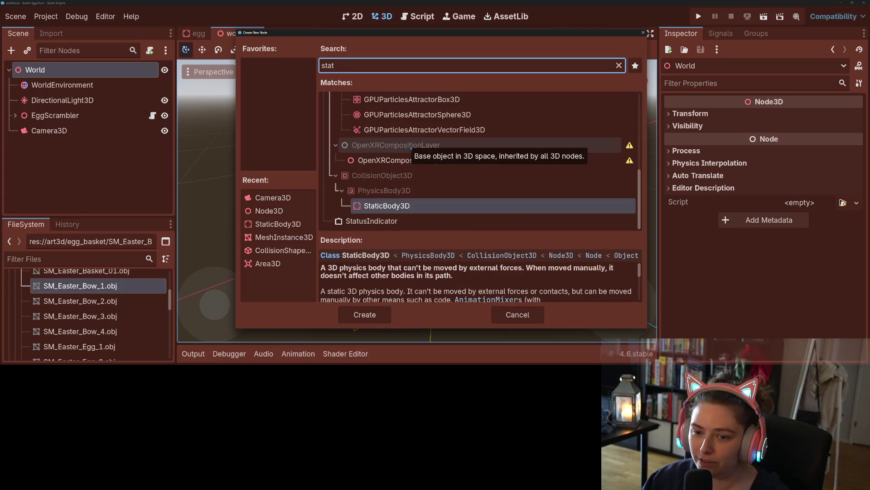
key(Return)
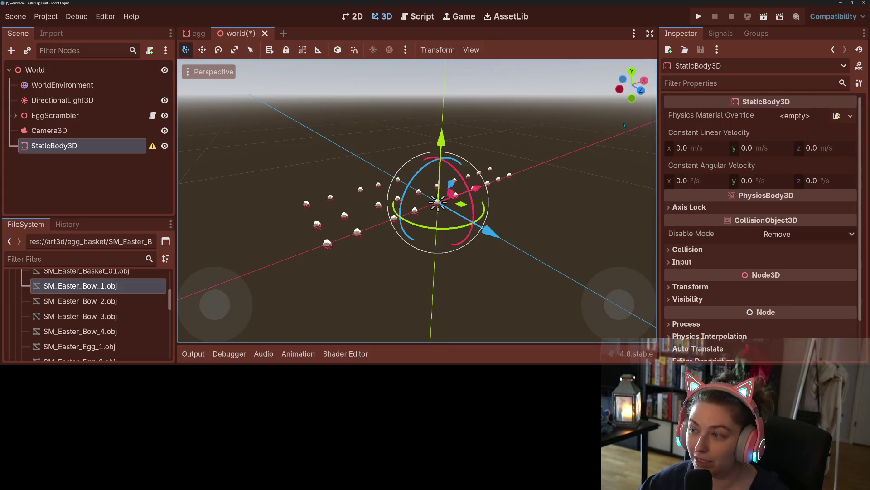
right_click(129, 145)
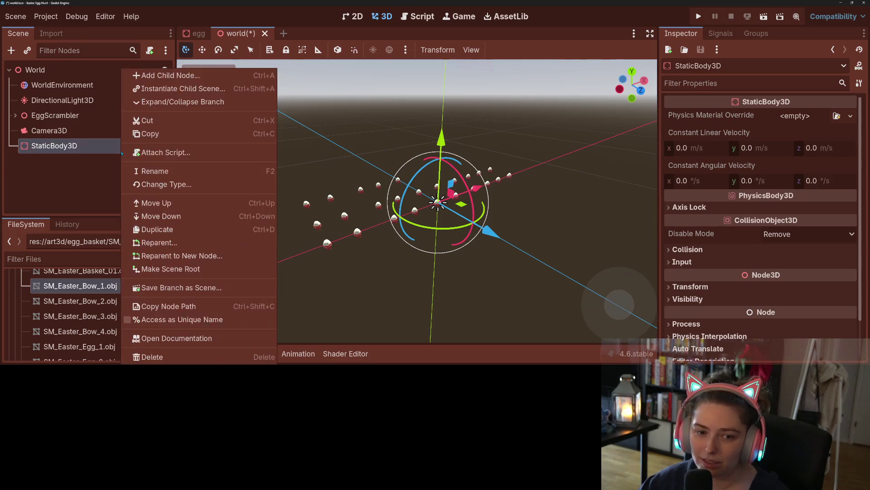
click(165, 77)
- Add a CollisionShape3D child with a new WorldBoundaryShape3D shape
text(coll)
key(Return)
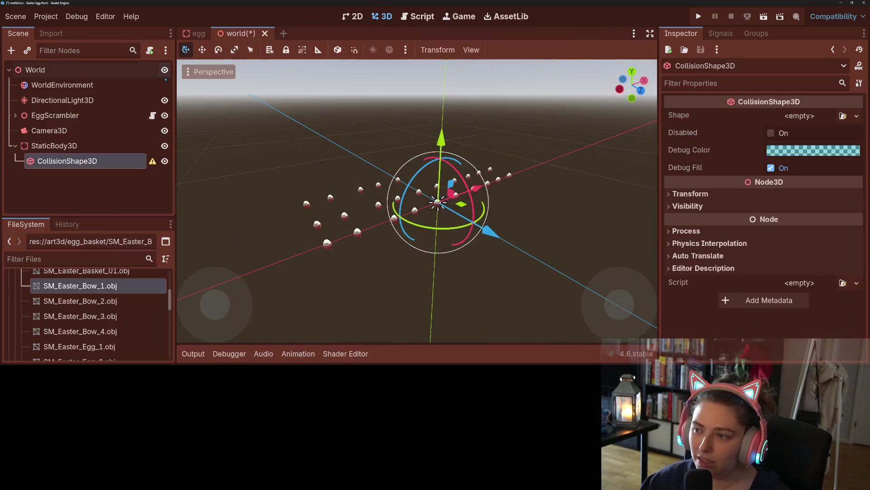
click(856, 116)
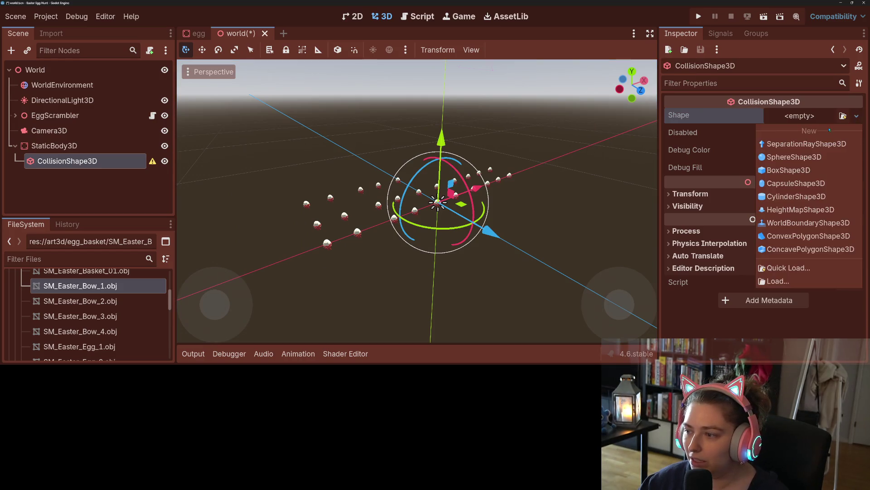
click(792, 223)
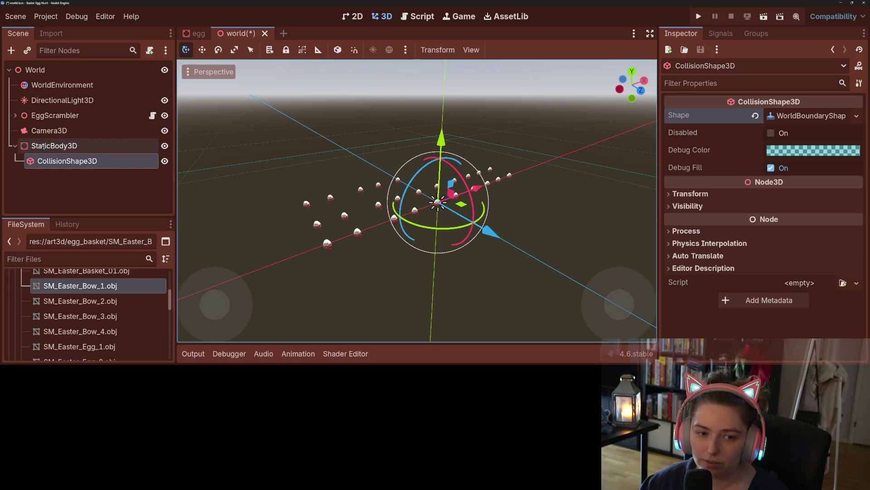
- Rename the StaticBody3D to Ground and move it above EggScrambler
right_click(44, 146)
click(88, 174)
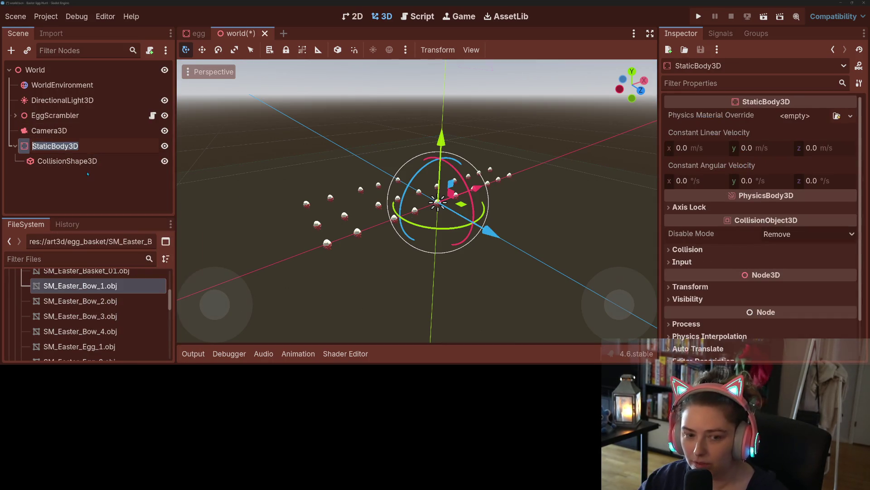
text(Ground)
key(Return)
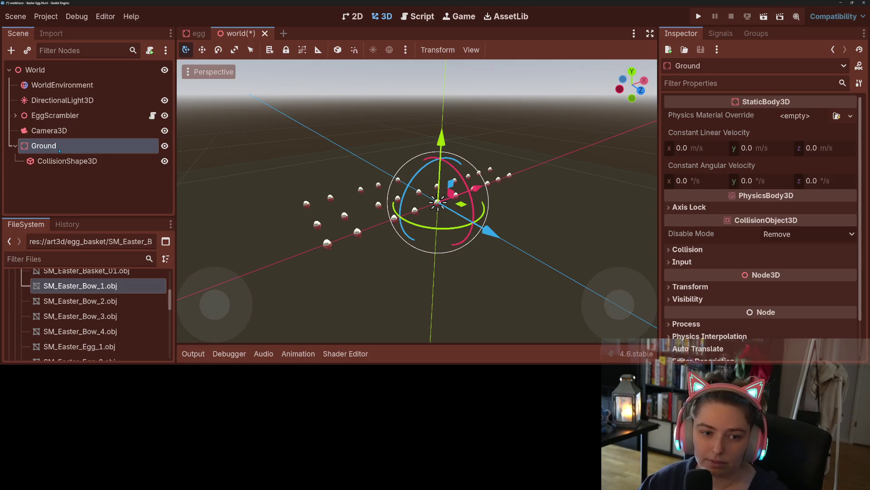
drag(58, 151, 72, 108)
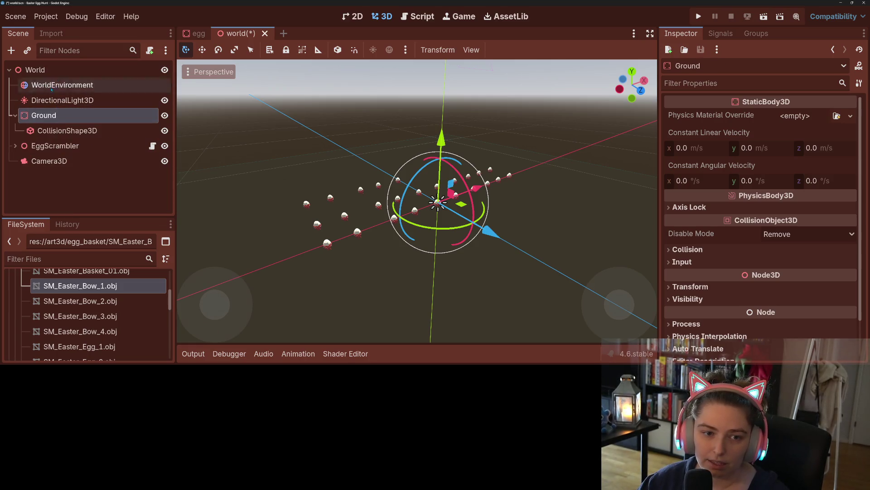
click(15, 116)
click(35, 69)
right_click(41, 69)
- Add a MeshInstance3D under World, place it below Ground, and give it a PlaneMesh
click(68, 74)
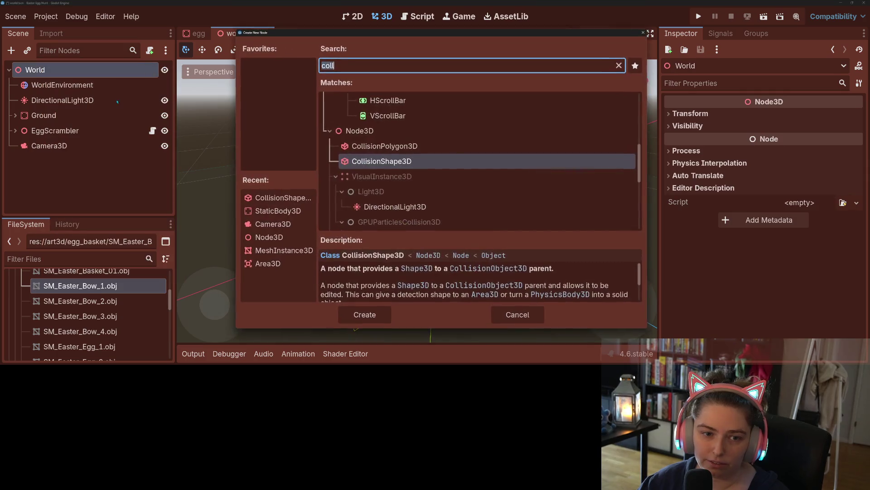
text(mesh)
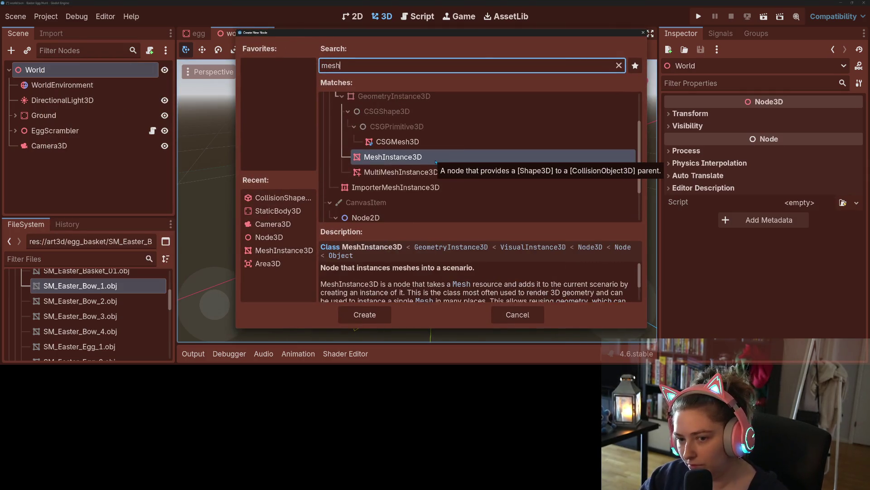
double_click(436, 158)
drag(104, 163, 107, 123)
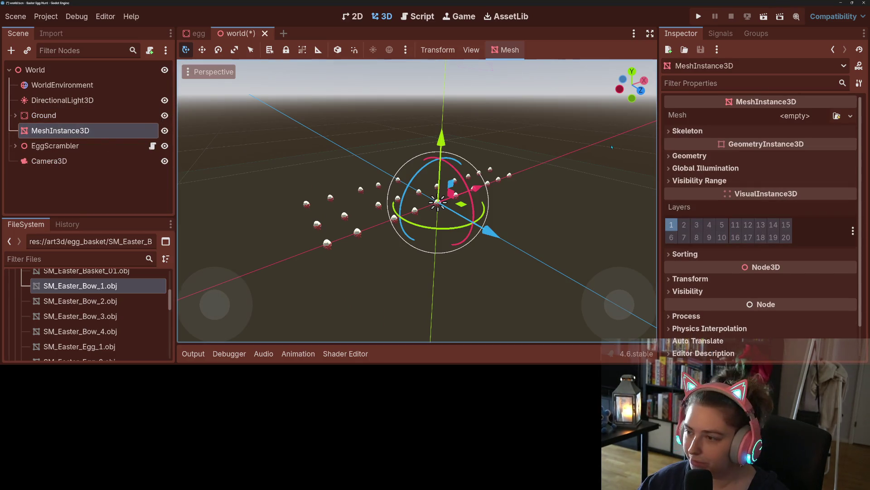
click(850, 116)
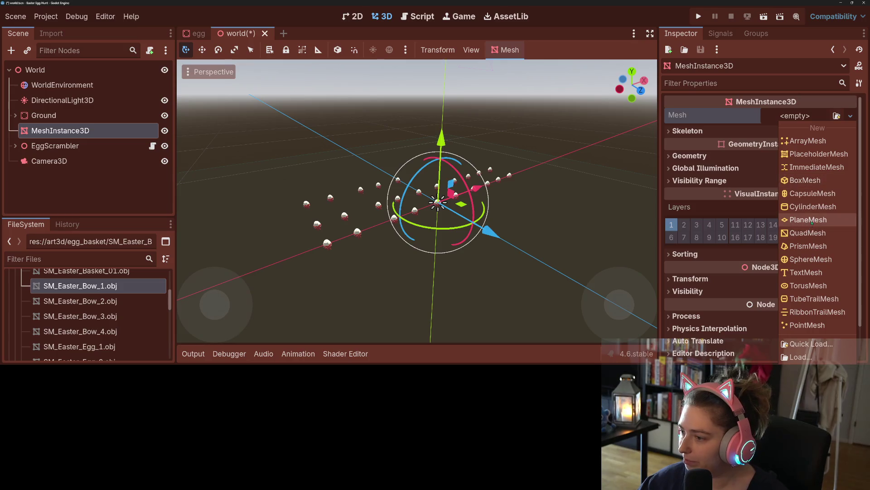
click(800, 117)
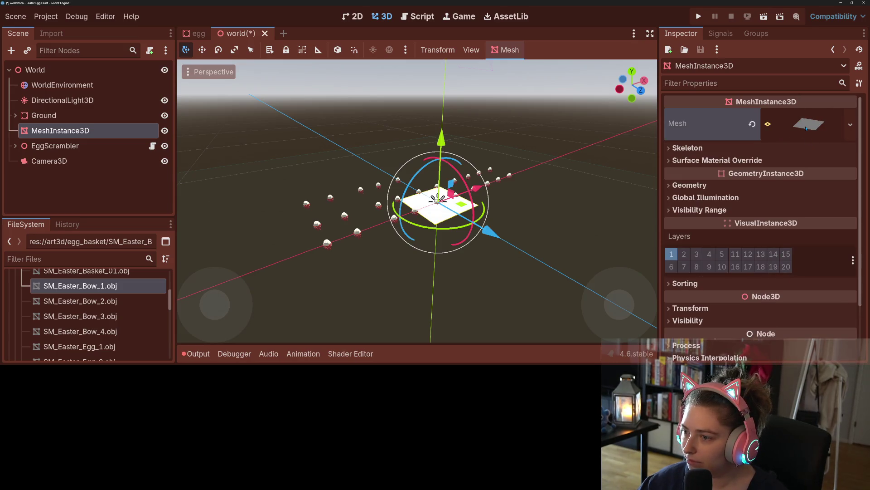
- Set the PlaneMesh size to 10 m by 10 m
click(806, 128)
click(793, 226)
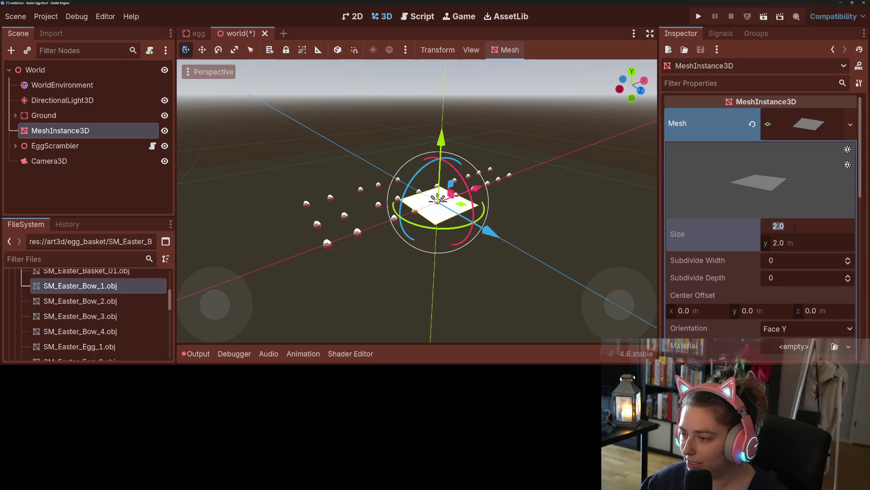
click(701, 233)
click(796, 222)
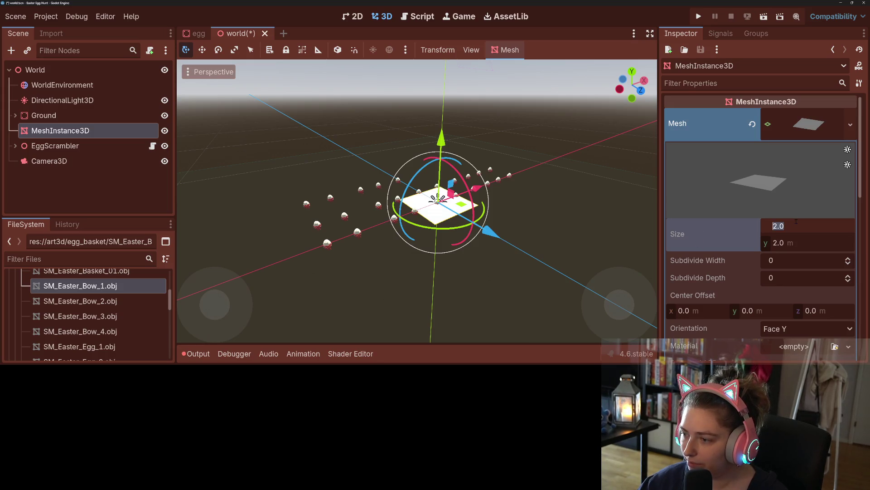
text(0)
key(Tab)
text(10)
key(Return)
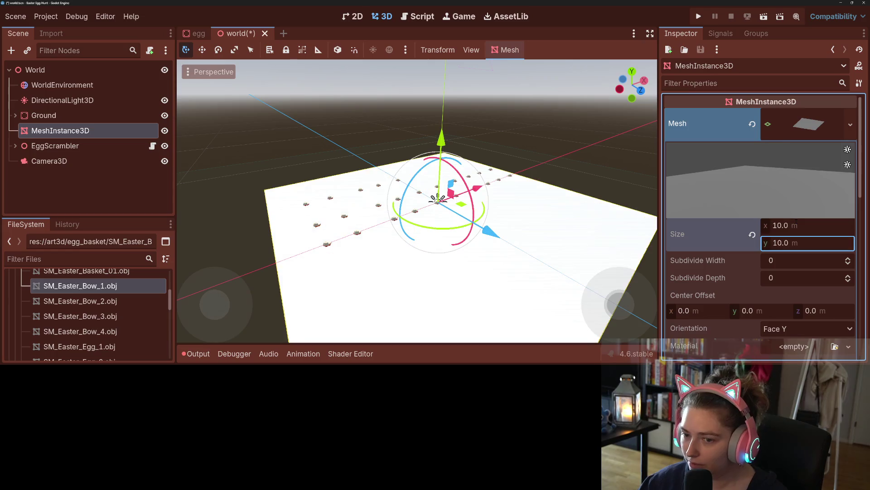
scroll(426, 204, down, 3)
drag(632, 85, 626, 91)
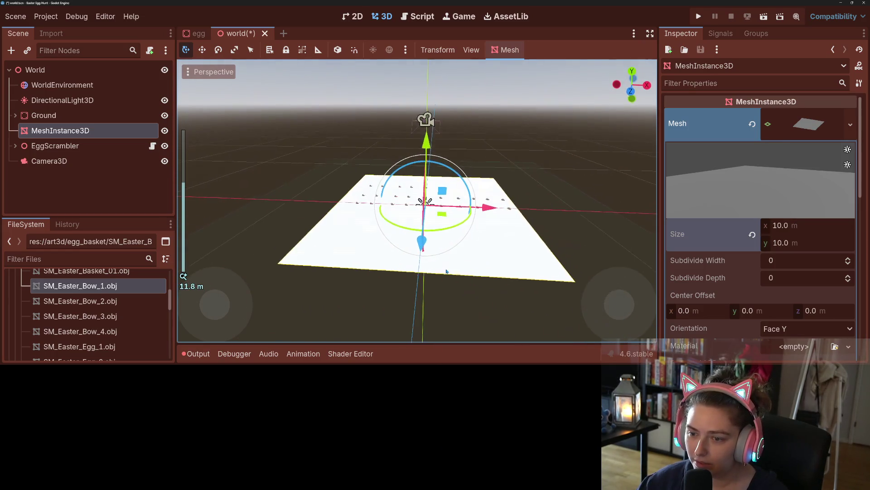
scroll(725, 268, down, 3)
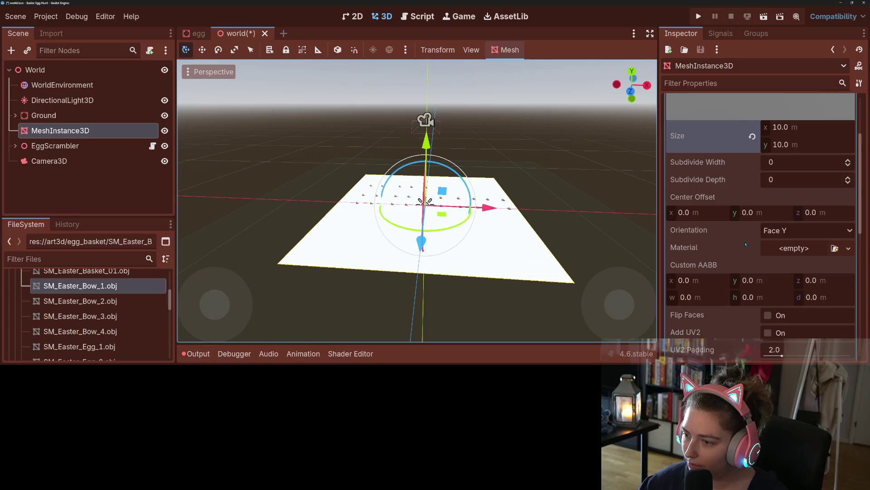
scroll(750, 213, down, 3)
- Give the plane a new StandardMaterial3D with the Polygon_Easter texture as its albedo
click(848, 150)
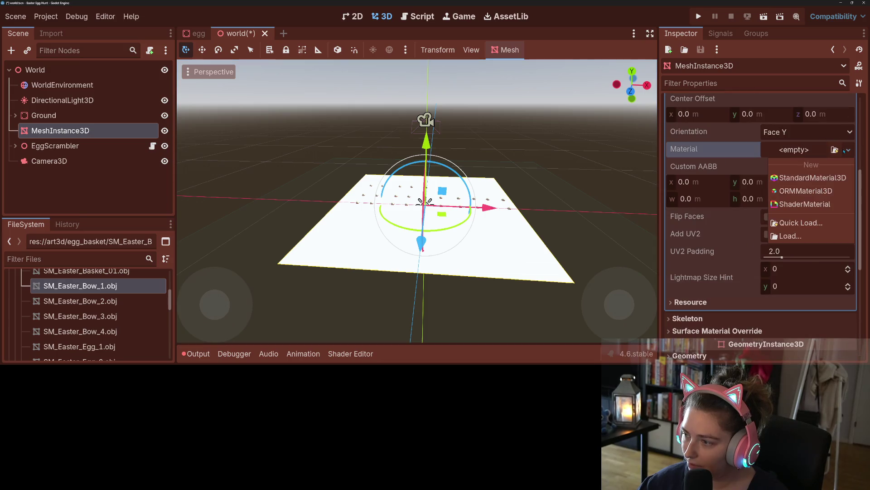
click(829, 178)
click(812, 149)
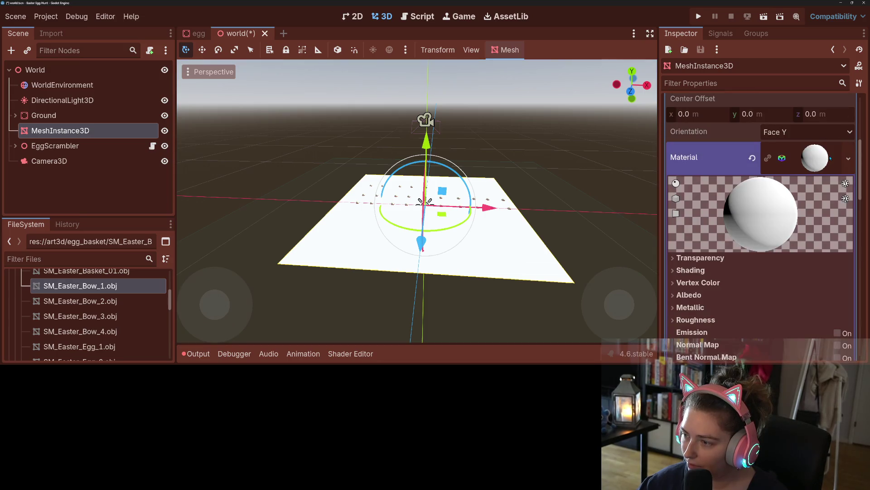
scroll(713, 233, down, 2)
click(710, 234)
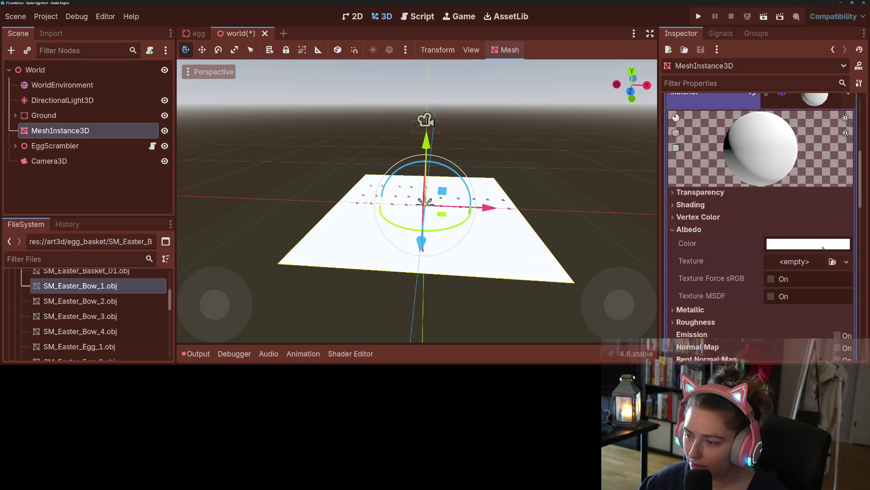
click(833, 262)
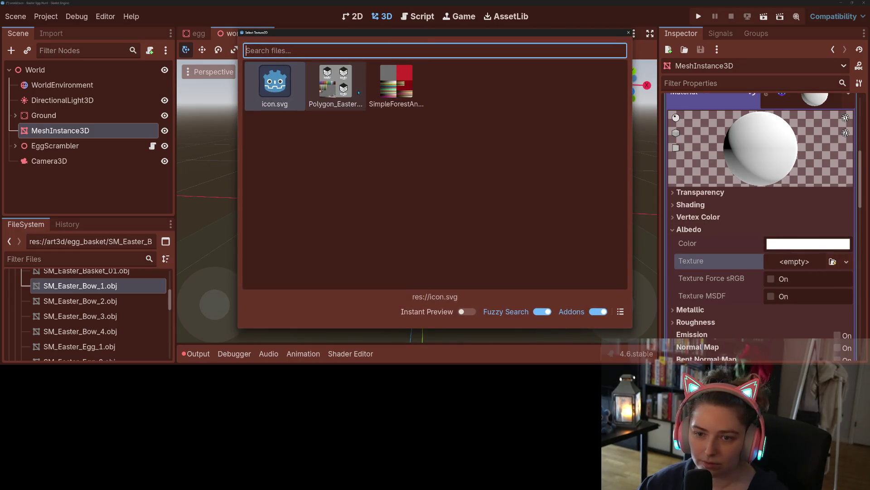
double_click(352, 93)
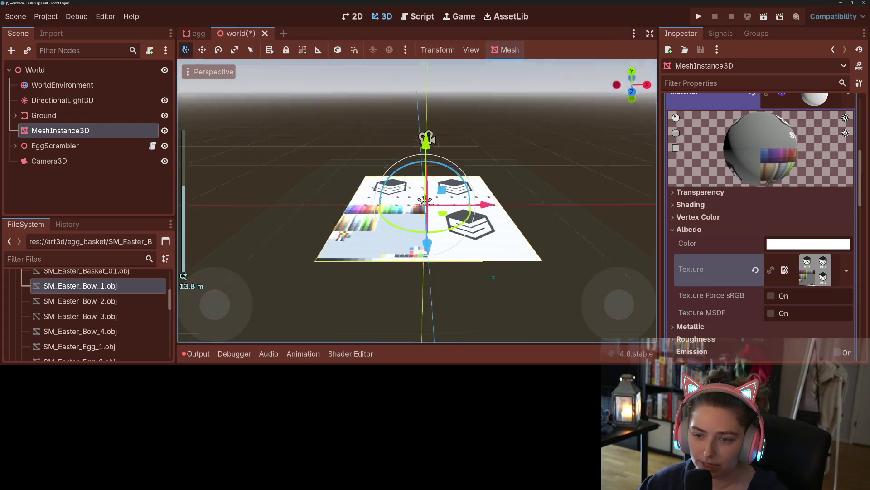
mouse_move(536, 288)
mouse_down()
mouse_move(577, 251)
mouse_move(450, 277)
mouse_up()
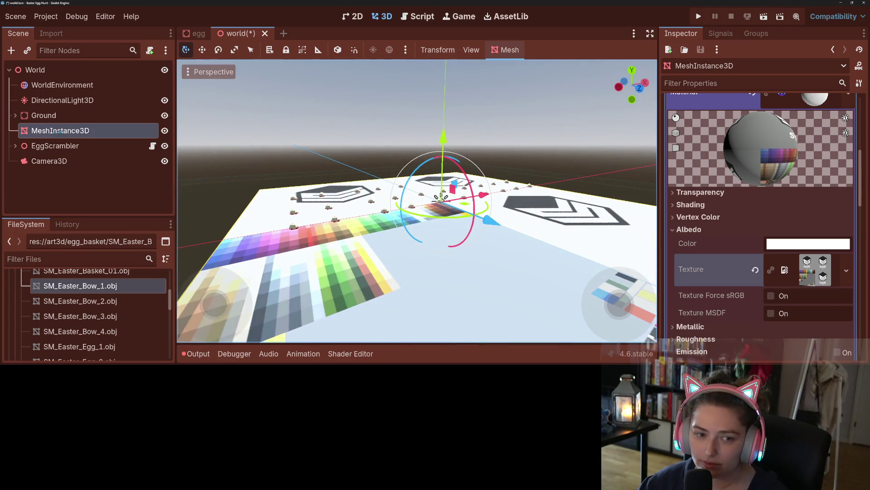
click(60, 146)
key(Right)
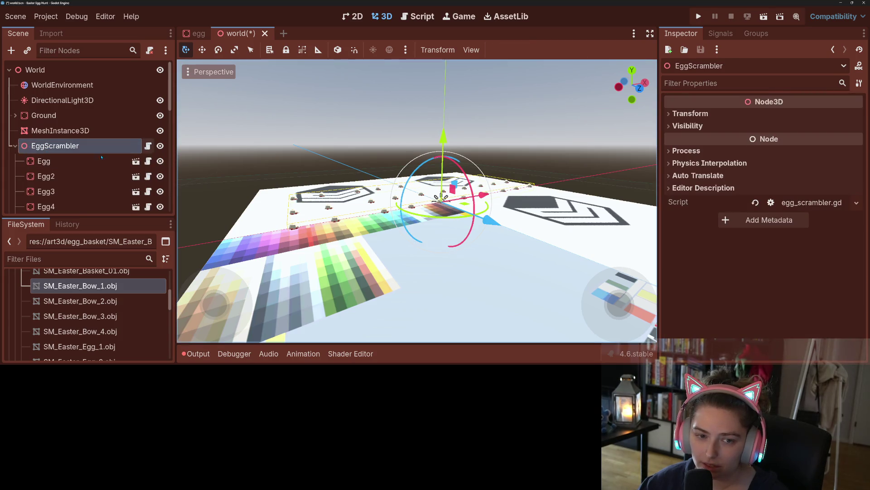
- Select Egg through Egg25 and lift them about 0.14 along Y above the floor
click(77, 160)
scroll(77, 161, down, 6)
shift+click(68, 188)
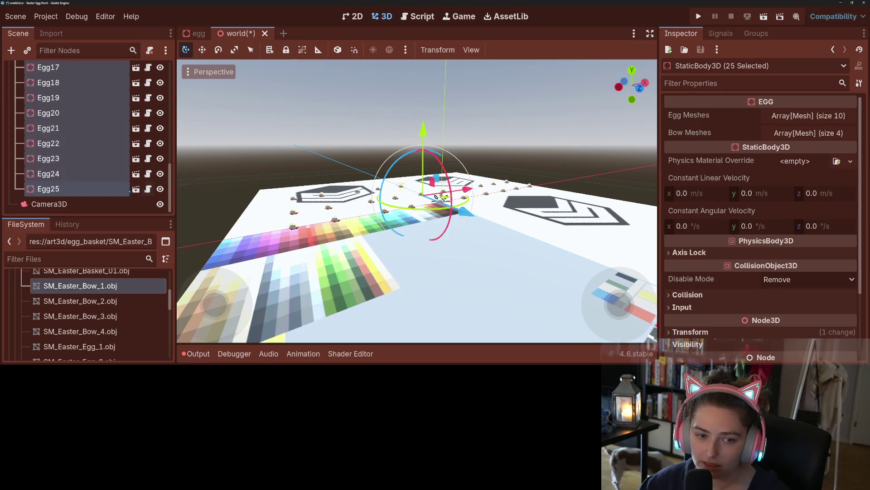
drag(424, 129, 425, 112)
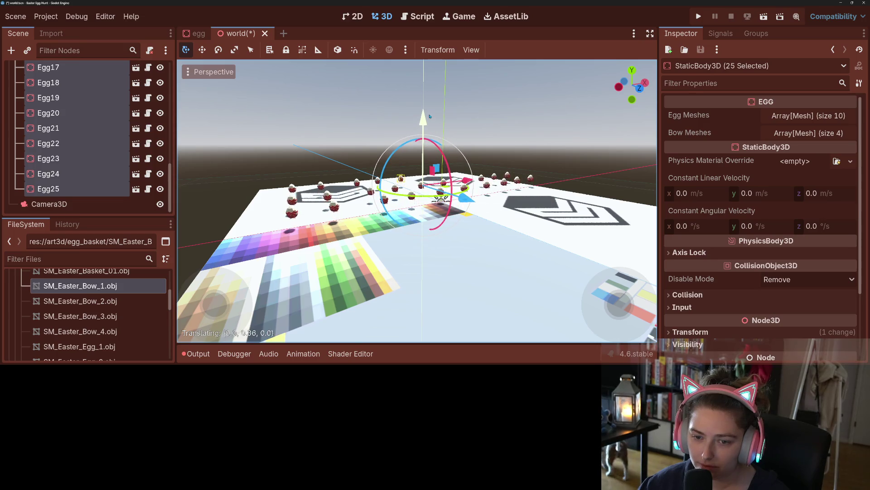
click(588, 131)
scroll(588, 132, down, 5)
mouse_move(588, 132)
mouse_down()
mouse_move(532, 259)
mouse_move(508, 272)
mouse_up()
scroll(19, 146, up, 10)
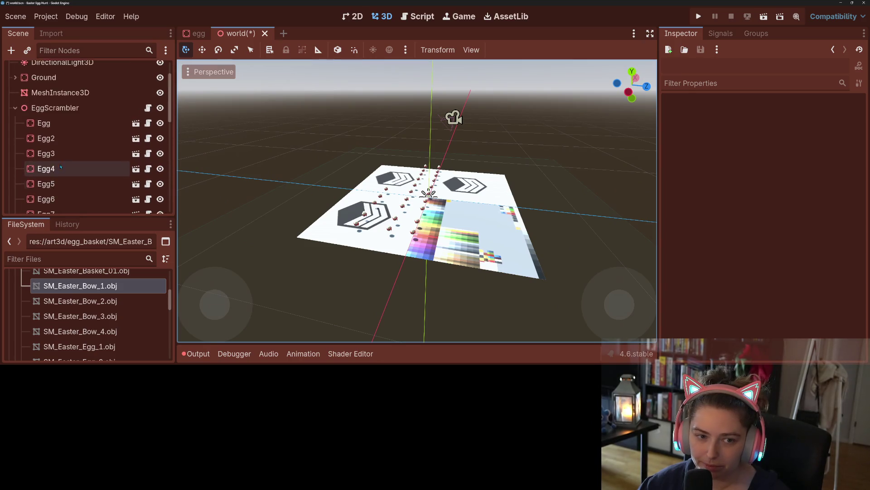
click(15, 145)
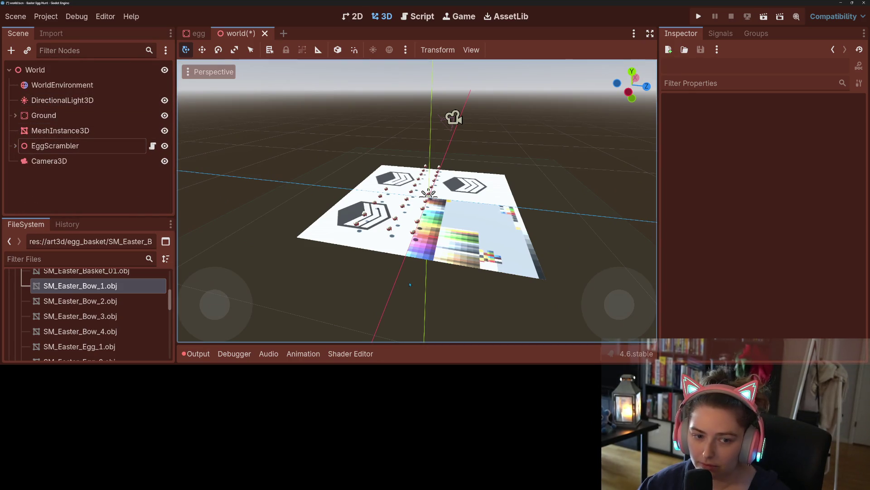
- Move the world scene's Camera3D along its x axis and lower it on y
click(35, 161)
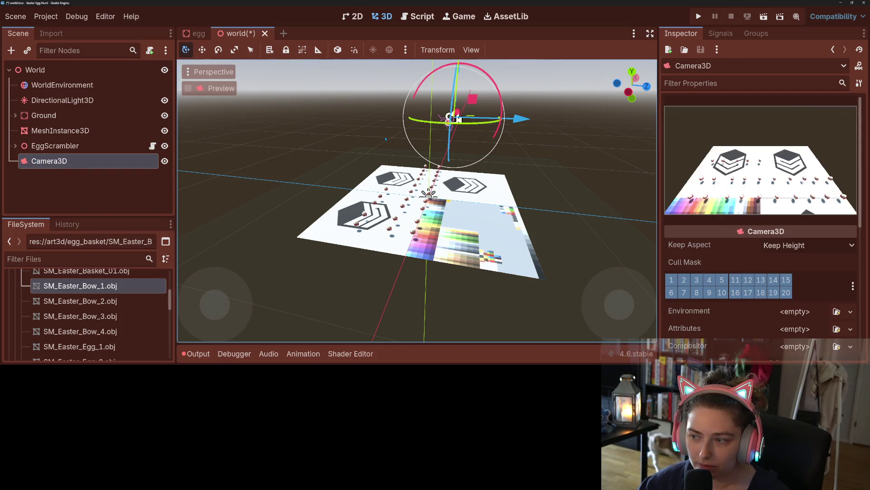
drag(521, 119, 594, 121)
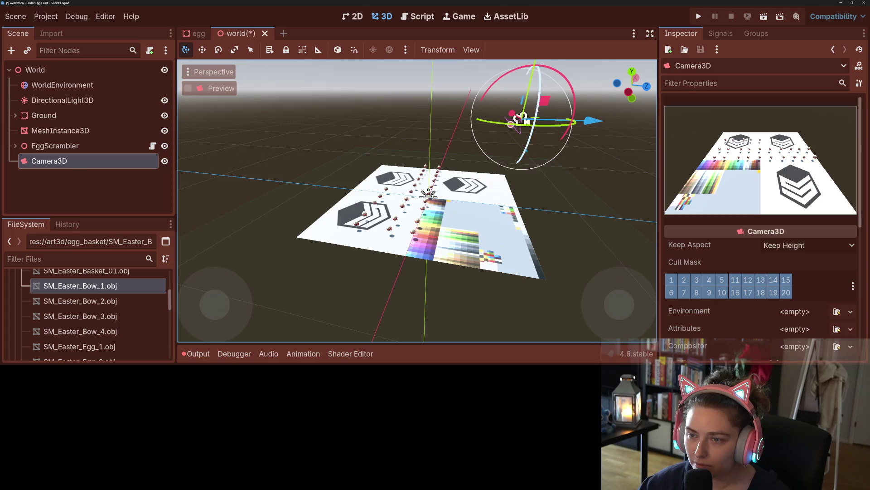
scroll(521, 119, down, 5)
mouse_move(486, 90)
mouse_down()
mouse_move(485, 120)
mouse_move(502, 134)
mouse_up()
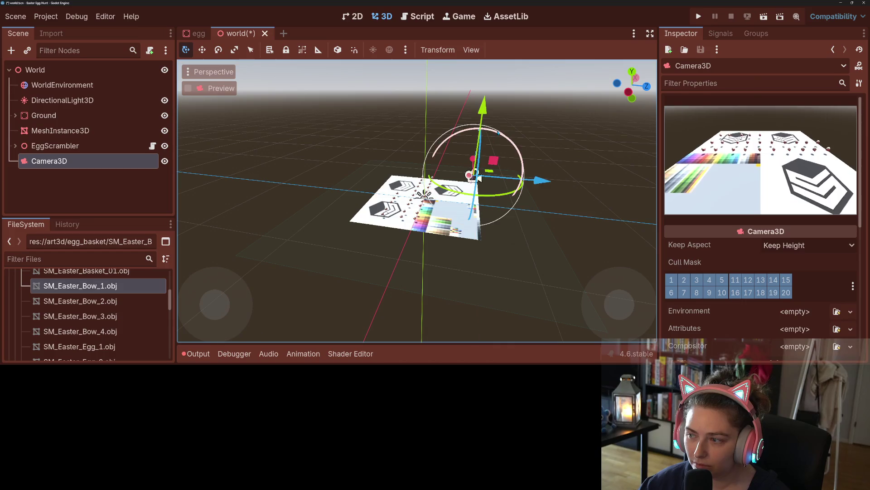
click(90, 186)
- Delete Camera3D, save world.tscn, and bring up GitHub Desktop to review the changes
click(49, 161)
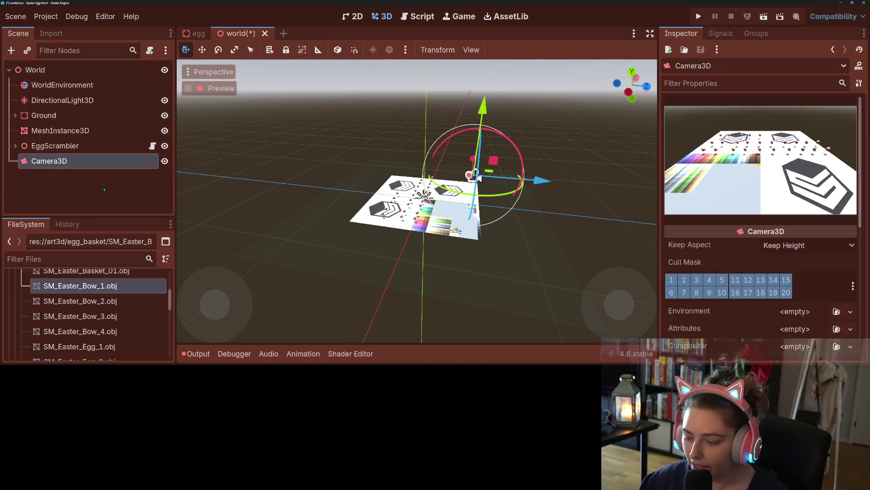
key(Delete)
key(ctrl+s)
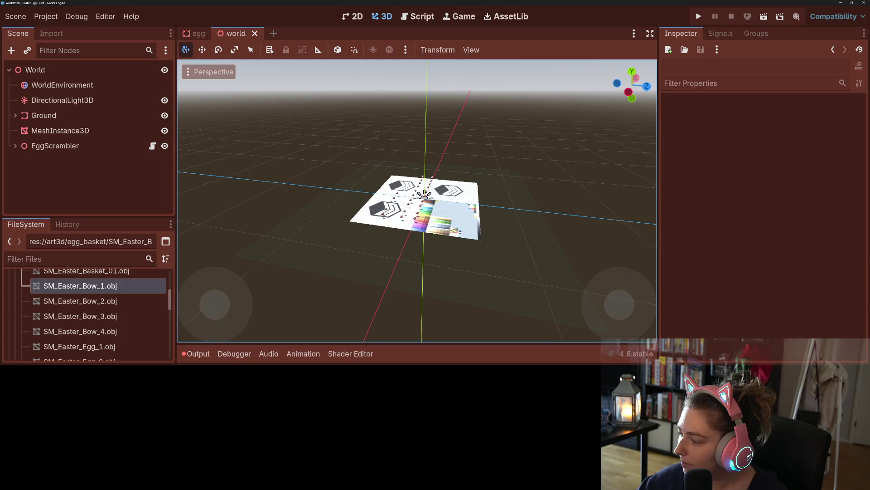
key(alt+Tab)
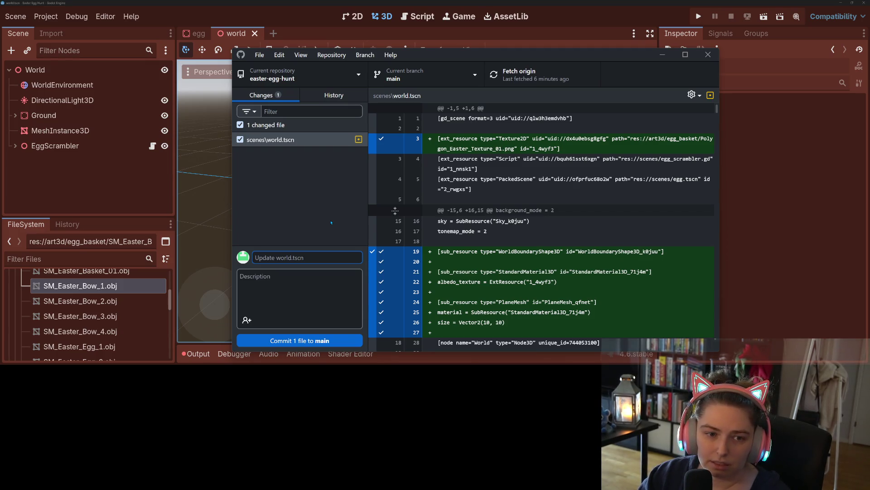
- Commit world.tscn to main as 'sets up world space for character movement' and minimize GitHub Desktop
text(sets up world)
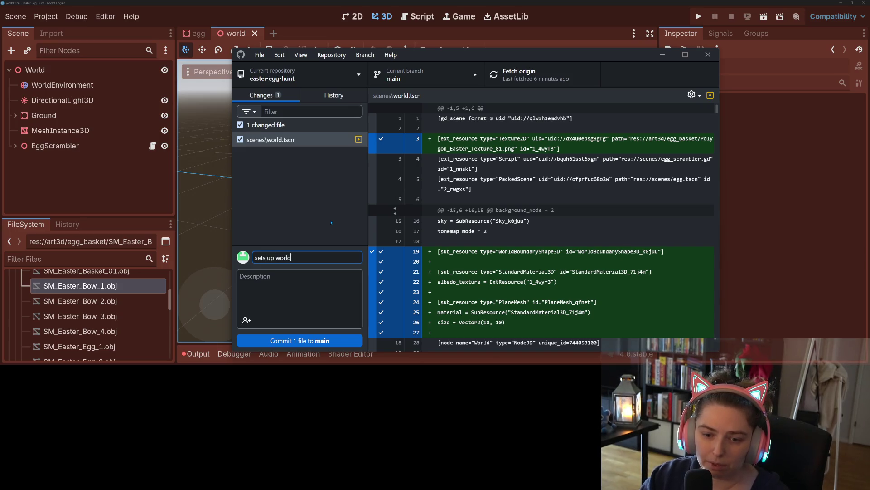
text(e t)
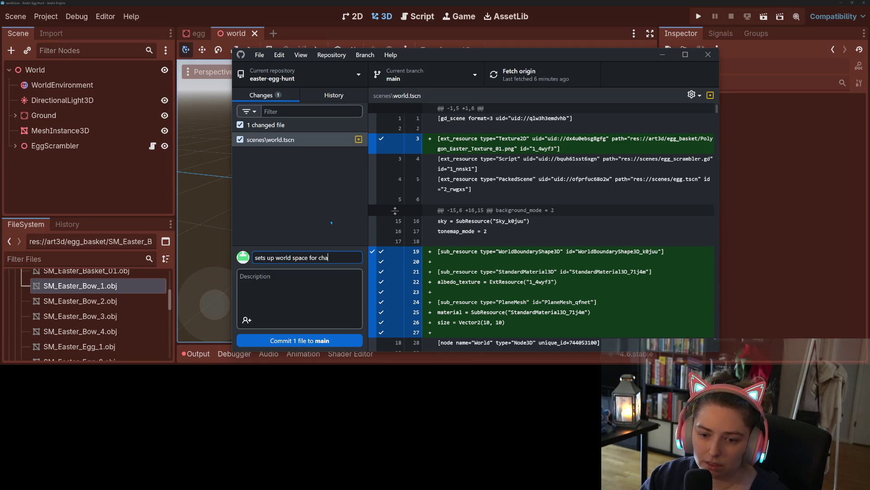
text(ement)
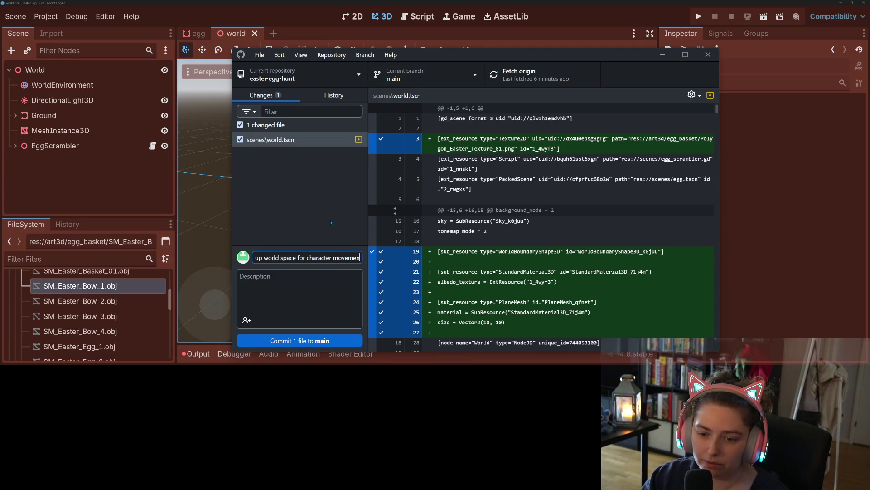
click(352, 341)
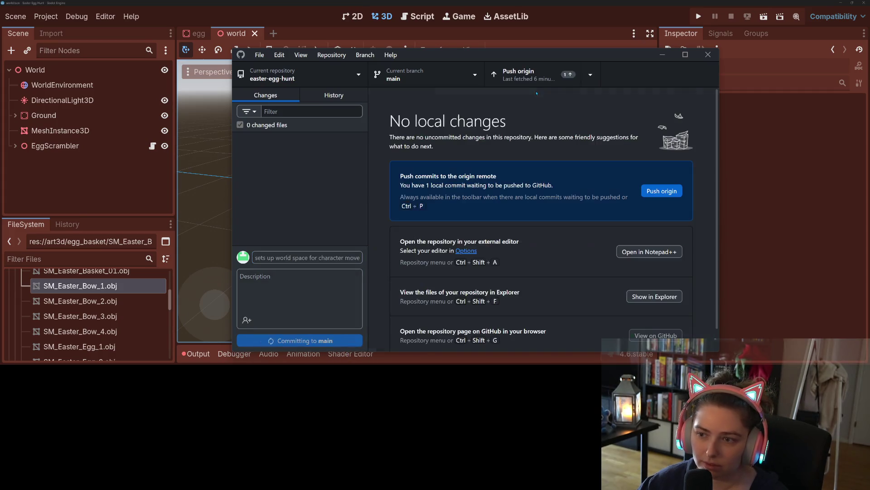
click(665, 57)
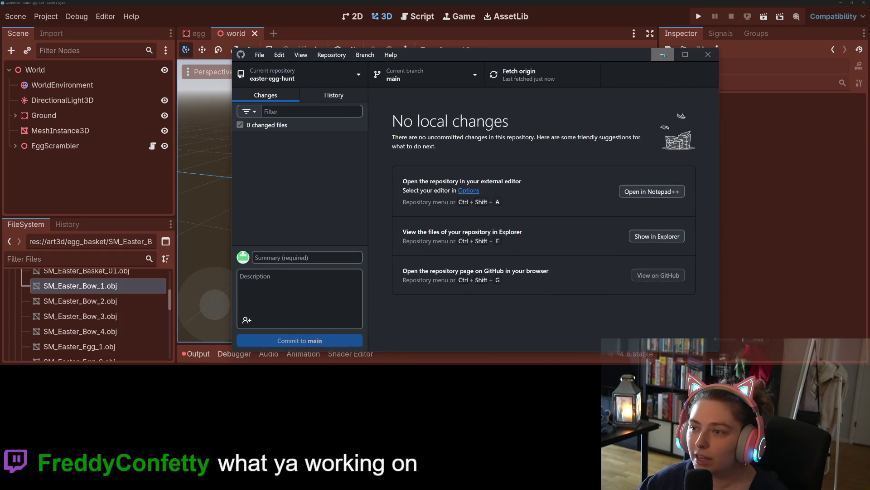
- Create a new scene with a CharacterBody3D as its root node
click(274, 33)
click(84, 136)
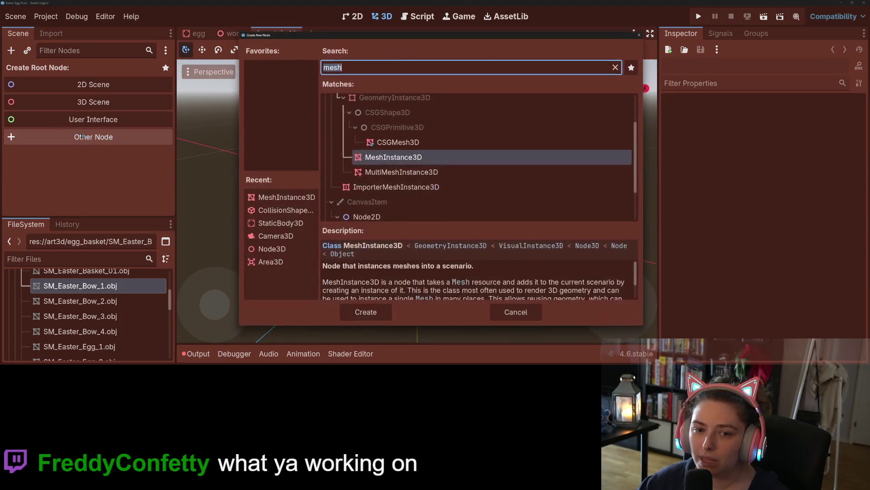
text(pla)
key(BackSpace)
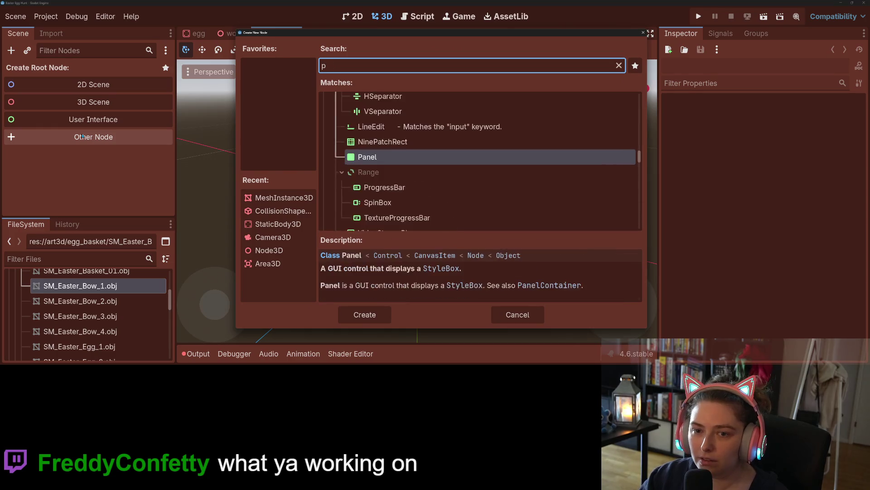
key(BackSpace)
key(BackSpace)
text(char)
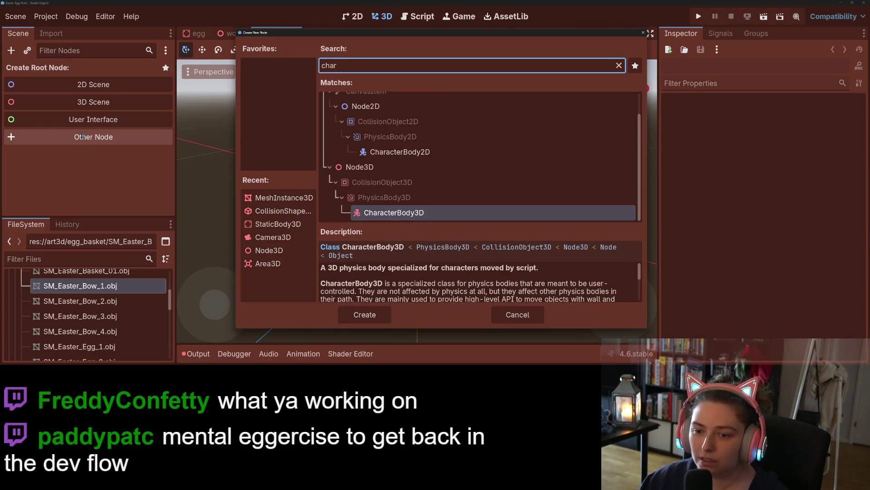
key(Return)
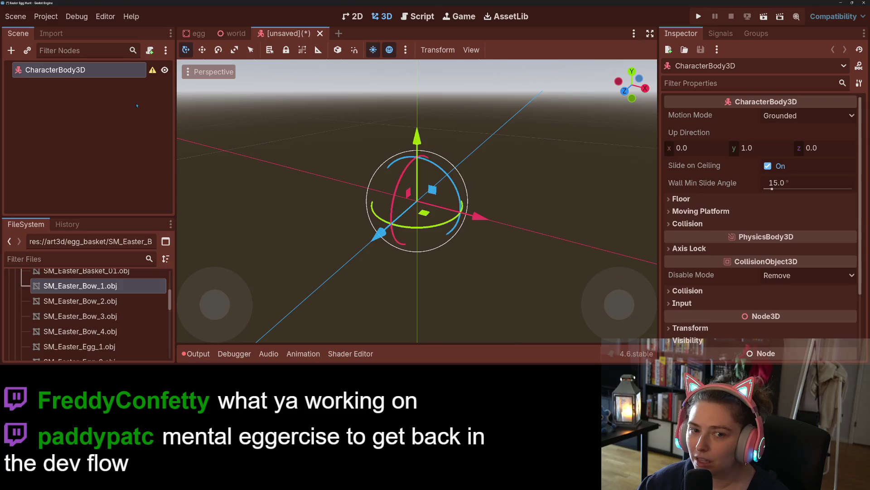
- Add MeshInstance3D and CollisionShape3D child nodes to the CharacterBody3D
right_click(110, 75)
click(183, 78)
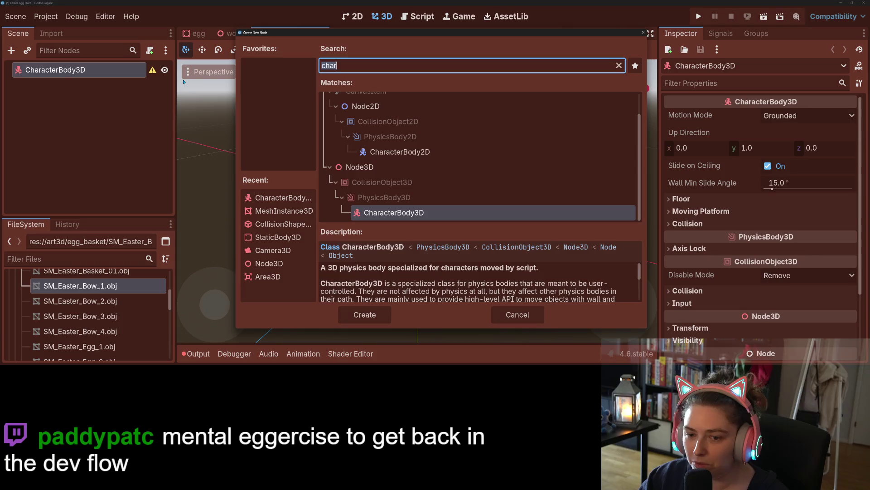
text(mesh)
key(Return)
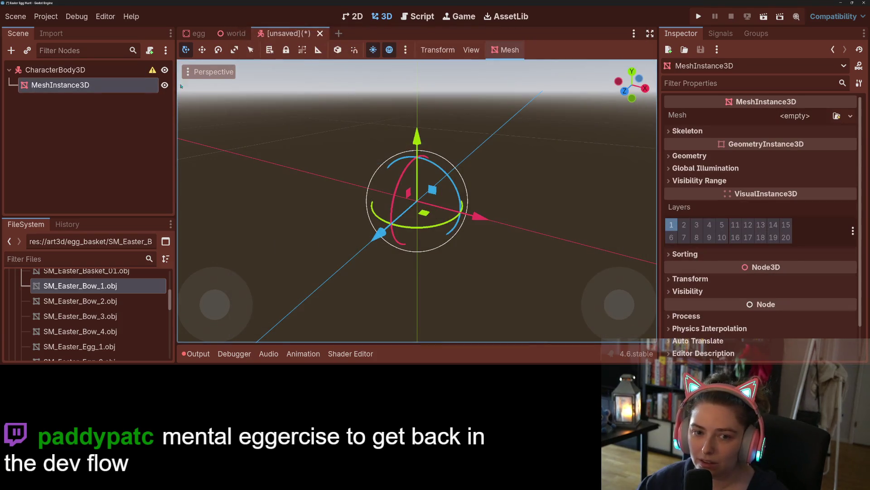
right_click(106, 72)
click(183, 79)
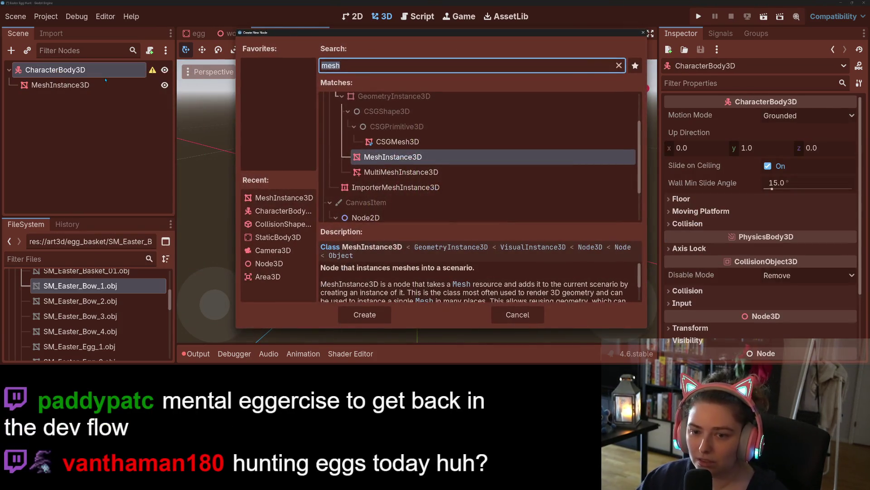
text(coll)
key(Return)
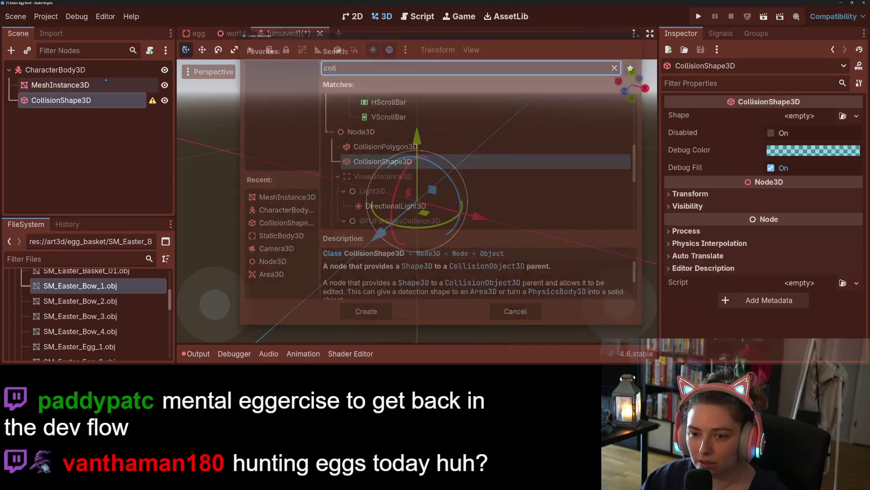
- Give the CollisionShape3D a new CapsuleShape3D and delete the MeshInstance3D
click(60, 84)
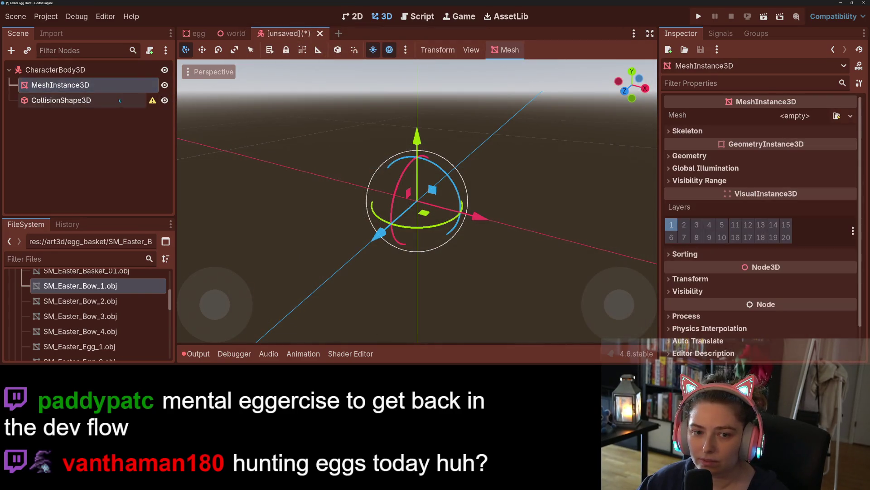
click(61, 101)
click(800, 116)
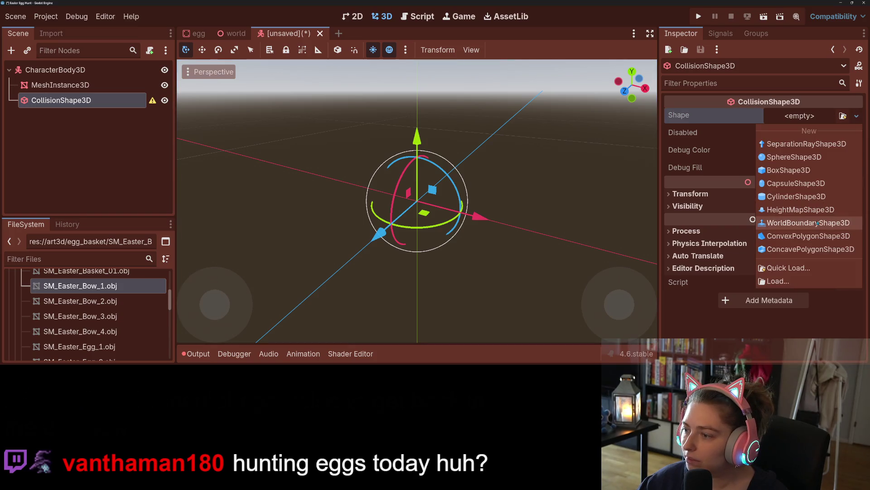
click(791, 183)
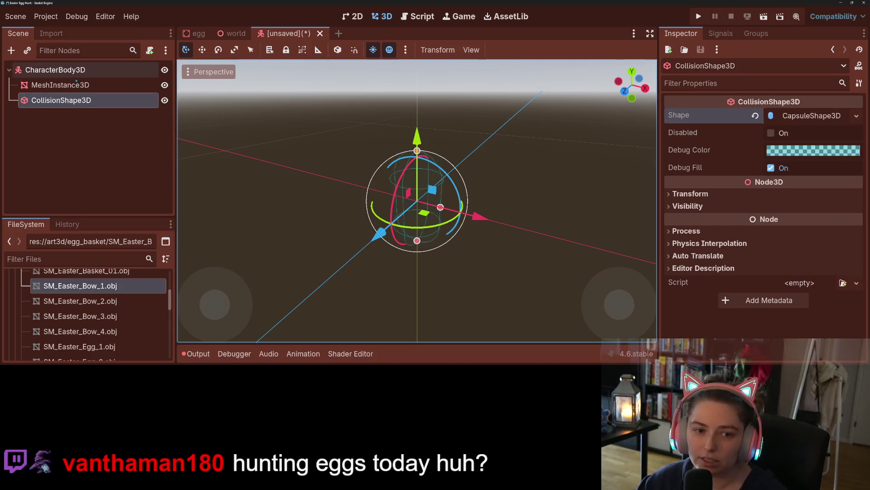
click(60, 85)
key(Delete)
- Drag the Rabbit model from the forest_animals folder onto CharacterBody3D
scroll(86, 285, up, 5)
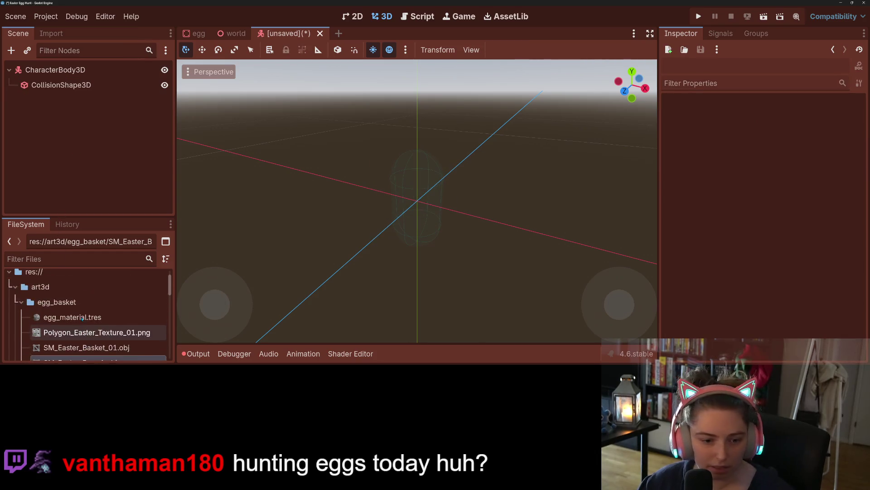
click(21, 323)
scroll(54, 317, down, 1)
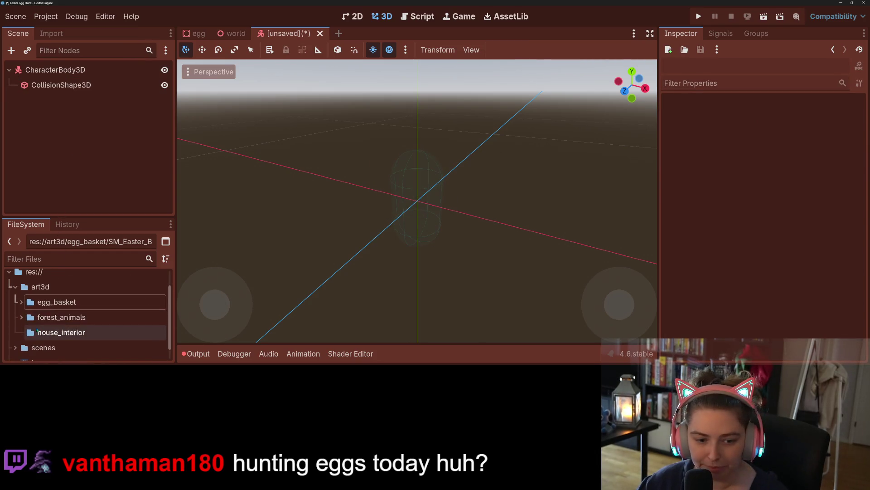
click(22, 316)
mouse_move(52, 341)
mouse_down()
mouse_move(98, 80)
mouse_move(110, 103)
mouse_up()
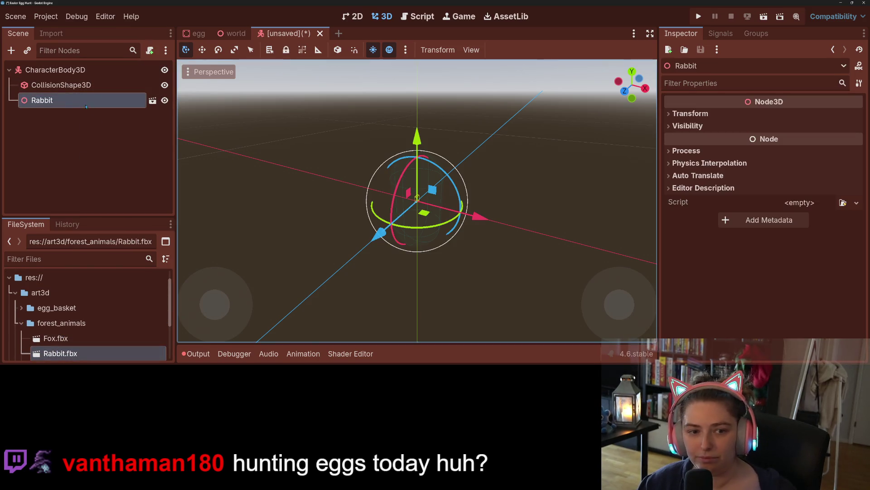
- Make the Rabbit's children editable, hide SM_Rabbit_02, and select SM_Rabbit_01
scroll(379, 232, up, 5)
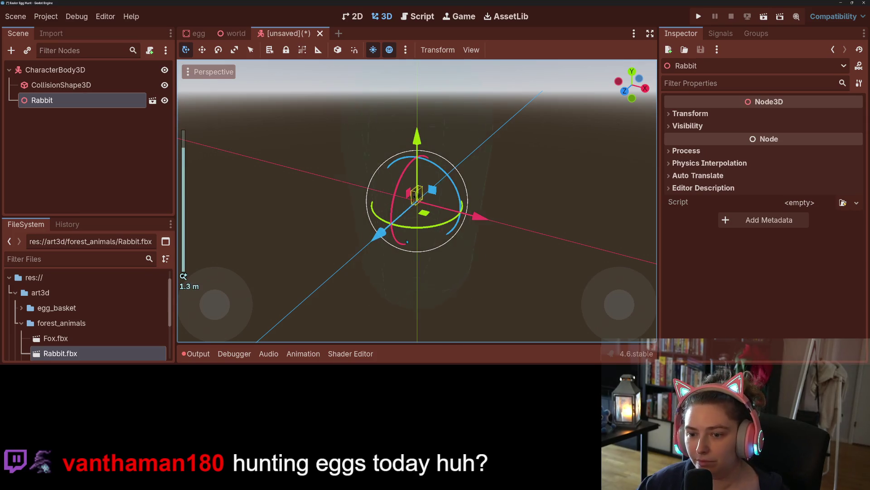
key(KP_1)
drag(407, 242, 345, 236)
right_click(63, 110)
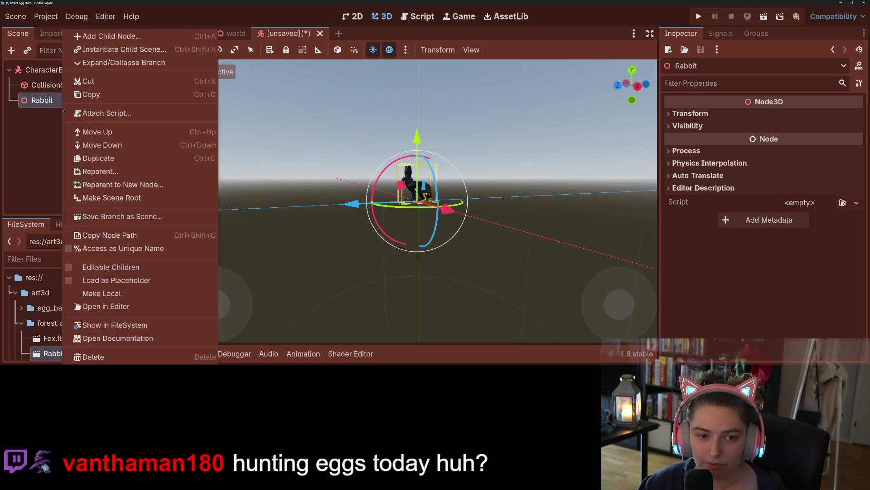
click(99, 267)
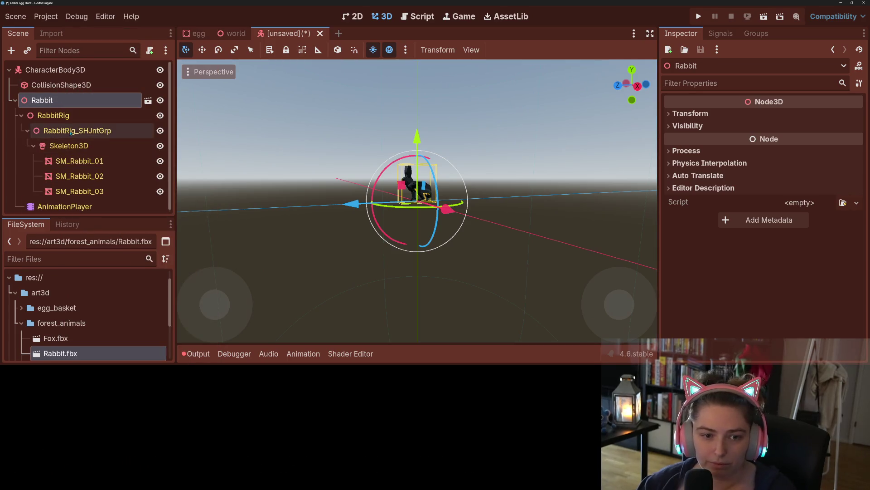
click(160, 176)
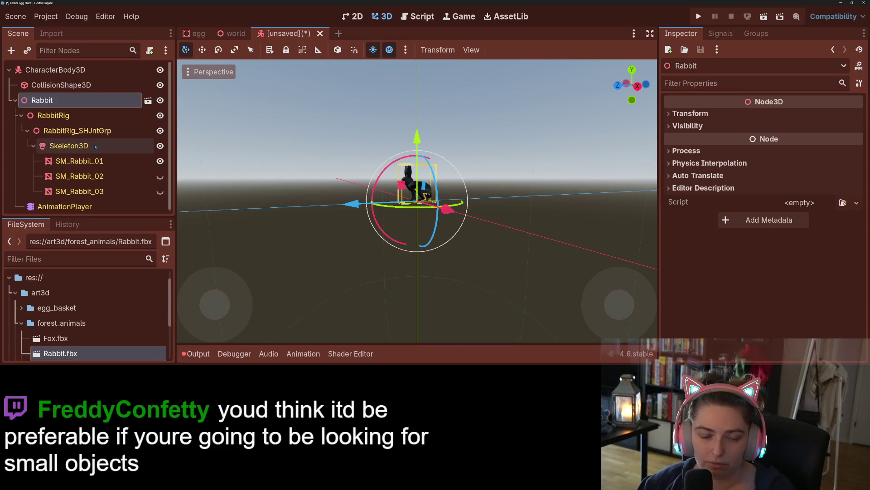
click(79, 160)
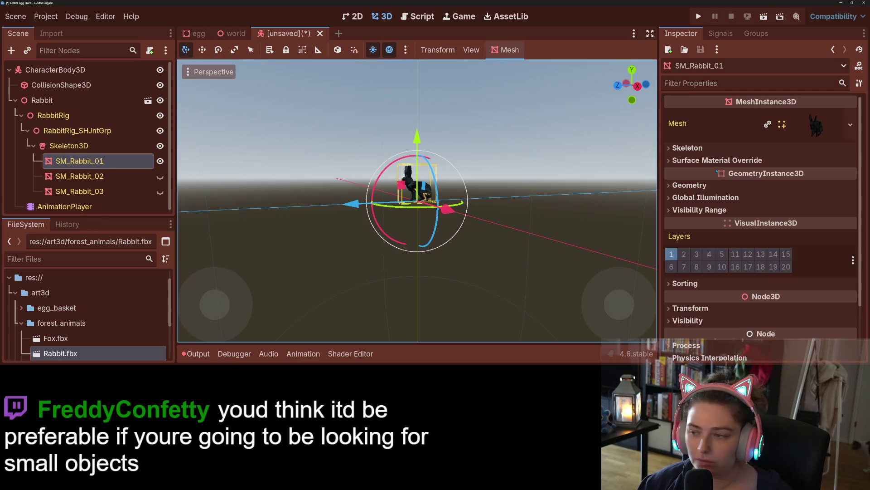
- Assign a new StandardMaterial3D to SM_Rabbit_01's surface override slot 0 and inspect its Albedo
click(717, 160)
click(796, 175)
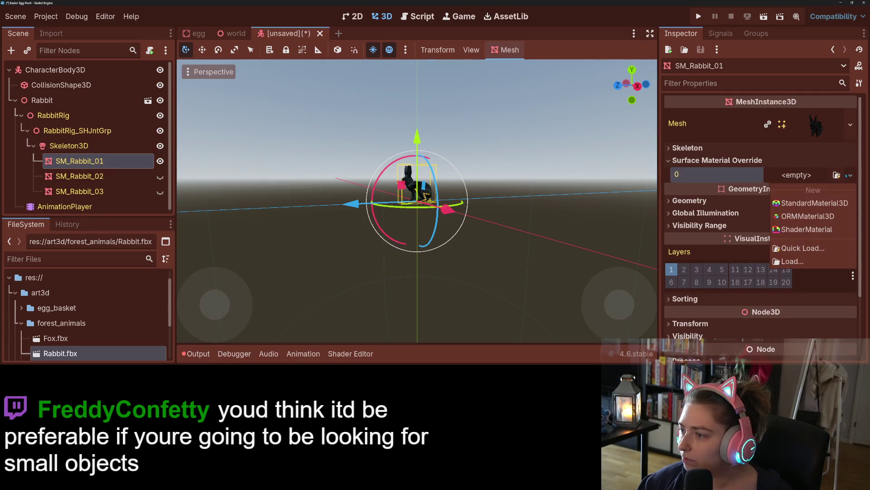
click(801, 205)
click(818, 183)
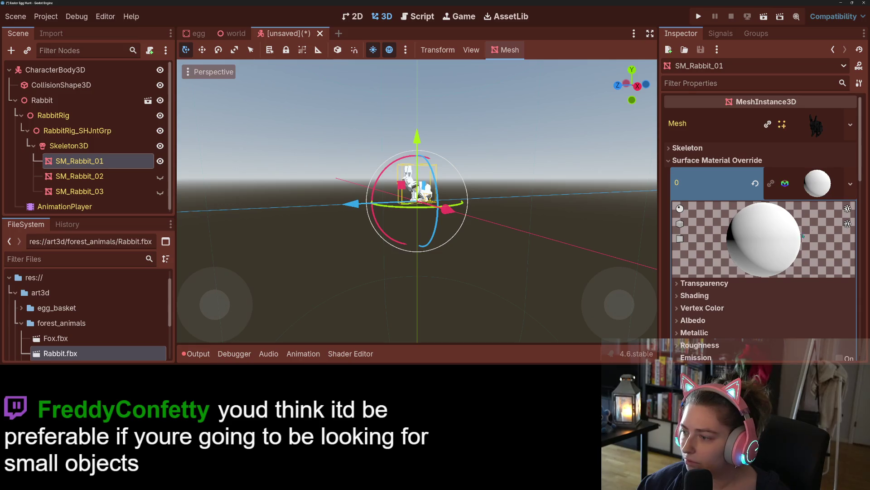
scroll(803, 235, down, 2)
click(771, 255)
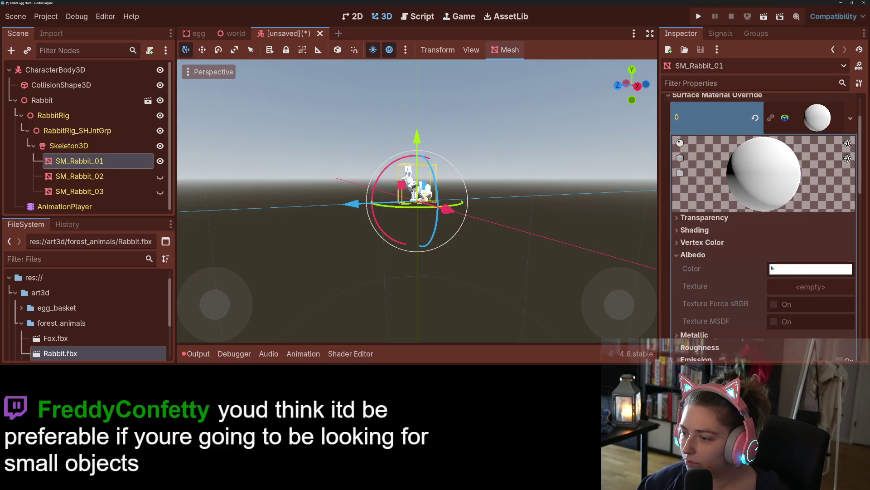
scroll(805, 201, up, 2)
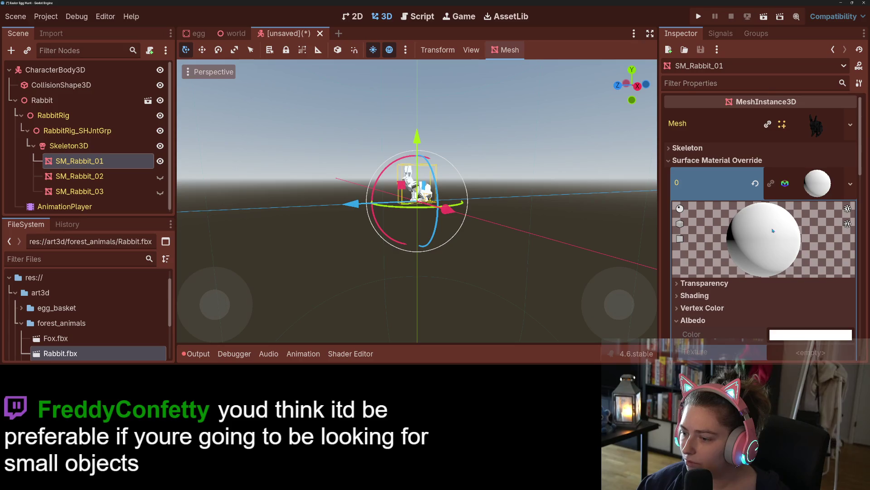
- Replace the slot 0 material with a fresh StandardMaterial3D, then clear it again
click(756, 183)
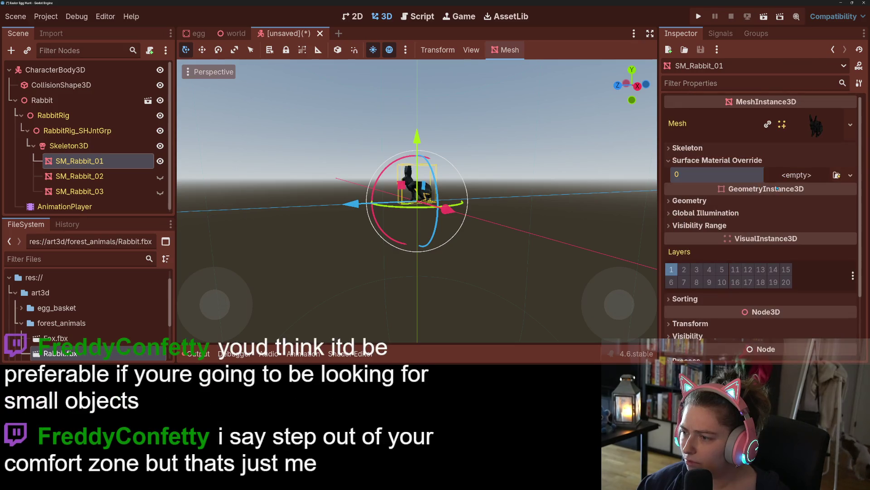
click(848, 178)
click(807, 208)
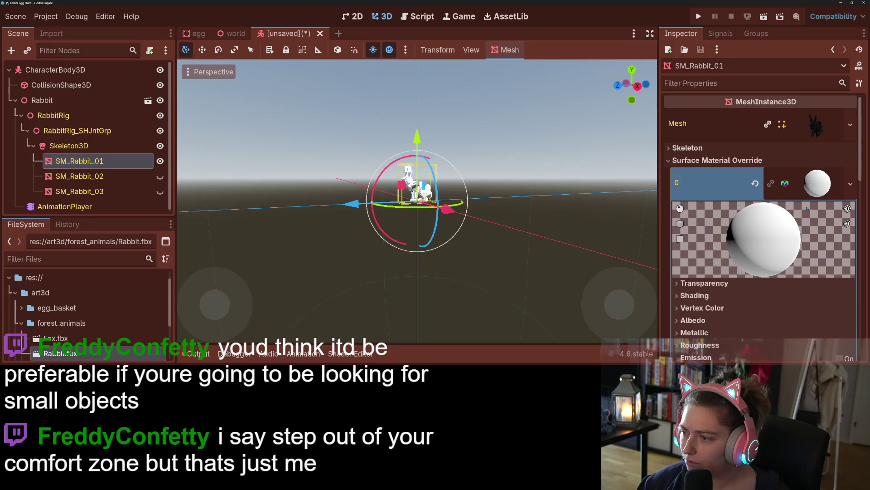
scroll(764, 270, down, 4)
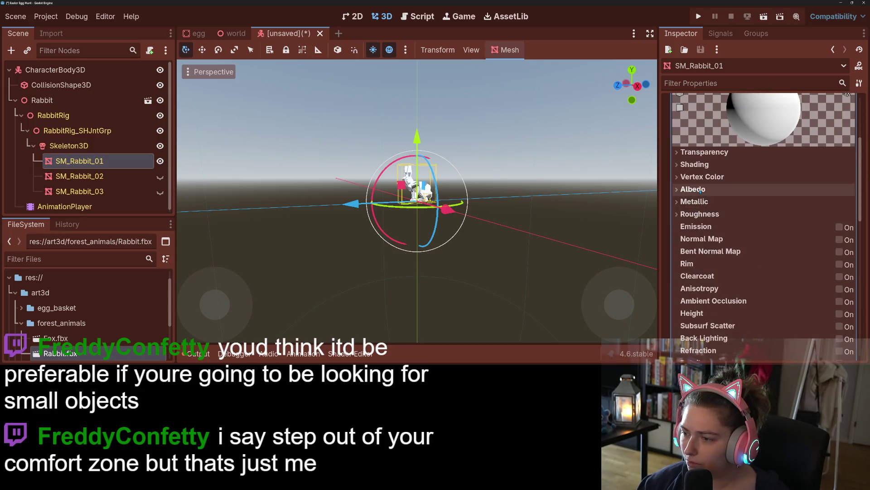
click(707, 189)
scroll(793, 223, up, 3)
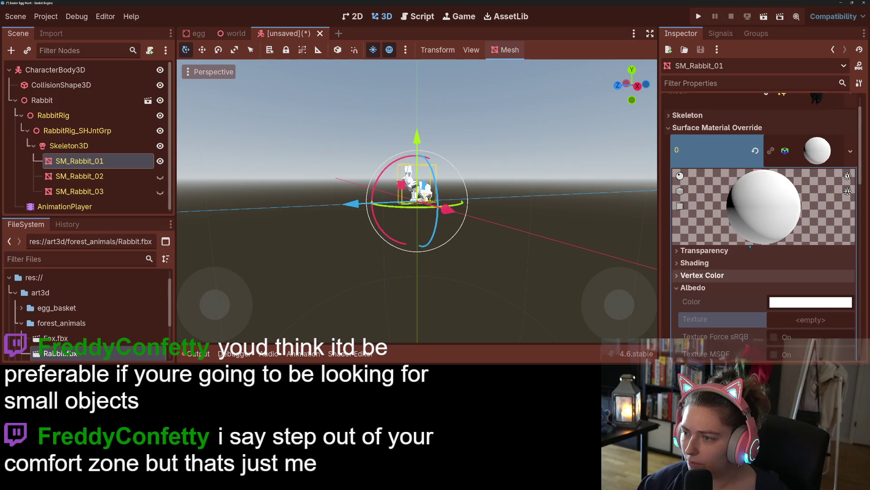
click(851, 151)
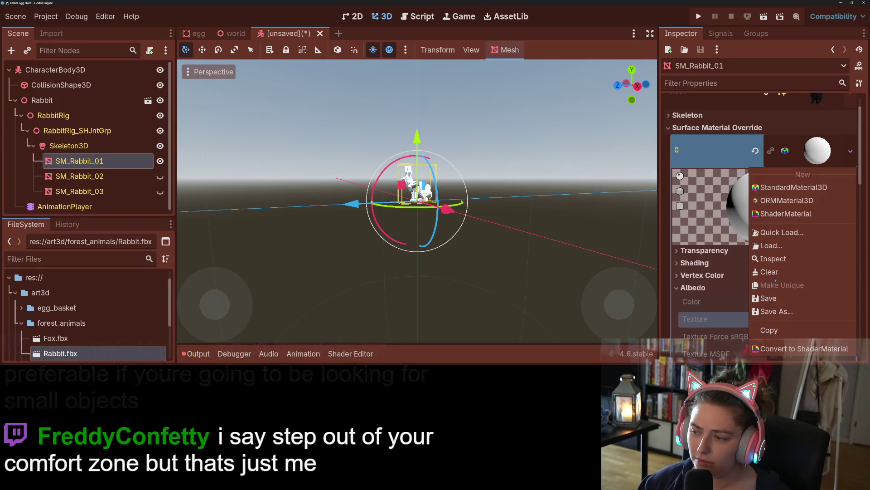
click(771, 272)
click(705, 213)
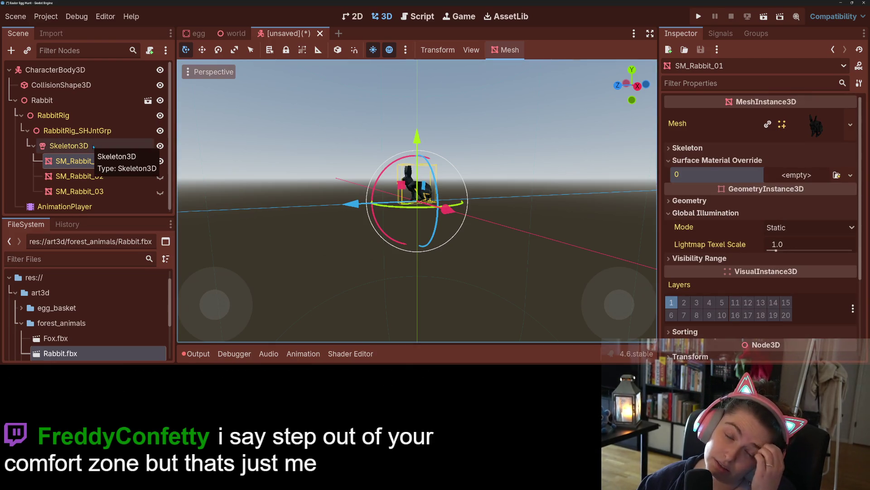
- Make the Rabbit's nodes local and begin a new material on SM_Rabbit_01's slot 0
right_click(73, 100)
click(110, 294)
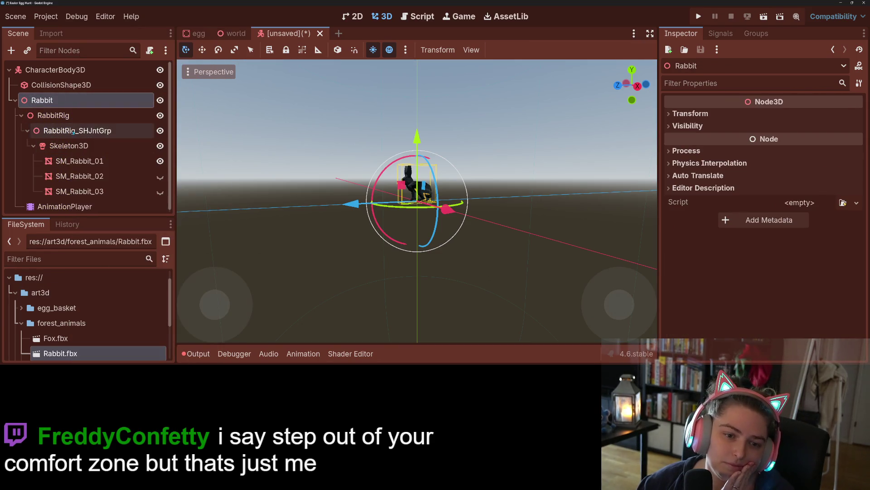
click(89, 162)
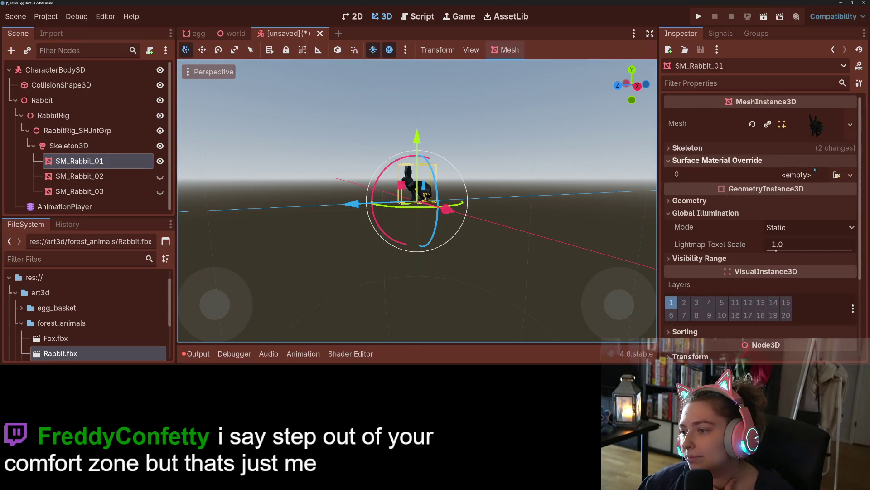
click(796, 175)
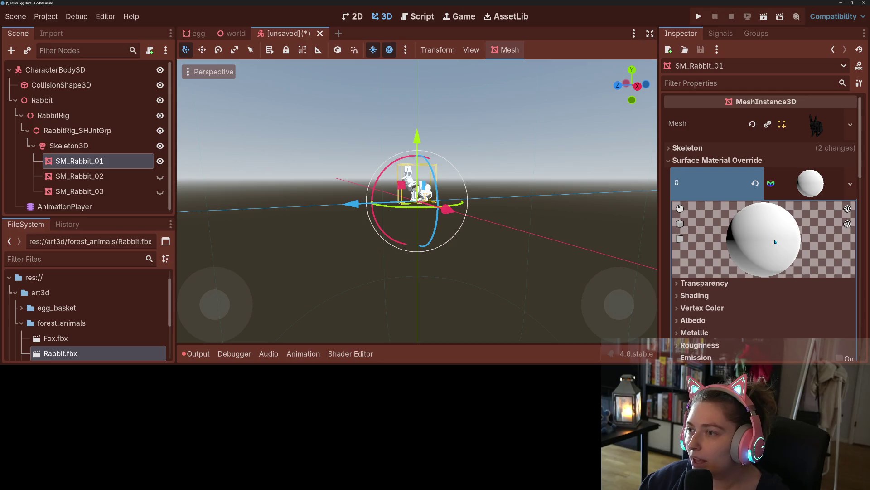
- Set the override material's albedo texture to the forest animals texture
scroll(710, 263, down, 3)
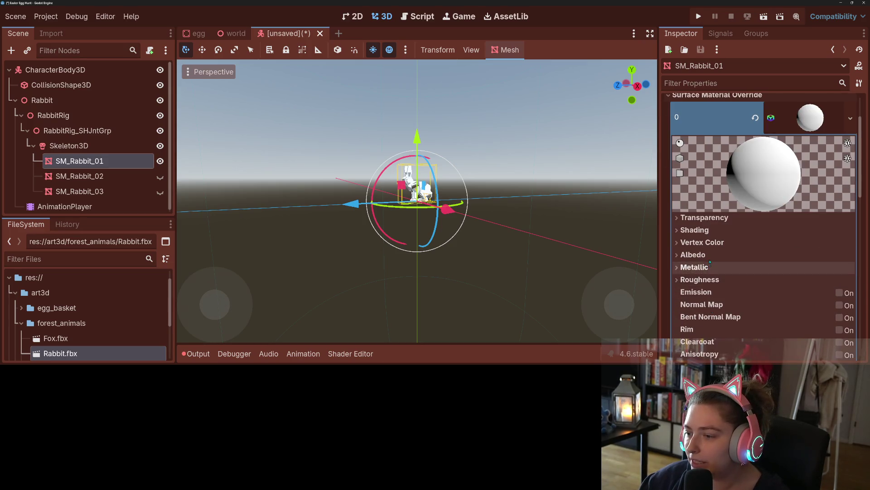
click(700, 254)
click(834, 287)
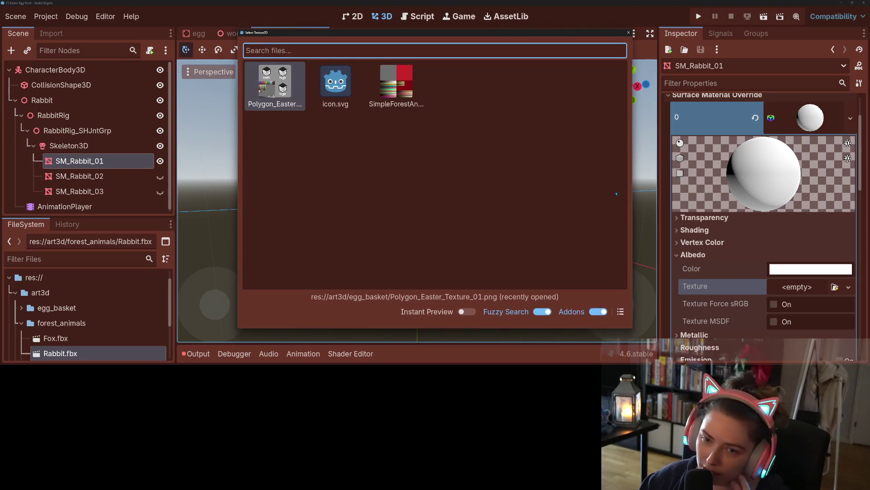
double_click(397, 84)
scroll(431, 243, up, 5)
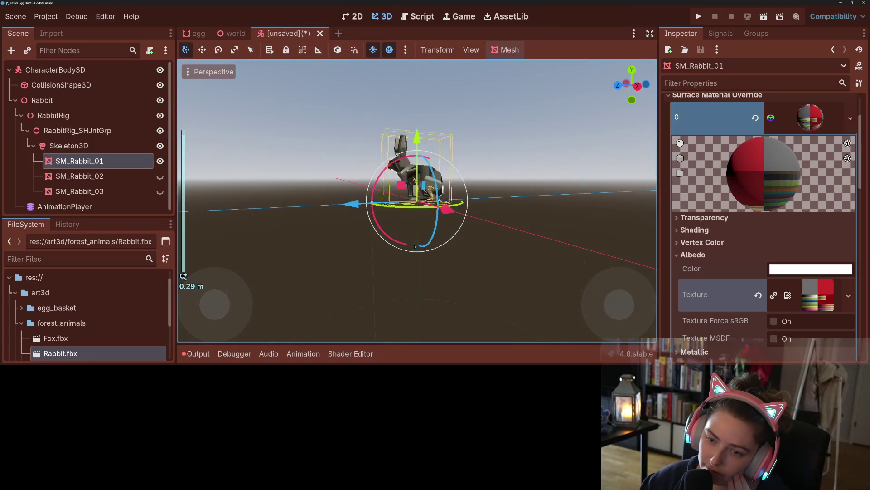
- Inspect the textured rabbit, briefly showing then re-hiding SM_Rabbit_02
mouse_move(431, 244)
mouse_down()
mouse_move(257, 259)
mouse_move(326, 253)
mouse_move(344, 267)
mouse_move(332, 253)
mouse_move(360, 280)
mouse_move(351, 258)
mouse_move(383, 259)
mouse_move(361, 258)
mouse_up()
scroll(308, 250, down, 3)
scroll(320, 248, up, 4)
scroll(361, 280, down, 3)
scroll(354, 263, up, 3)
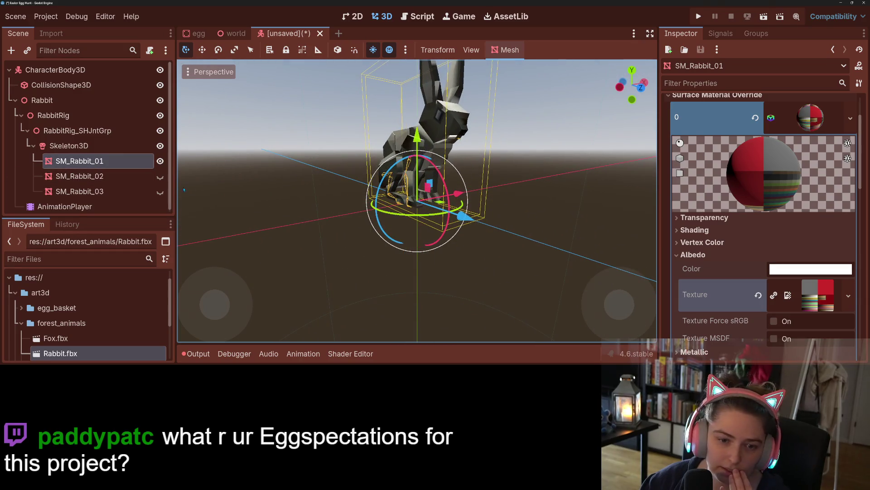
click(161, 177)
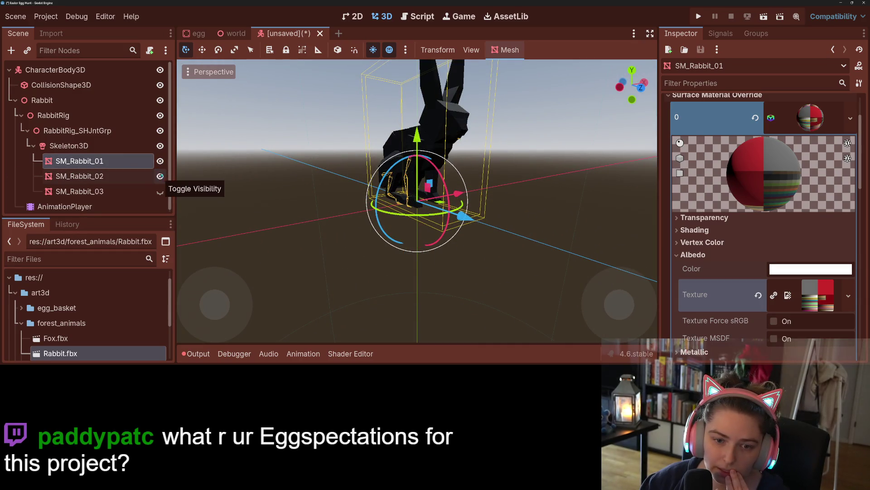
click(160, 176)
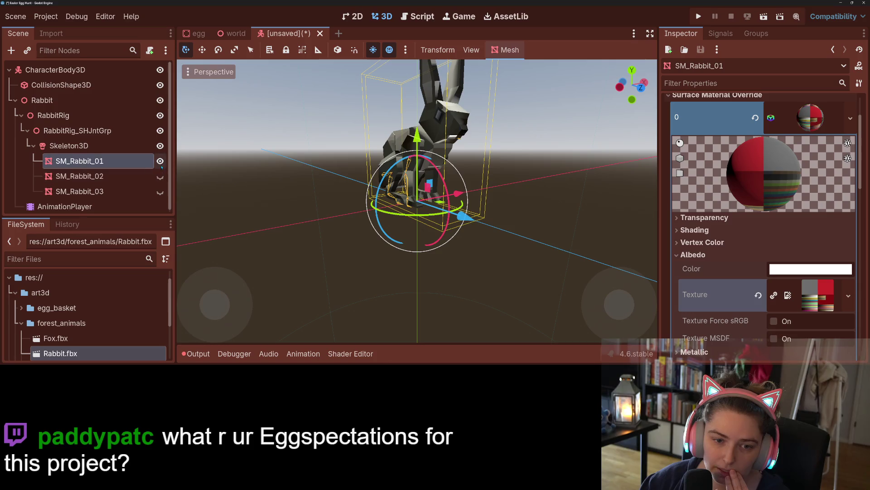
- Save the material as forest_animals_mat.tres in art3d/forest_animals
click(850, 118)
click(775, 291)
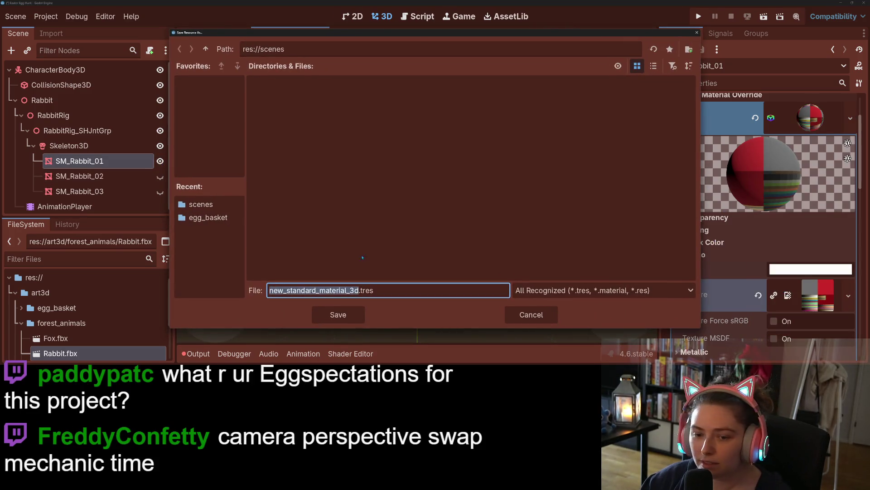
click(206, 217)
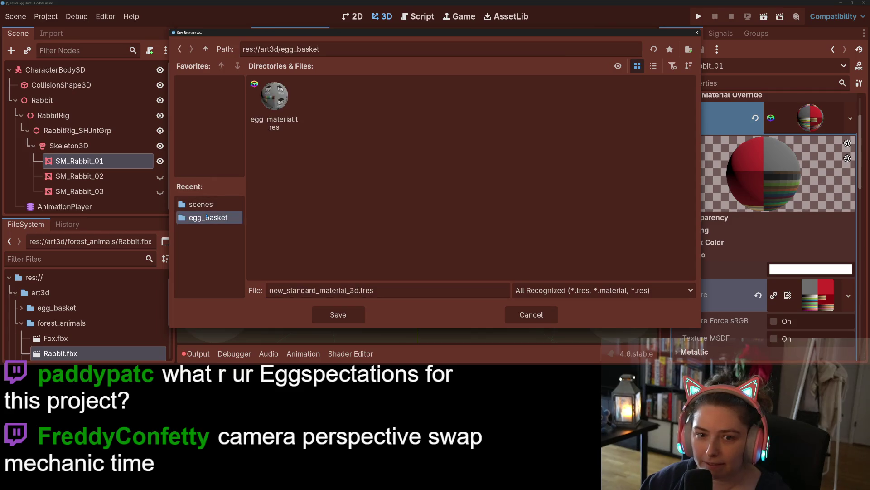
click(206, 48)
double_click(326, 98)
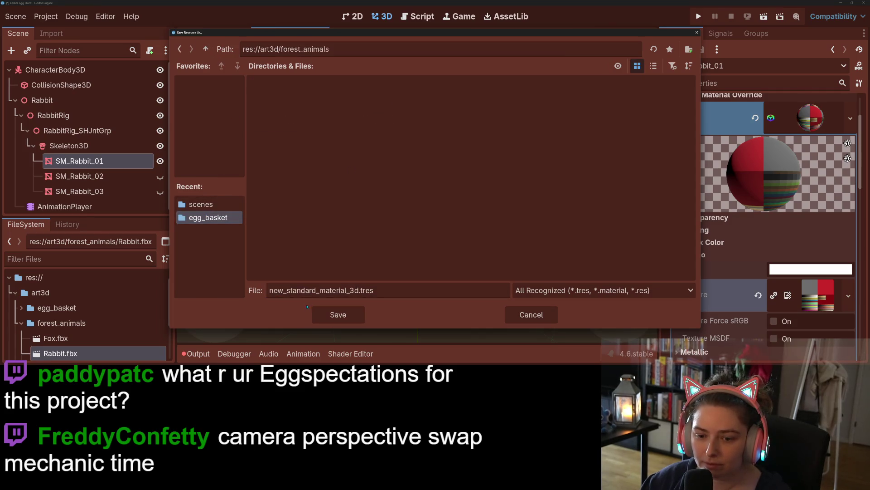
double_click(313, 290)
text(forest_animals)
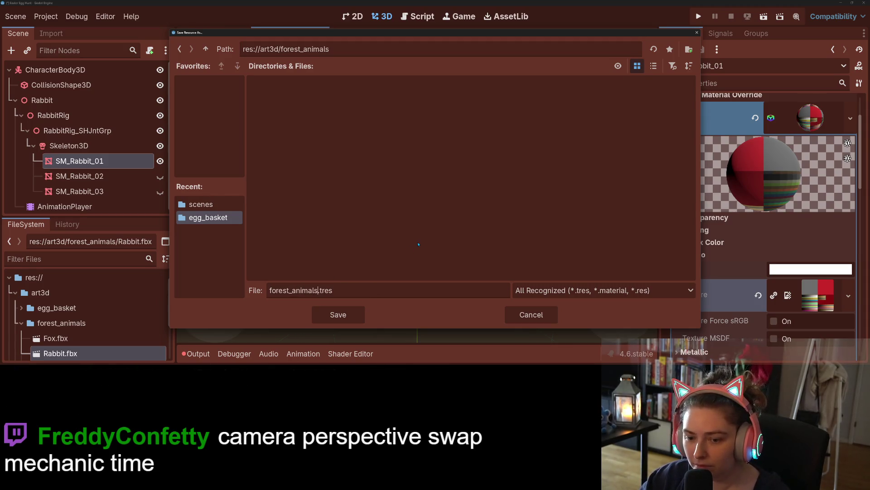
text(at)
key(Return)
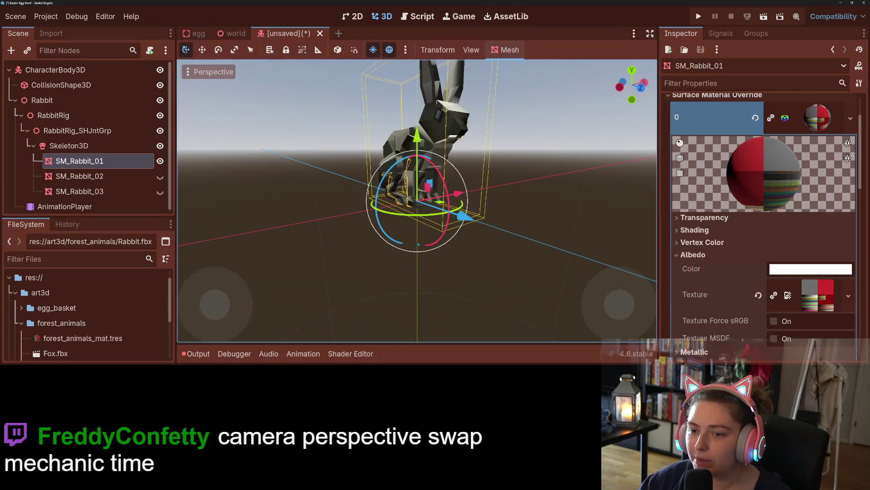
- Copy the override material and paste it into SM_Rabbit_02's surface override slot 0
right_click(691, 132)
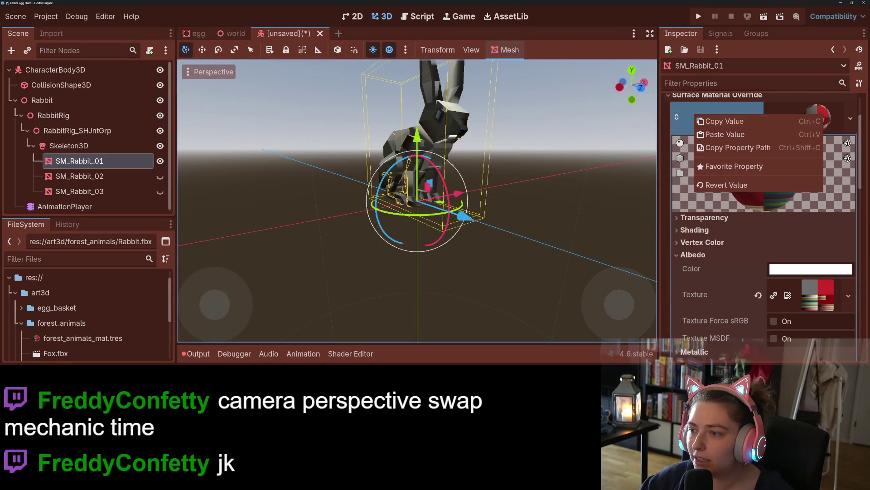
key(Escape)
click(99, 180)
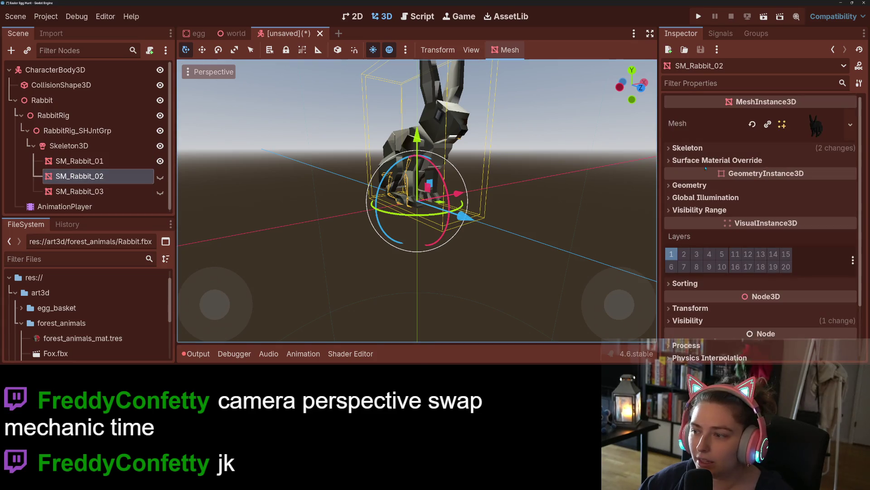
click(717, 160)
right_click(721, 176)
click(742, 195)
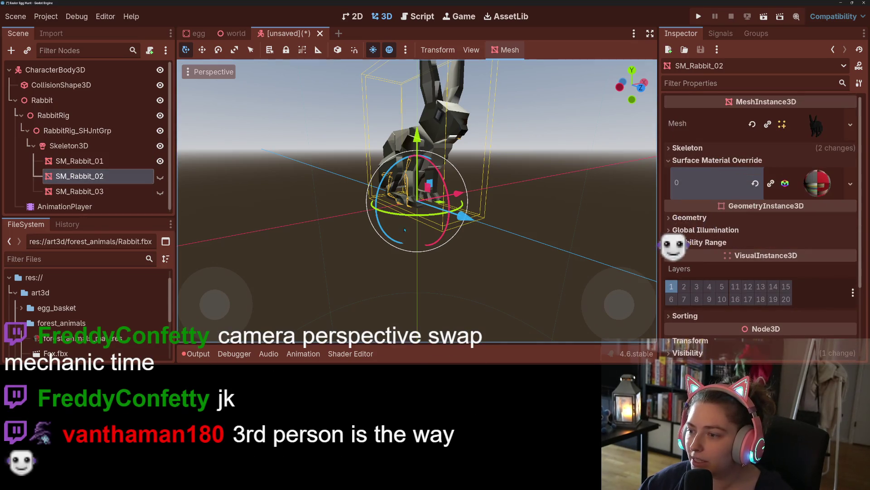
- Paste the same material into SM_Rabbit_03's surface override slot 0
click(79, 191)
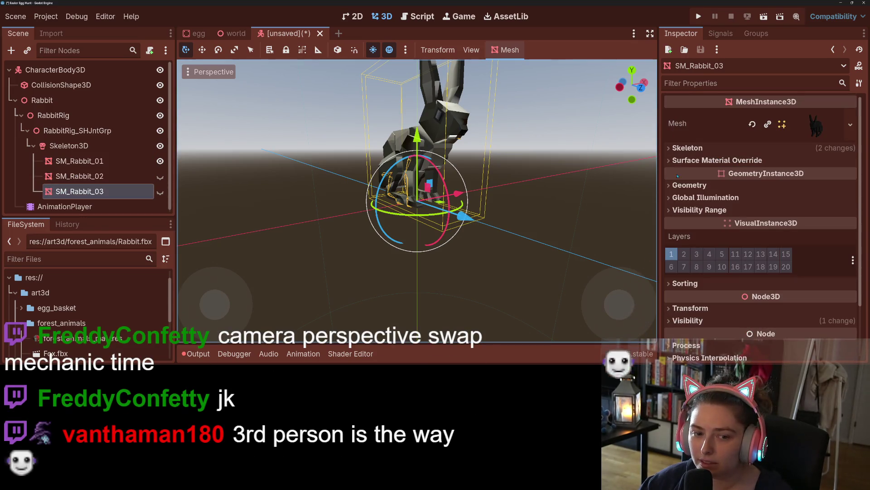
click(718, 160)
right_click(680, 182)
click(701, 196)
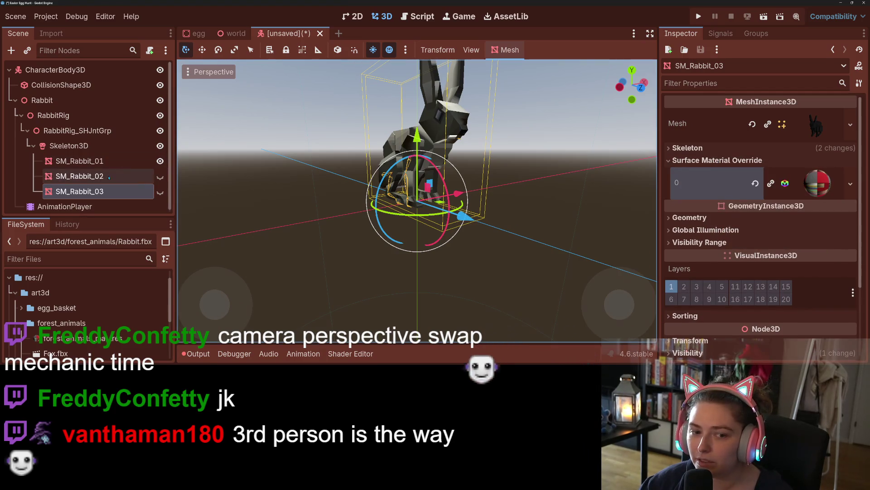
- Compare the textured SM_Rabbit_01, 02 and 03 variants by toggling their visibility
click(160, 161)
click(160, 176)
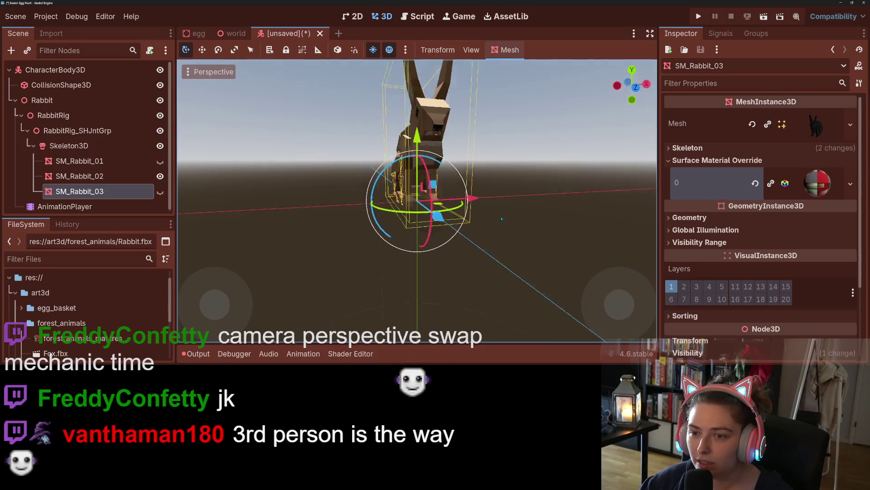
drag(513, 209, 372, 204)
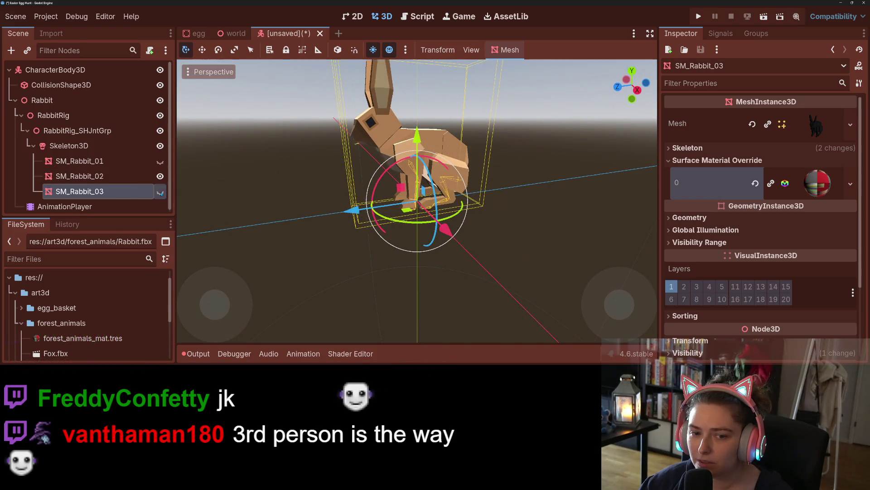
click(160, 191)
click(160, 176)
click(160, 161)
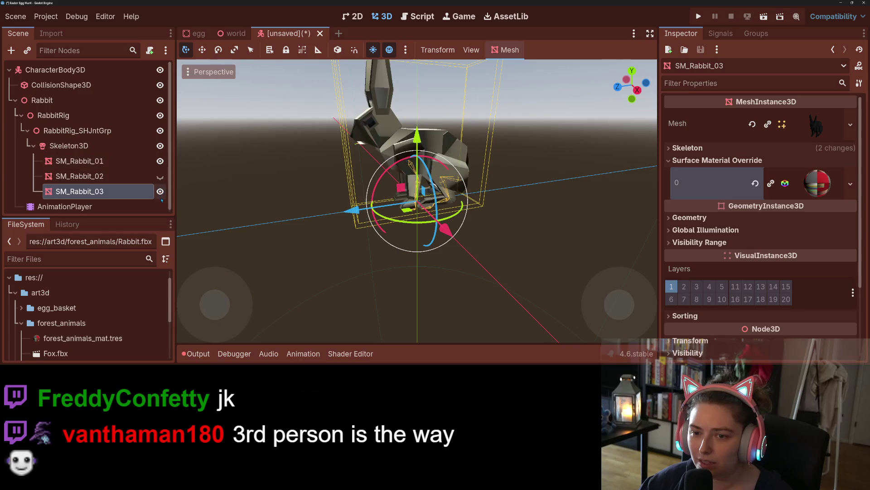
click(160, 191)
- Check the variants from the front, then delete SM_Rabbit_01
drag(426, 226, 261, 237)
click(160, 175)
click(160, 161)
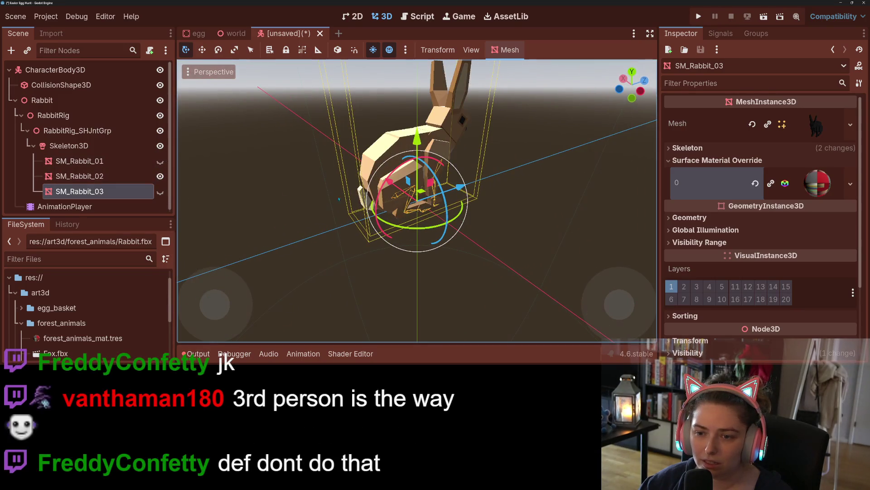
mouse_move(453, 235)
mouse_down()
mouse_move(592, 255)
mouse_move(386, 266)
mouse_up()
click(160, 191)
click(160, 176)
click(136, 161)
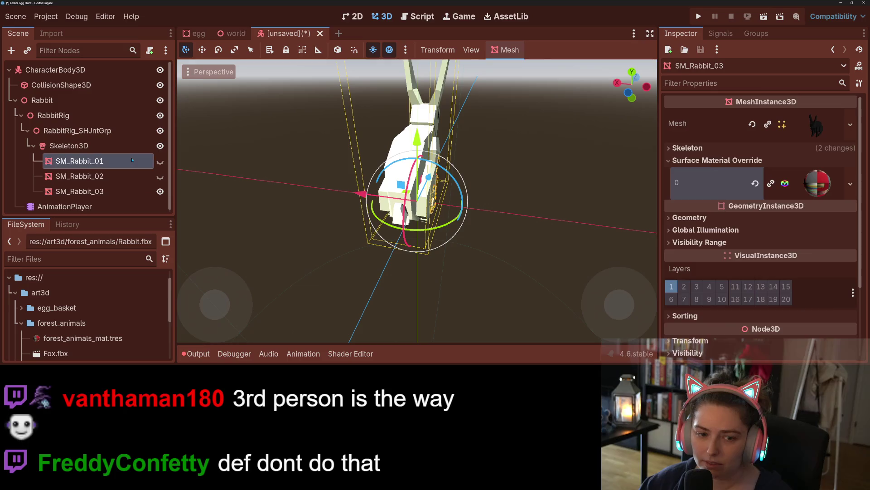
key(Delete)
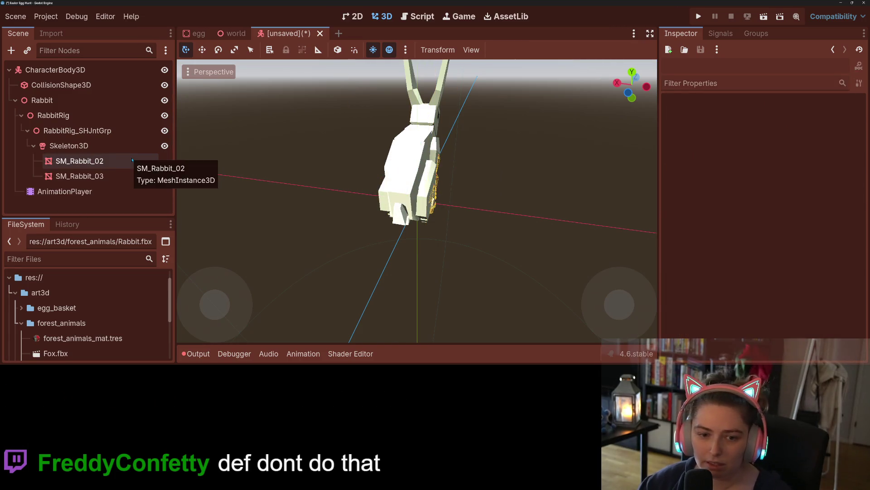
- Save the CharacterBody3D rabbit scene as scenes/player.tscn
click(132, 160)
drag(408, 226, 389, 250)
key(ctrl+s)
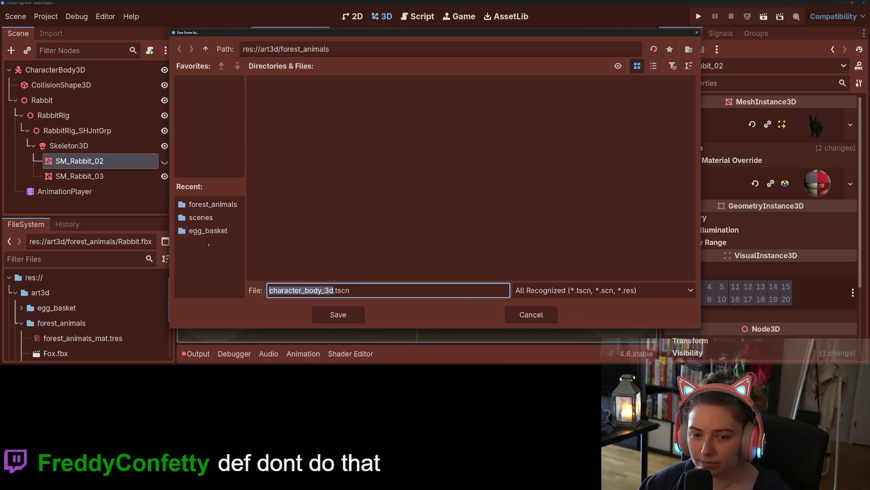
click(201, 218)
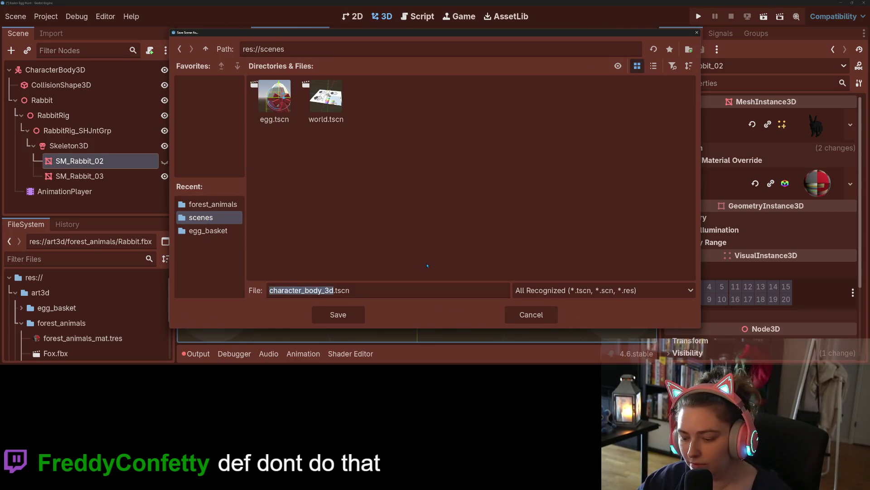
text(player)
key(Return)
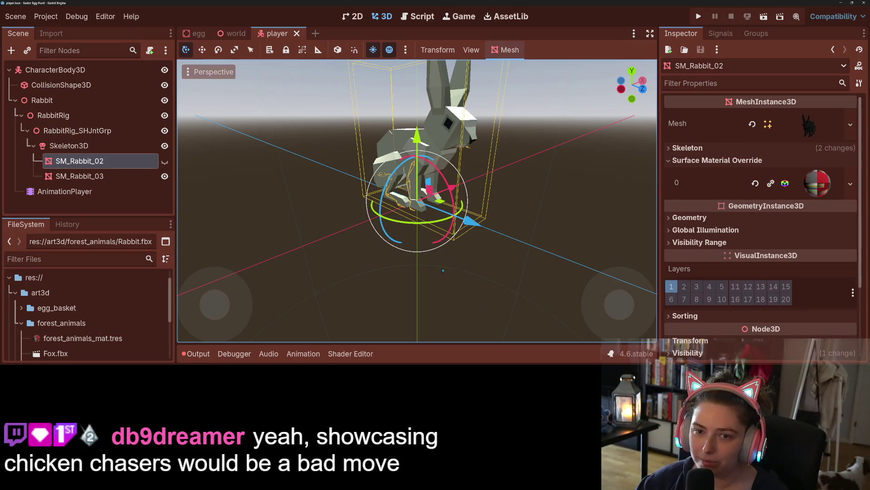
drag(443, 271, 509, 248)
- Attach a new player.gd movement-template script to CharacterBody3D and save
right_click(114, 69)
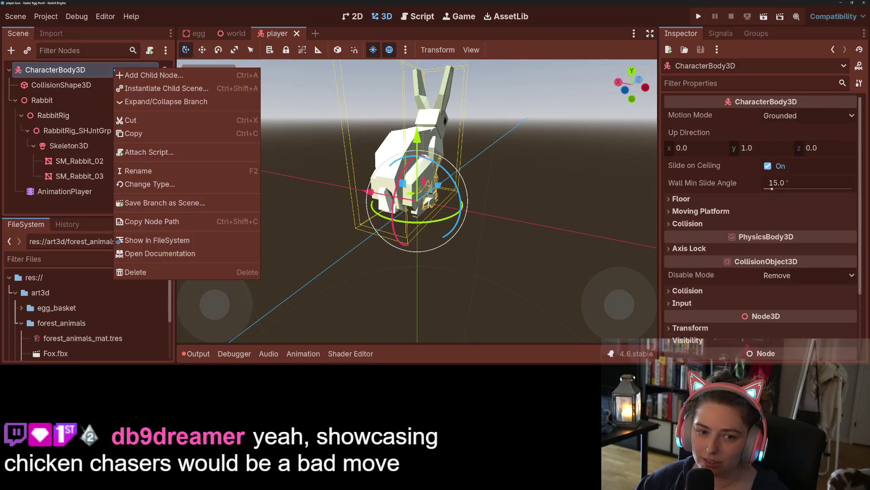
click(148, 152)
click(382, 273)
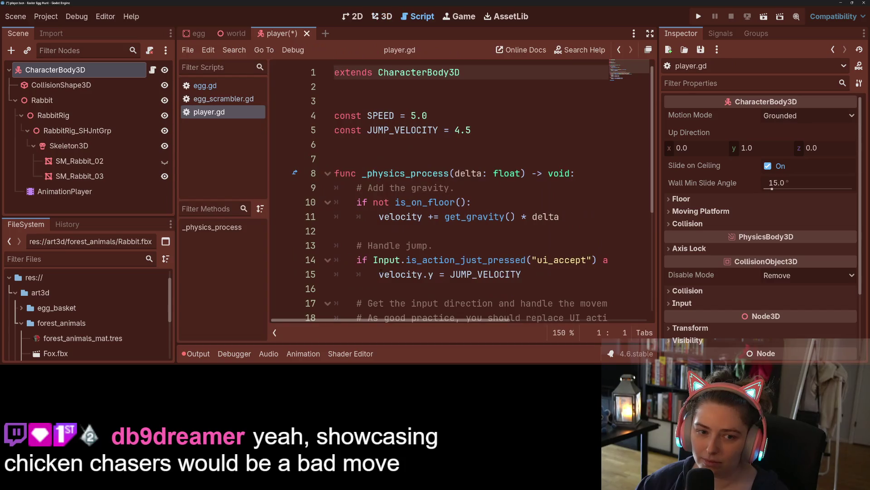
click(377, 89)
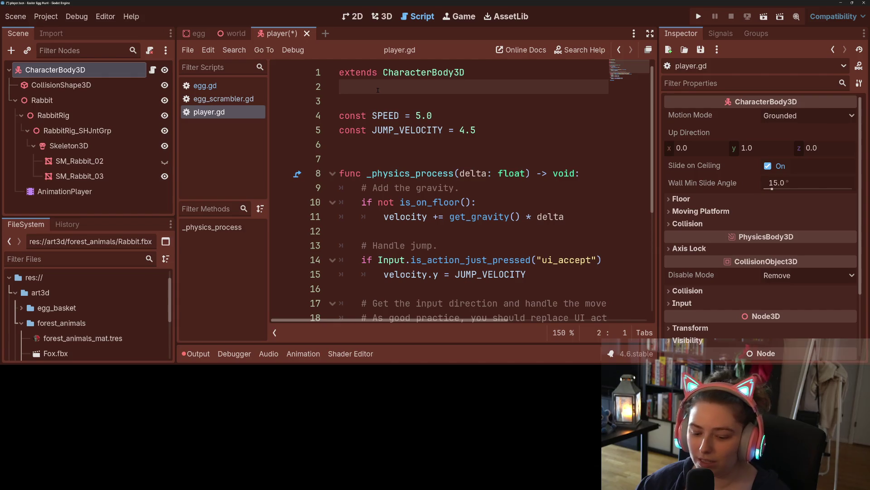
key(ctrl+s)
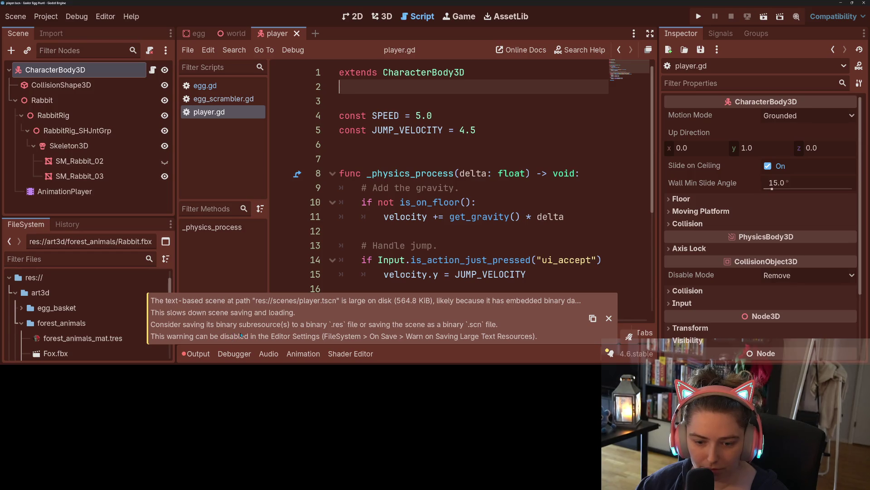
- Dismiss the large-scene warning and move Skeleton3D and AnimationPlayer under the Rabbit node
click(608, 319)
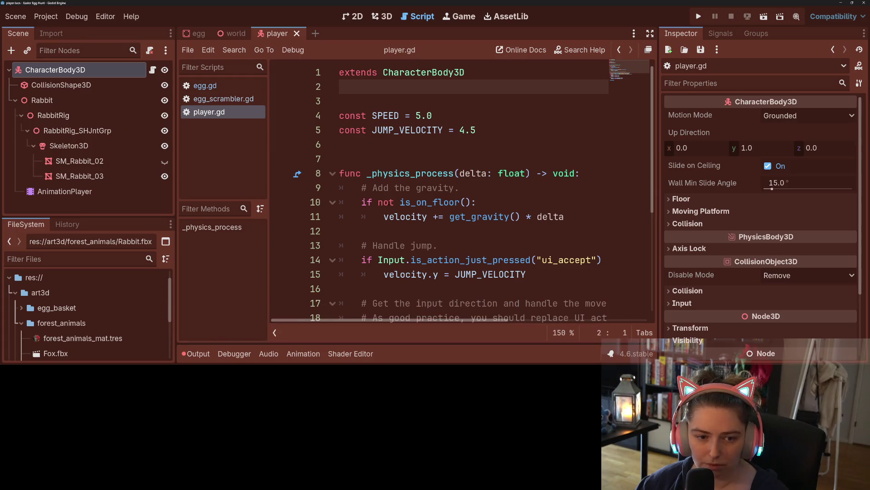
click(84, 192)
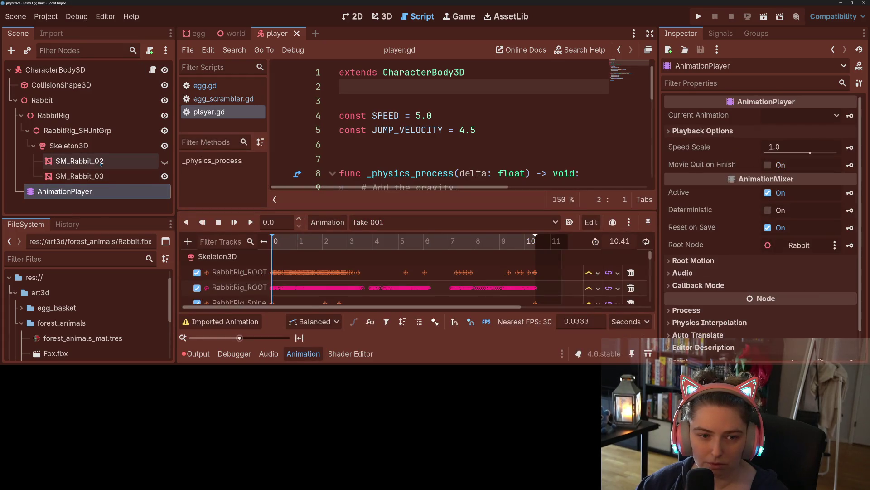
click(101, 162)
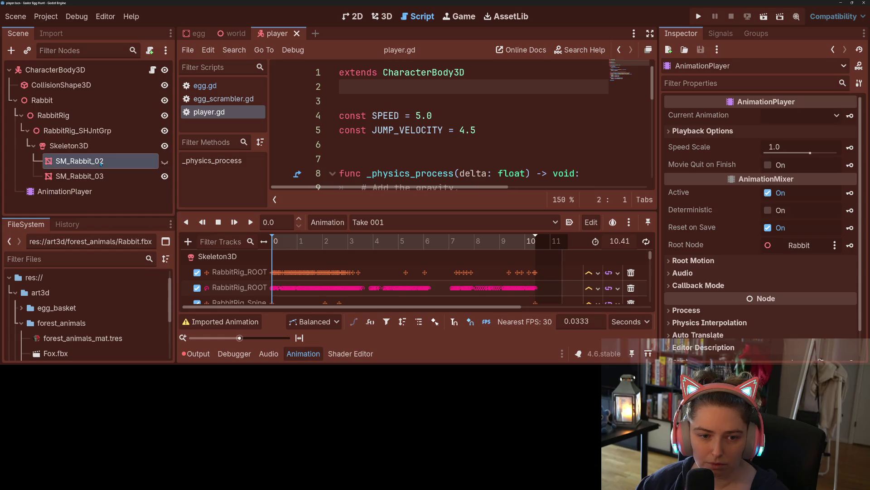
click(68, 131)
click(68, 145)
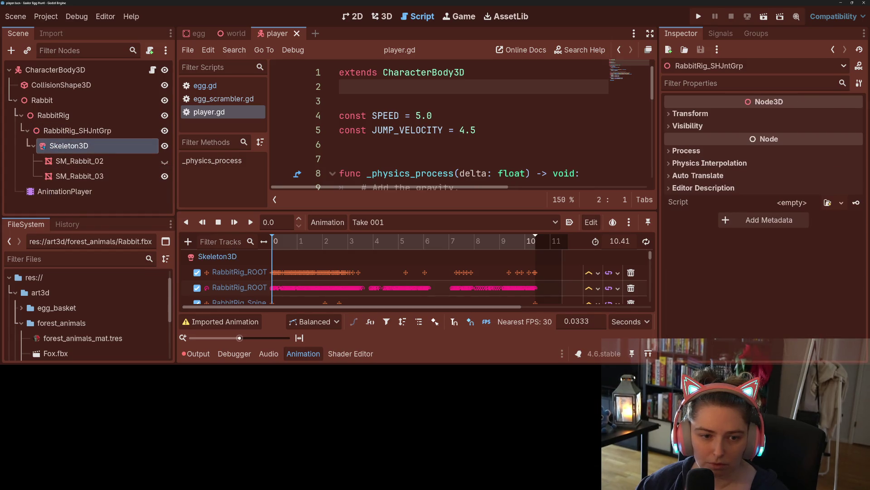
drag(68, 146, 48, 101)
mouse_move(63, 146)
mouse_down()
mouse_move(43, 161)
mouse_move(57, 107)
mouse_up()
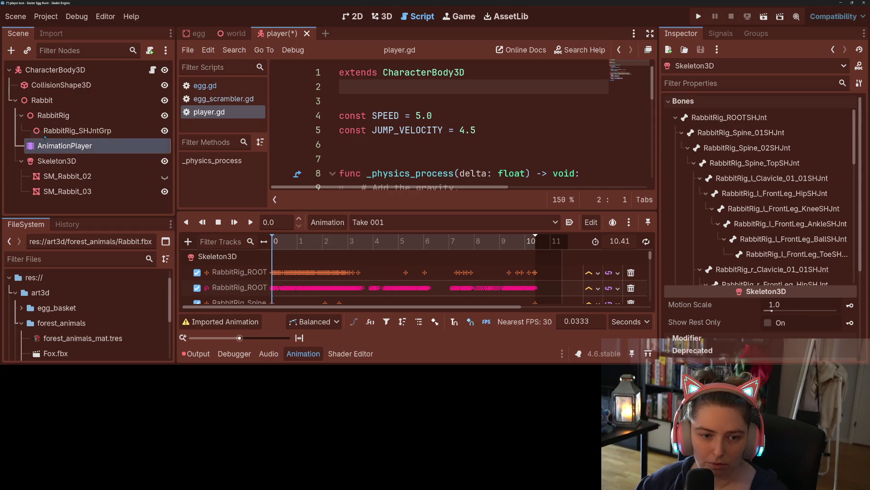
- Delete RabbitRig, then undo the deletion and save the player scene
click(53, 115)
key(Delete)
key(Return)
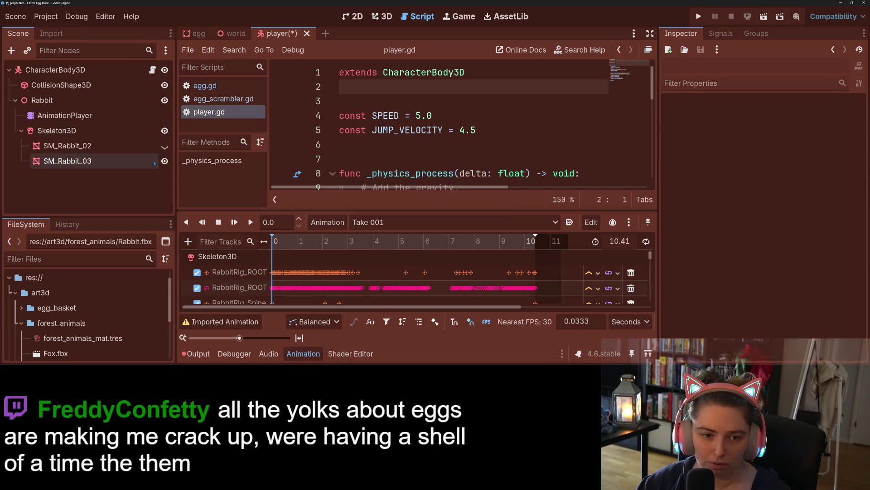
click(87, 120)
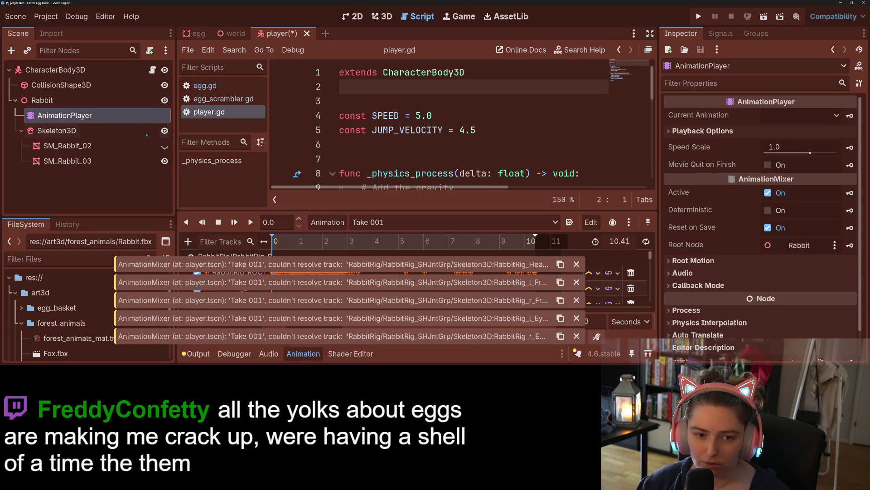
click(103, 174)
key(ctrl+z)
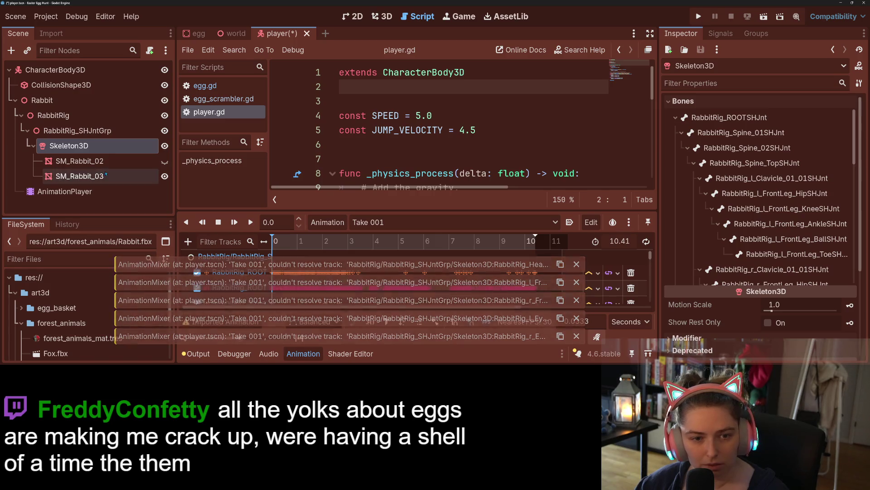
key(ctrl+s)
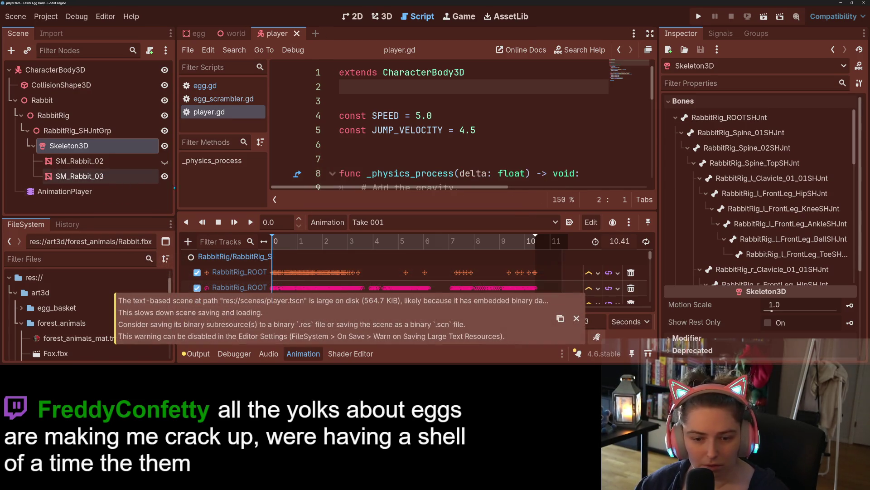
- Attach player.gd to CharacterBody3D and preview the Take 001 animation in 3D
drag(208, 112, 146, 74)
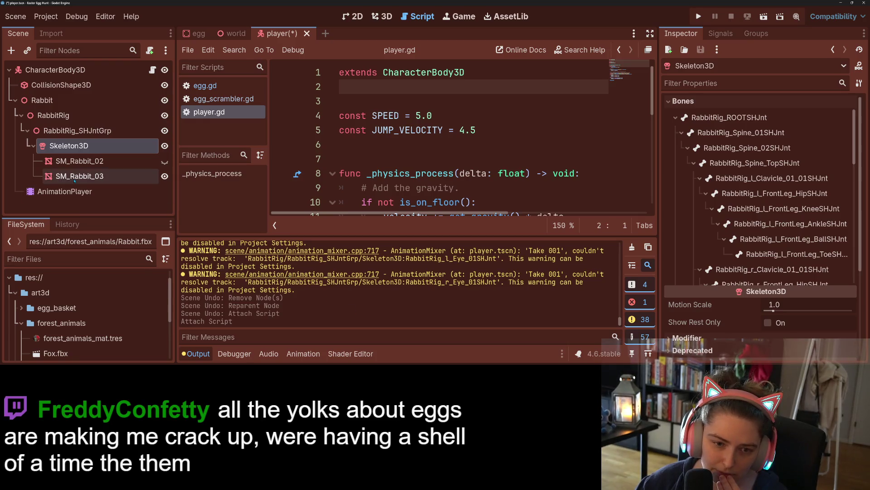
click(65, 191)
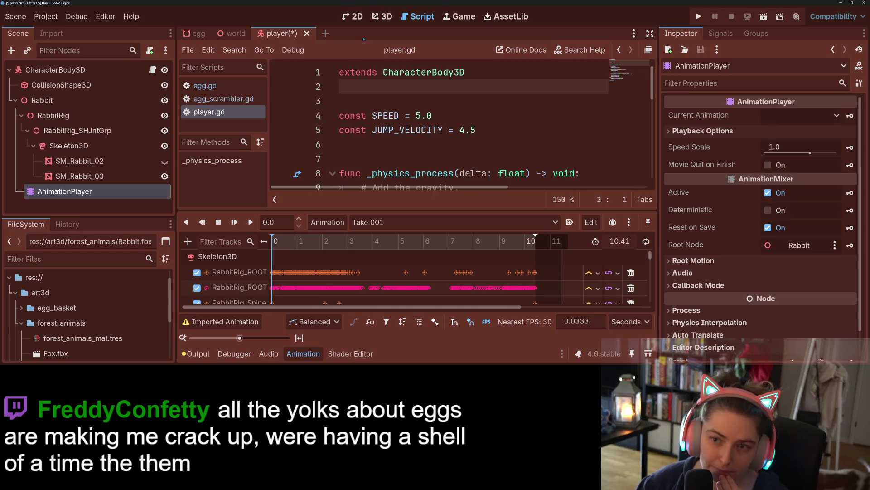
key(ctrl+F2)
mouse_move(286, 246)
mouse_down()
mouse_move(435, 261)
mouse_move(532, 283)
mouse_up()
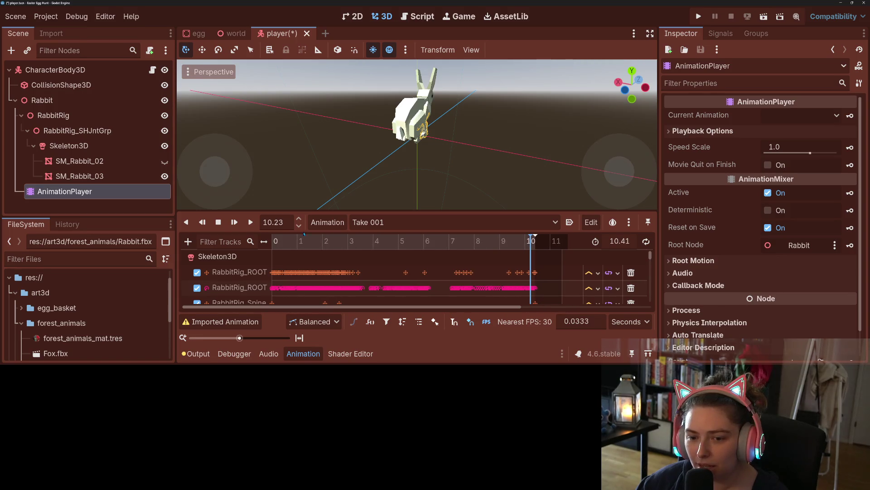
- Scrub the rabbit animation, delete the AnimationPlayer node, save the scene, and show the Output log
drag(295, 254, 430, 259)
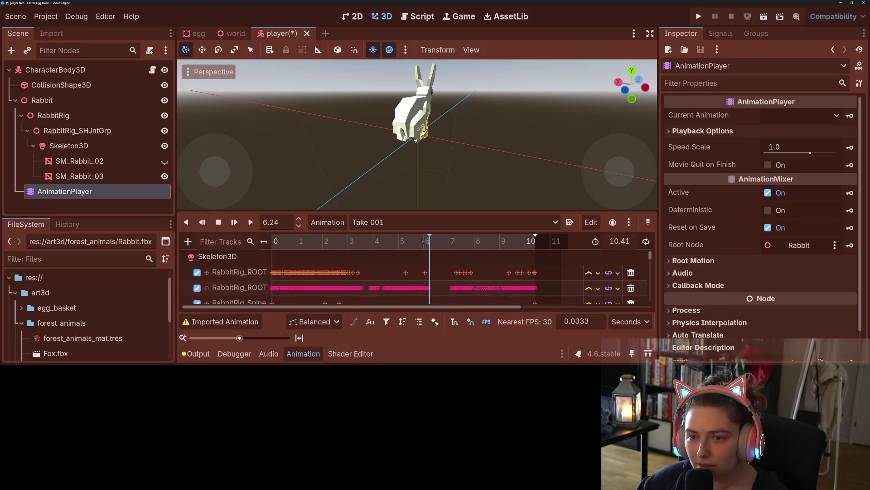
click(103, 206)
click(109, 191)
key(Delete)
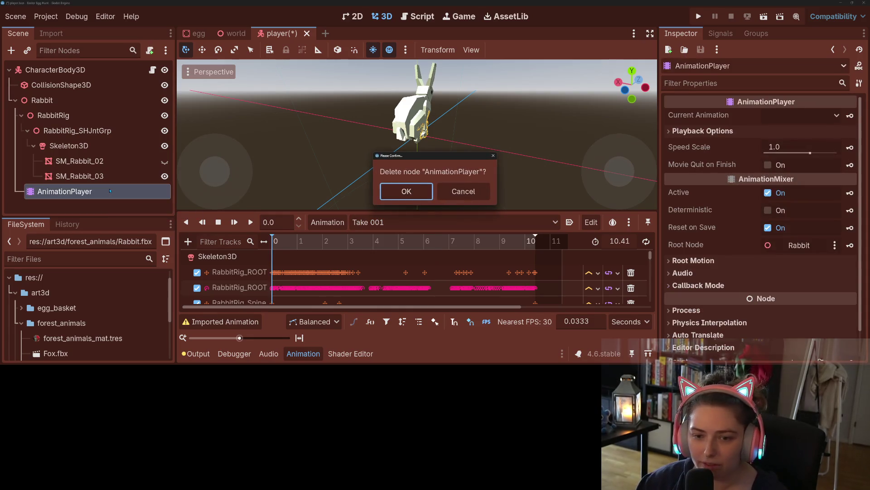
key(Return)
key(ctrl+s)
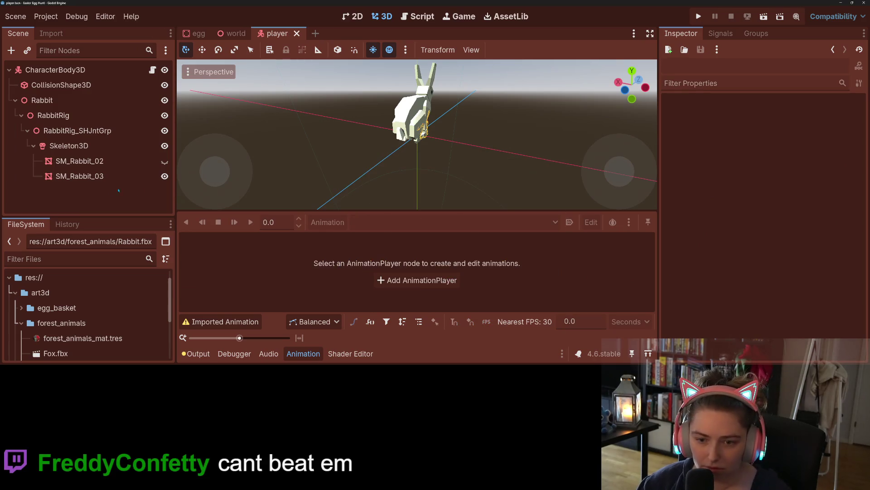
click(196, 354)
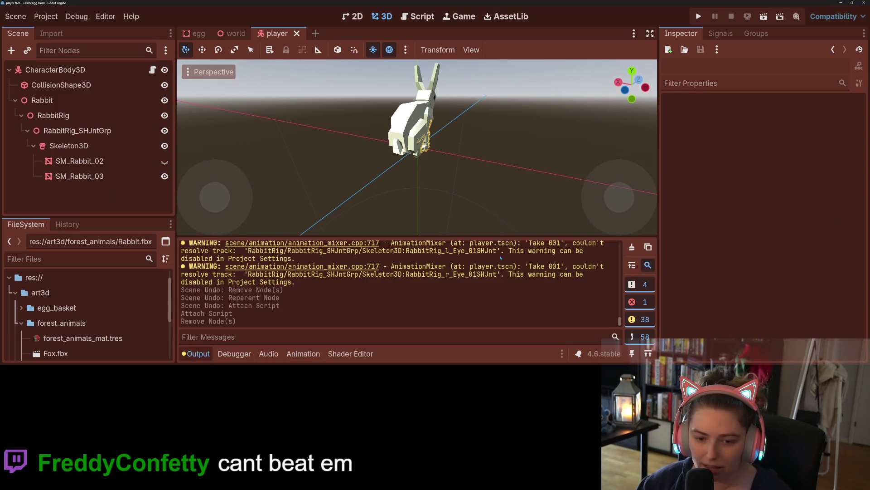
- Clear the leftover animation warnings from the Output panel
click(632, 246)
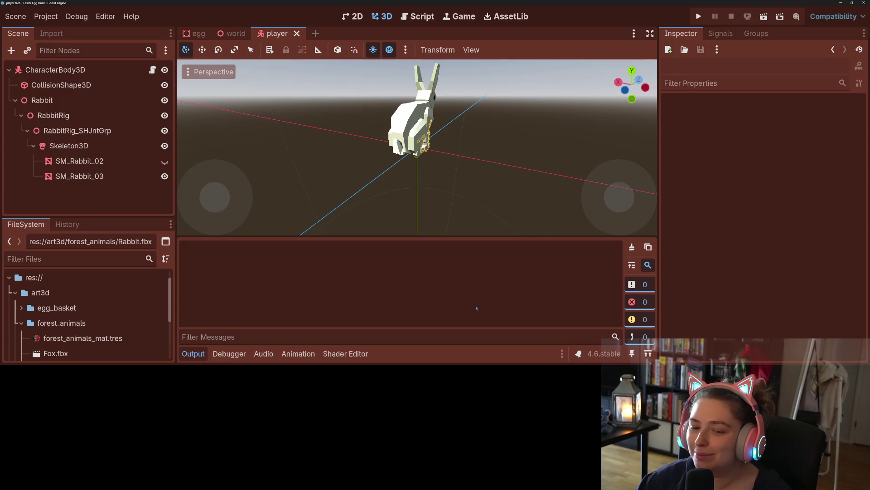
- Move Skeleton3D out of the joint group to sit directly under Rabbit
click(193, 354)
scroll(183, 275, down, 3)
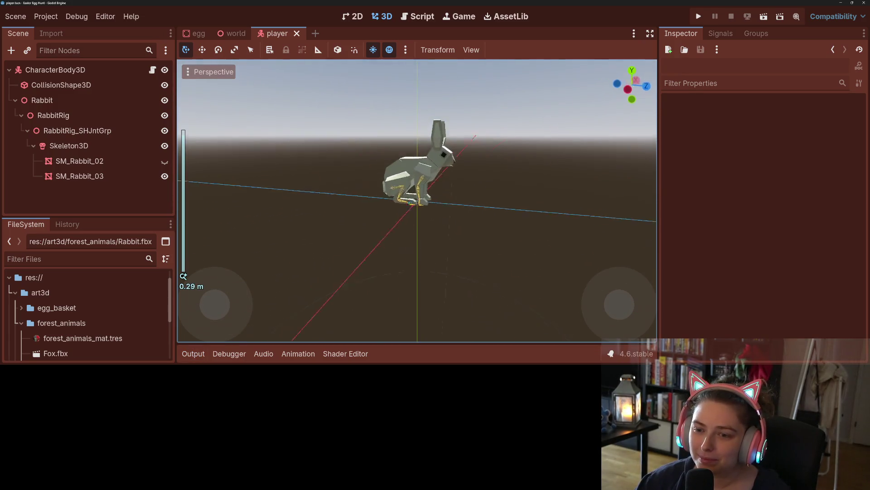
mouse_move(317, 195)
mouse_down()
mouse_move(264, 195)
mouse_move(265, 235)
mouse_up()
scroll(264, 195, down, 3)
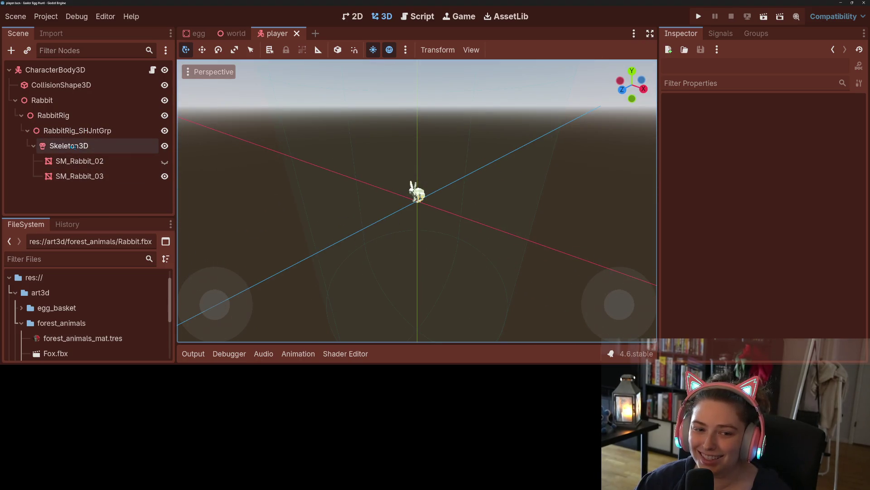
click(60, 146)
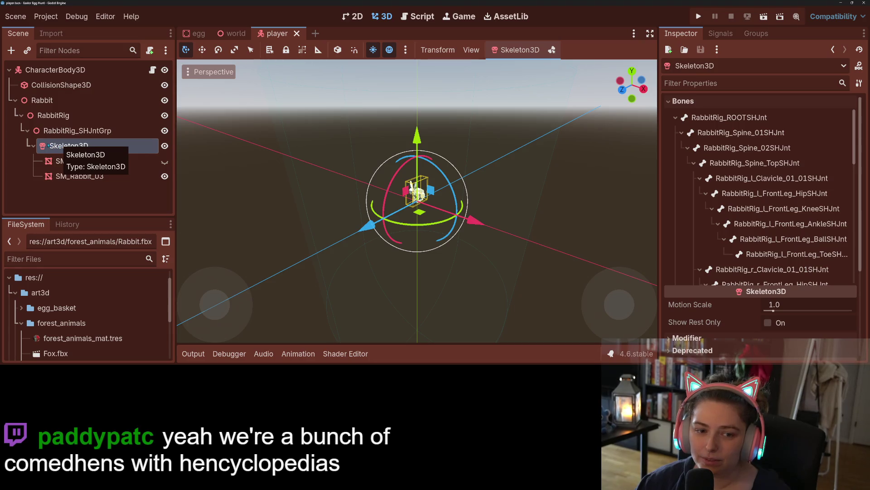
drag(48, 146, 62, 117)
- Delete the RabbitRig node with its joint group and save the scene
click(62, 117)
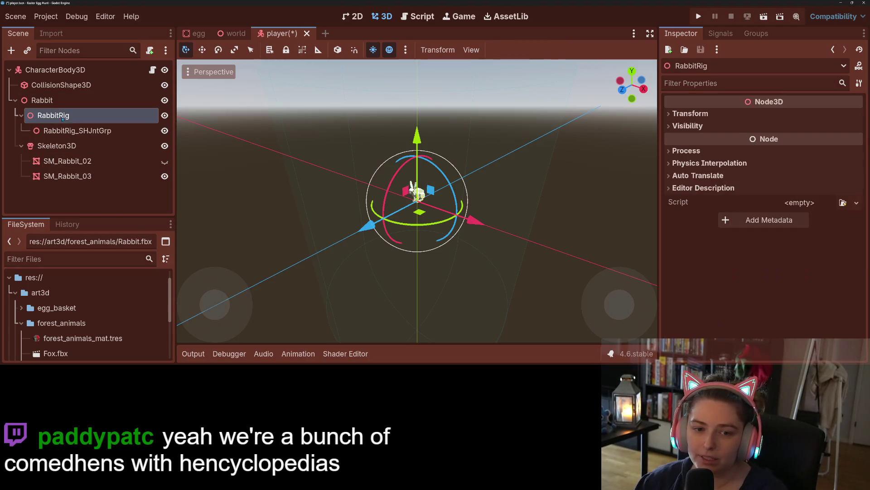
key(Delete)
key(Return)
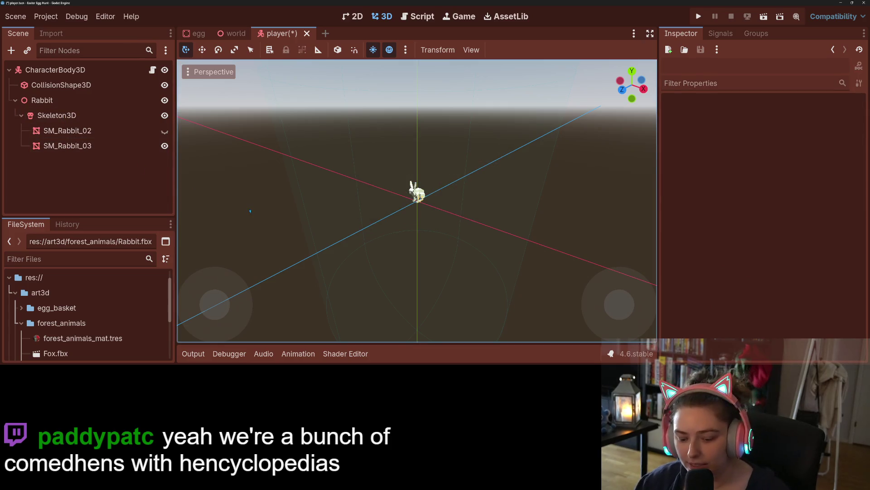
key(ctrl+s)
- Reselect Rabbit and then Skeleton3D to check the new hierarchy
scroll(250, 211, up, 2)
mouse_move(250, 211)
mouse_down()
mouse_move(409, 267)
mouse_move(435, 261)
mouse_up()
scroll(414, 266, down, 1)
click(42, 100)
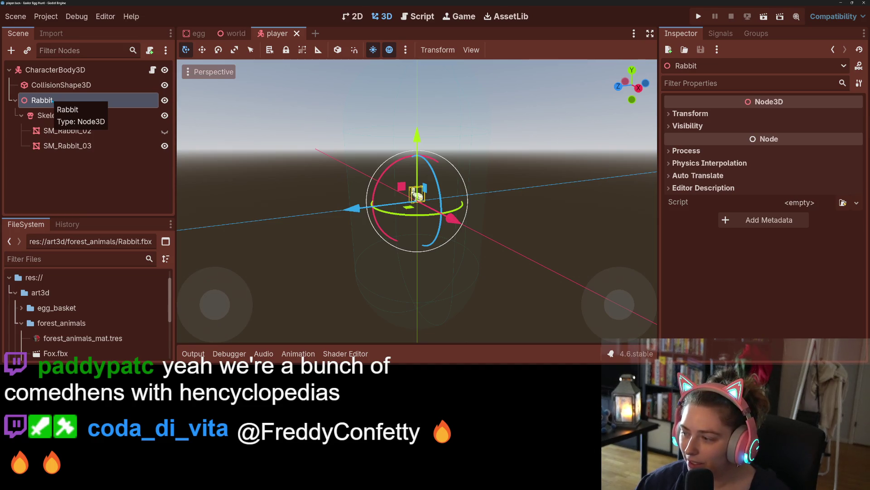
click(74, 118)
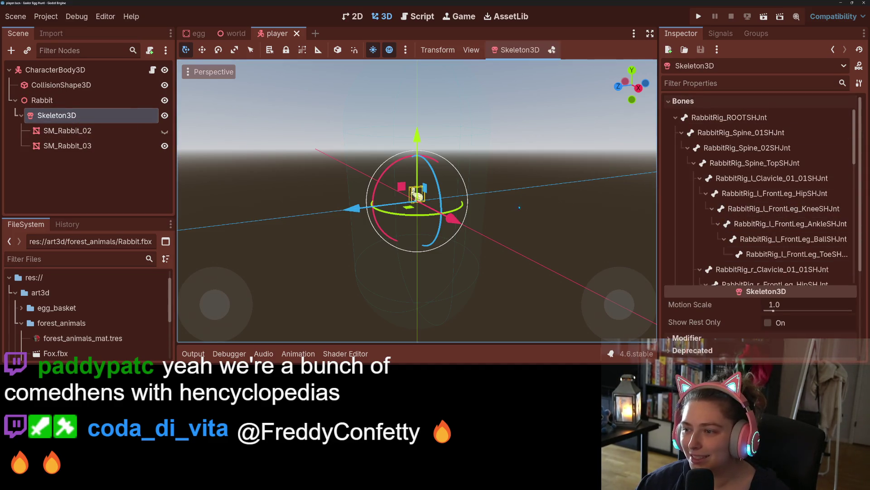
mouse_move(726, 309)
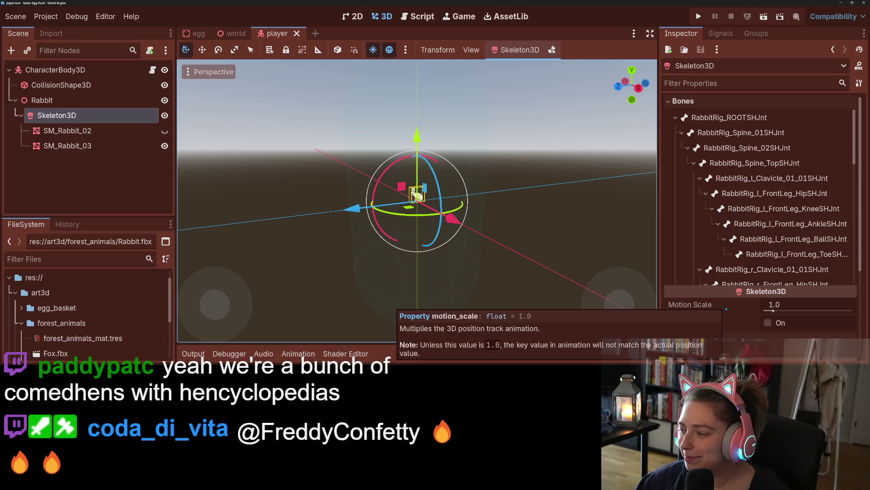
scroll(707, 272, down, 1)
scroll(479, 260, down, 3)
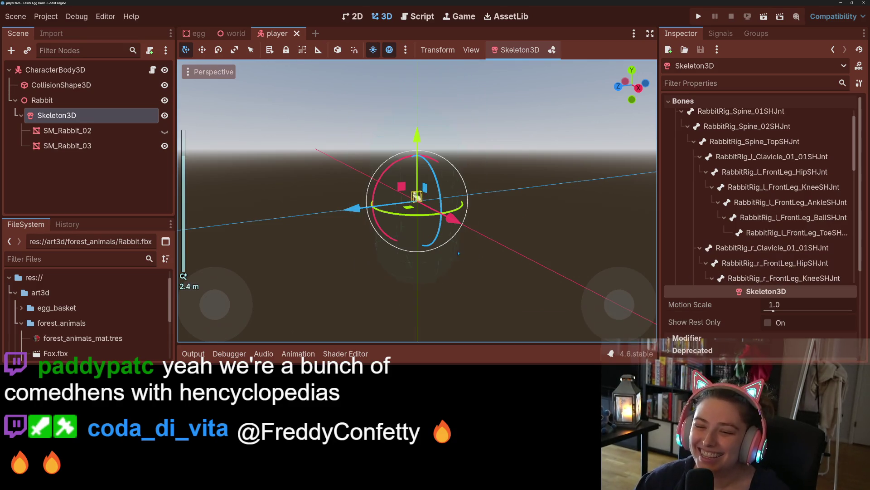
scroll(479, 261, up, 10)
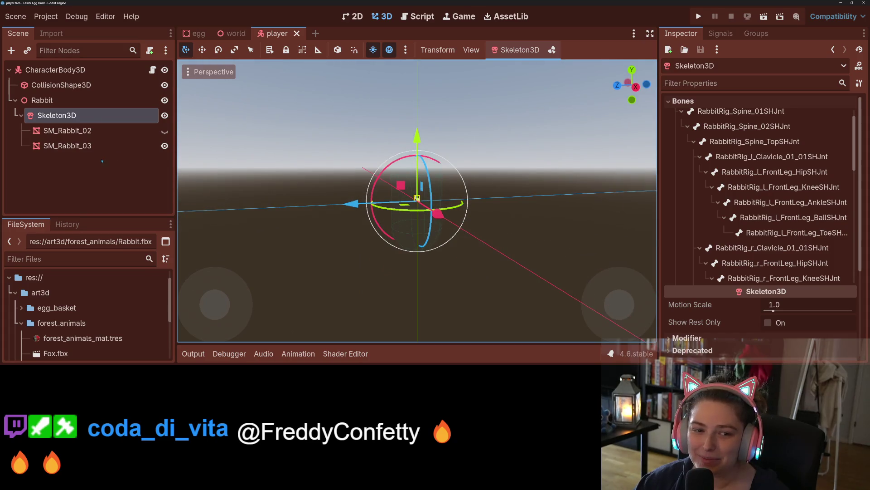
- Start bone pose editing on Skeleton3D and rotate both hind-leg hips, the right about 120 degrees
click(417, 195)
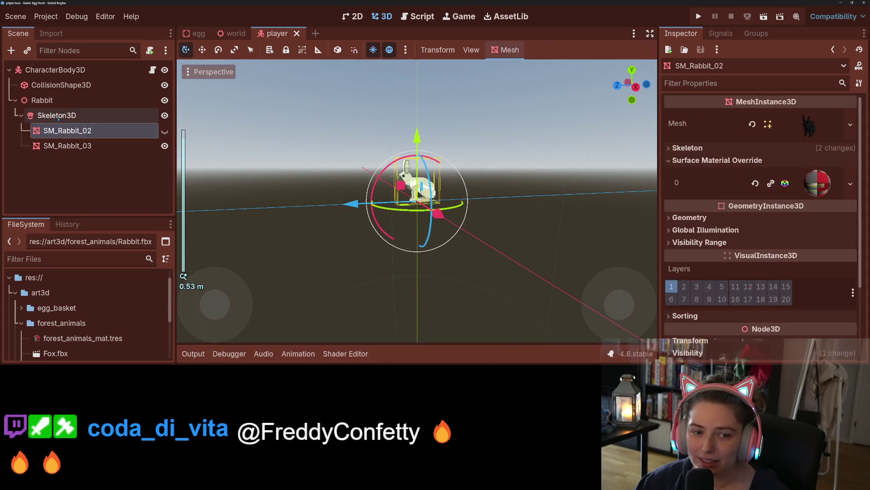
click(416, 195)
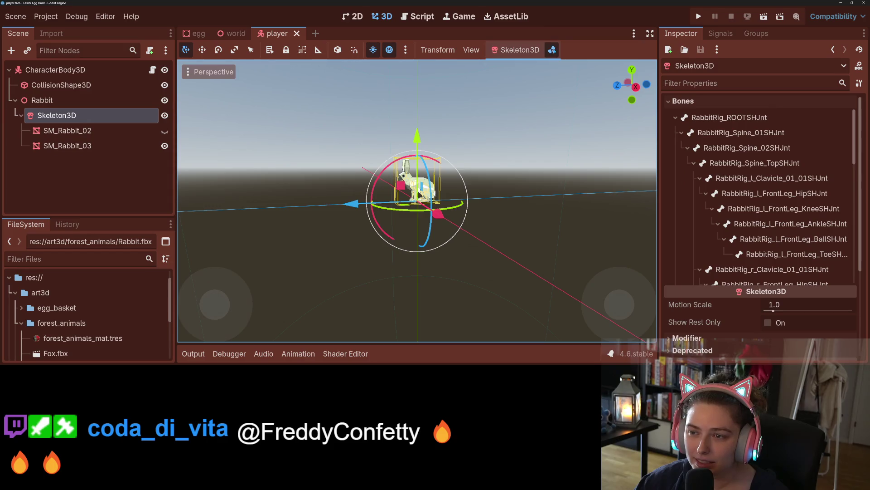
click(551, 50)
scroll(401, 218, up, 20)
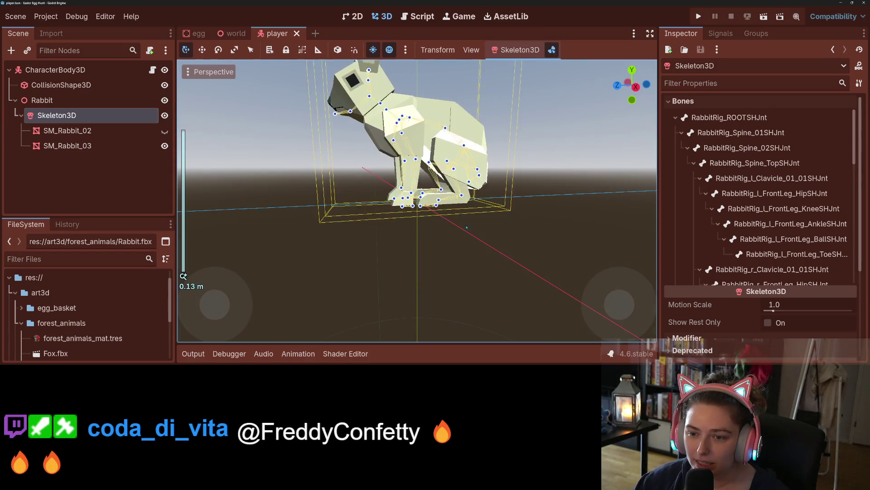
mouse_move(442, 230)
mouse_down()
mouse_move(470, 194)
mouse_move(466, 208)
mouse_move(470, 185)
mouse_up()
click(465, 207)
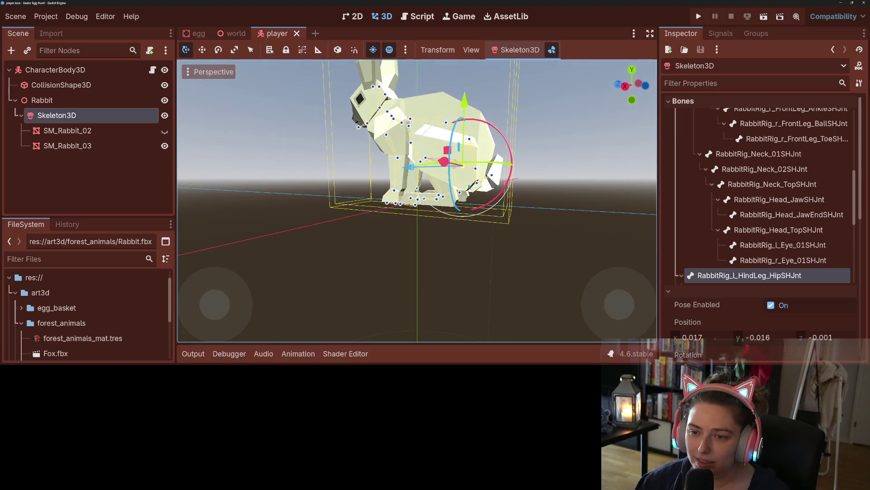
mouse_move(475, 121)
mouse_down()
mouse_move(447, 137)
mouse_move(443, 159)
mouse_move(527, 236)
mouse_move(444, 150)
mouse_move(458, 154)
mouse_move(484, 190)
mouse_move(423, 202)
mouse_move(332, 194)
mouse_move(358, 166)
mouse_move(178, 281)
mouse_move(184, 276)
mouse_up()
click(362, 164)
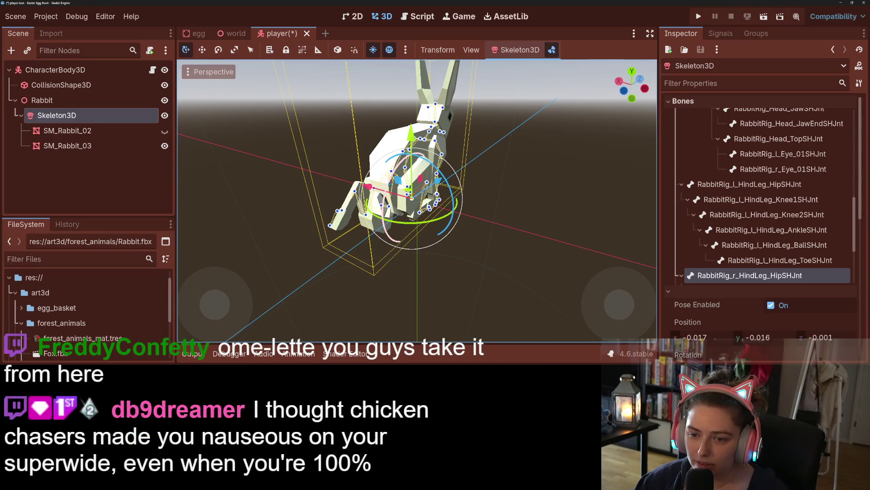
mouse_move(387, 192)
mouse_down()
mouse_move(448, 170)
mouse_move(453, 251)
mouse_move(444, 215)
mouse_up()
- Tilt the rabbit's root bone about 62 degrees
click(442, 207)
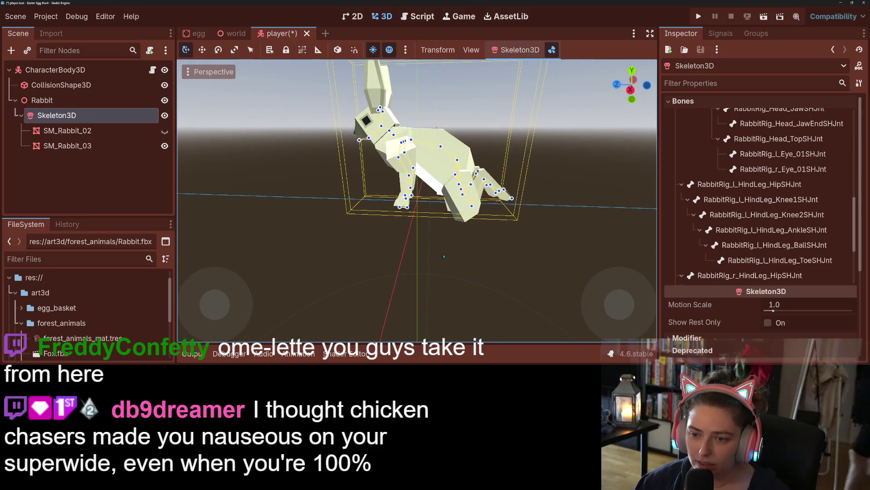
scroll(442, 207, up, 5)
click(496, 120)
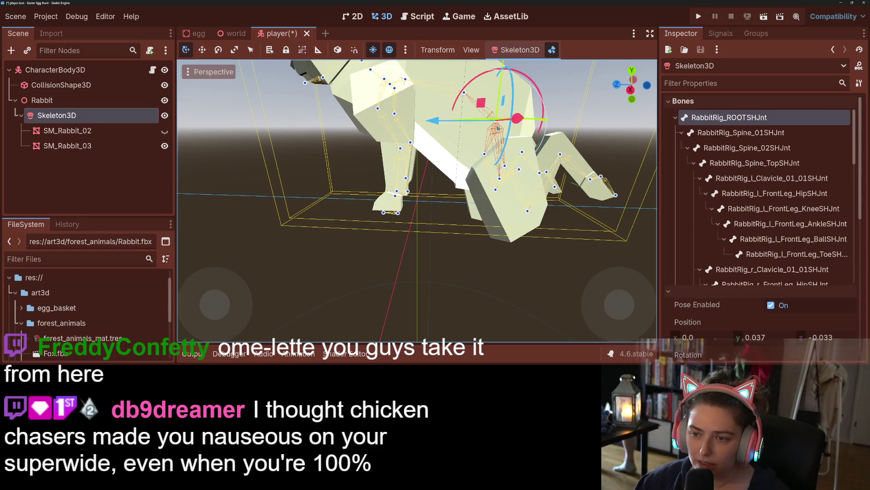
drag(530, 78, 547, 127)
scroll(505, 180, down, 6)
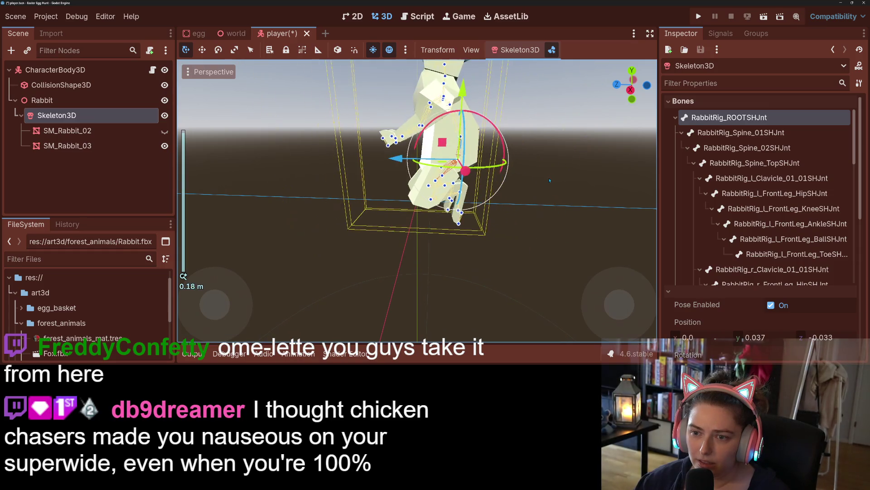
scroll(483, 227, up, 4)
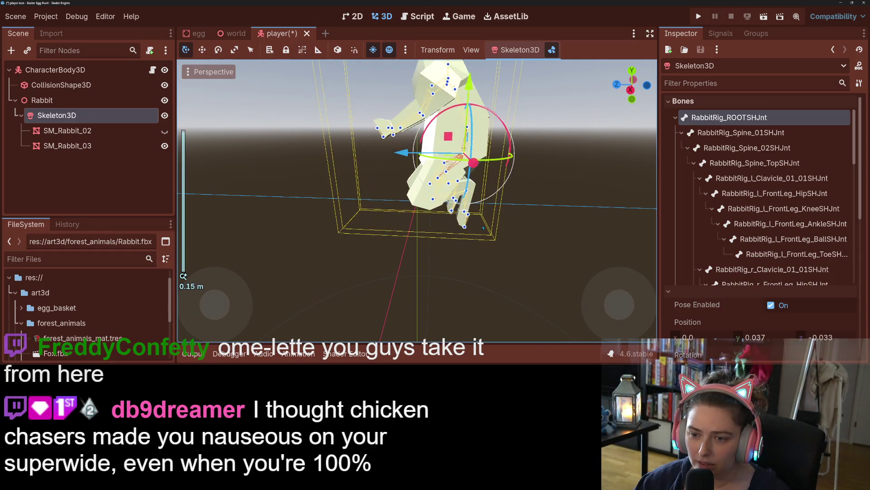
- Bend the left hind-leg knee bone
click(434, 202)
click(434, 202)
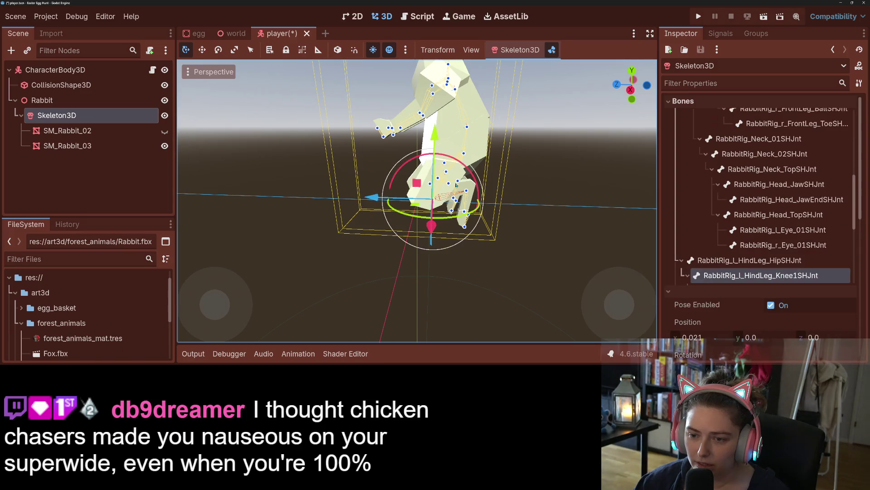
drag(462, 168, 468, 183)
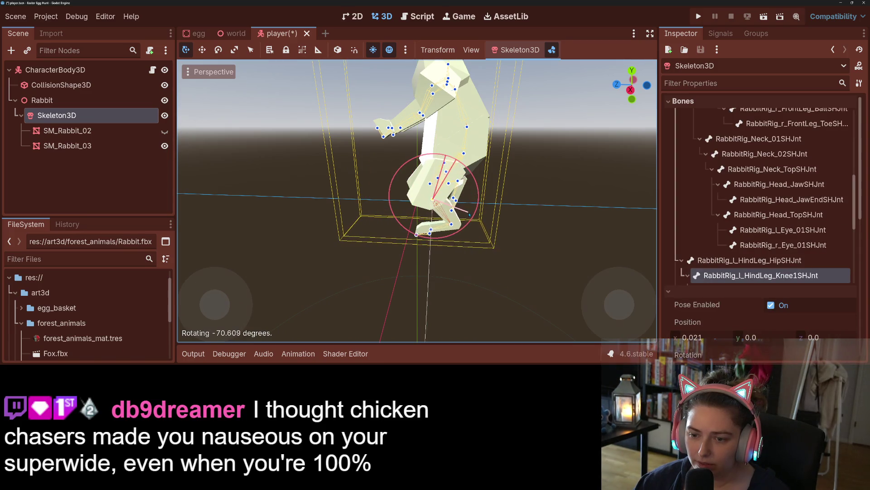
drag(469, 214, 465, 220)
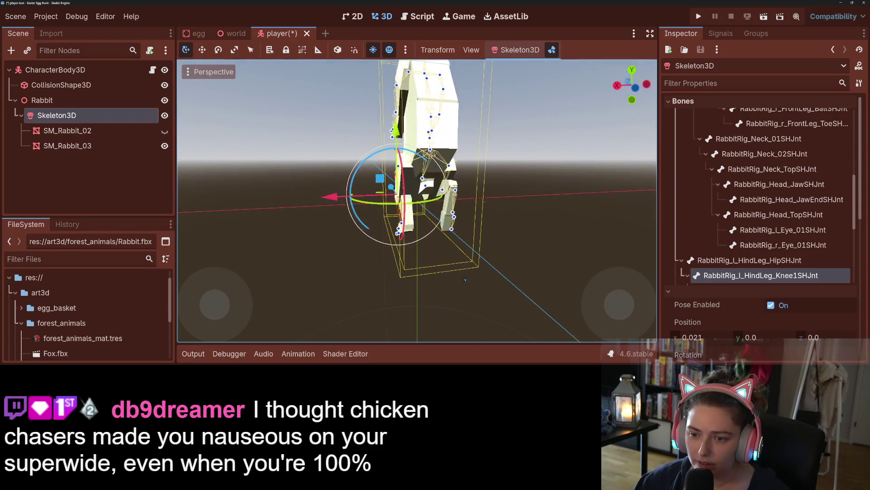
click(442, 191)
mouse_move(477, 160)
mouse_down()
mouse_move(476, 222)
mouse_move(337, 241)
mouse_up()
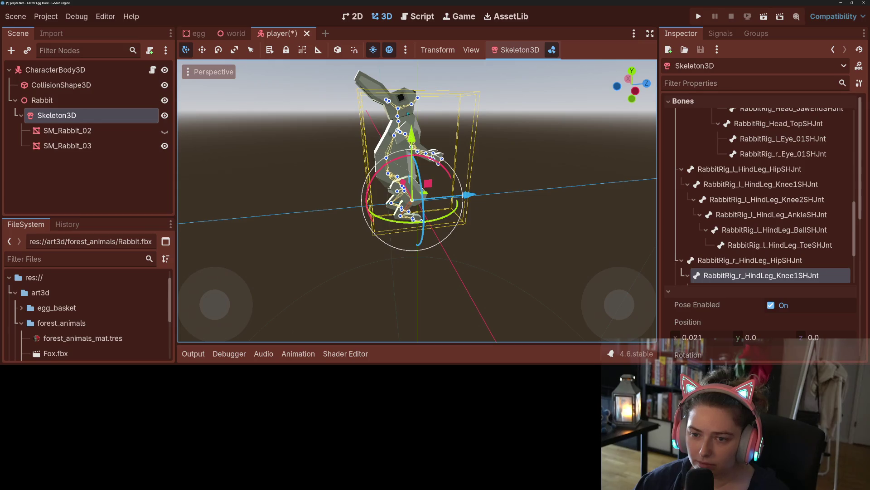
- Tilt the head forward about 21 degrees at the RabbitRig_Neck_01SHJnt bone
click(399, 117)
key(KP_1)
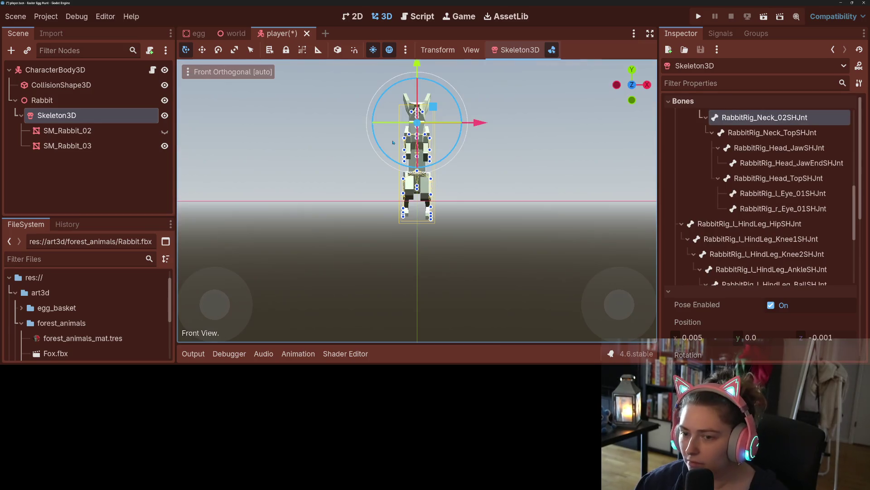
scroll(450, 140, up, 5)
scroll(459, 154, down, 5)
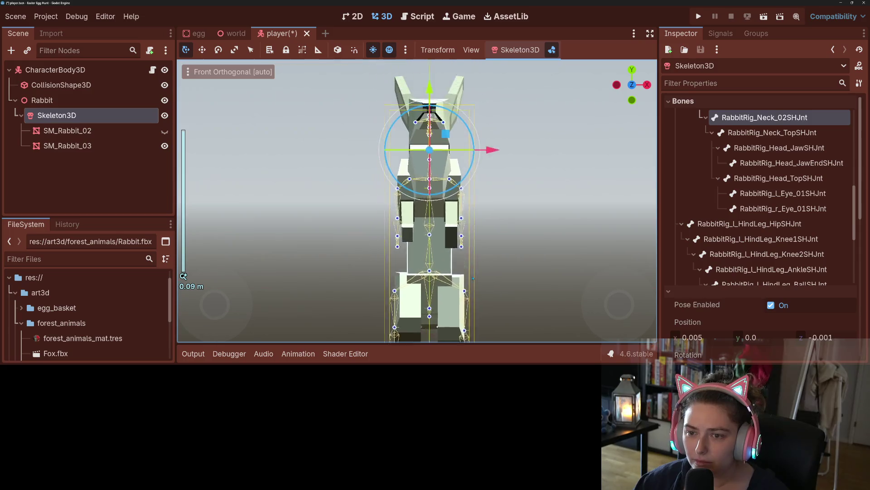
mouse_move(460, 154)
mouse_down()
mouse_move(495, 243)
mouse_move(390, 195)
mouse_up()
click(381, 194)
click(381, 194)
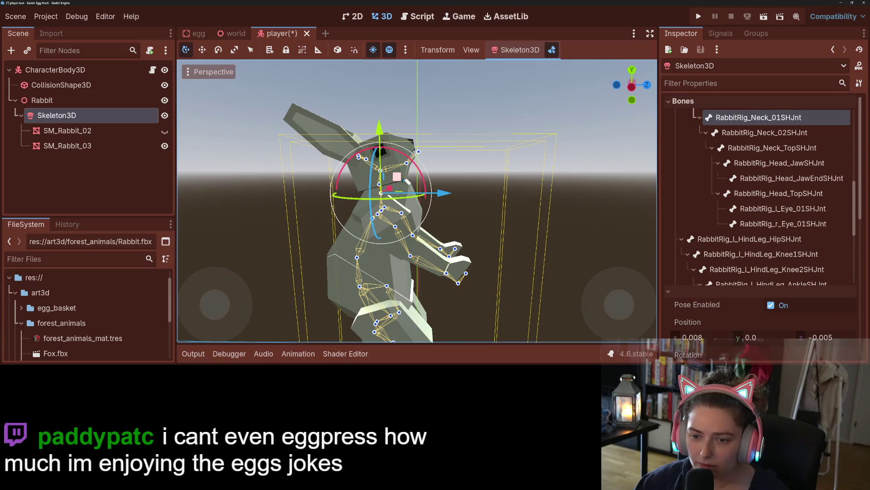
drag(406, 157, 424, 185)
scroll(487, 271, down, 2)
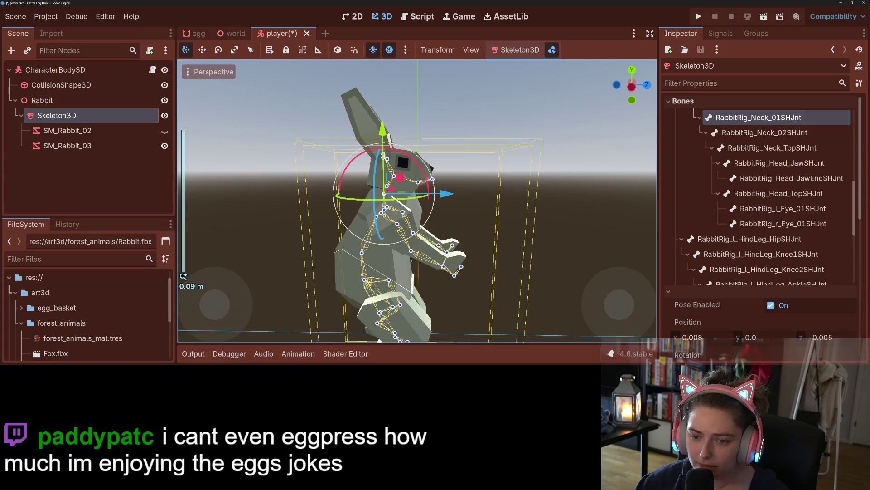
scroll(487, 271, up, 1)
- Bend the right front-leg knee about 32 degrees
click(414, 200)
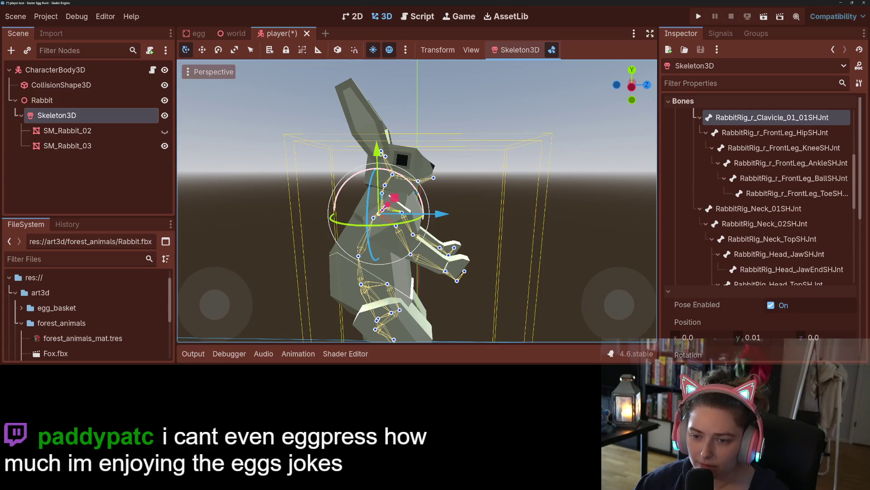
key(KP_1)
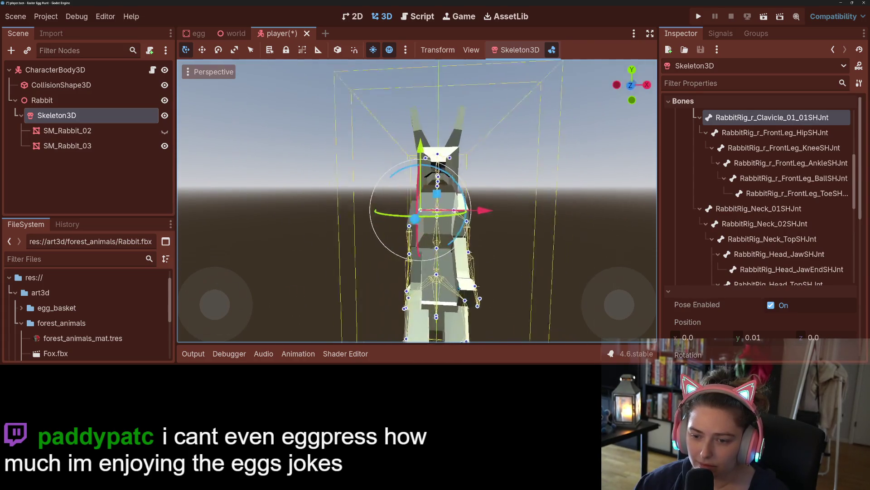
key(KP_4)
click(473, 226)
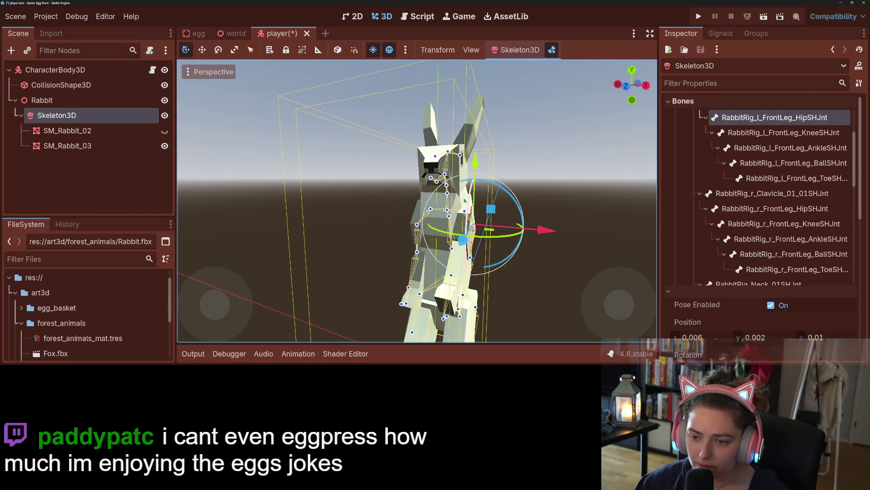
key(KP_4)
scroll(441, 223, up, 2)
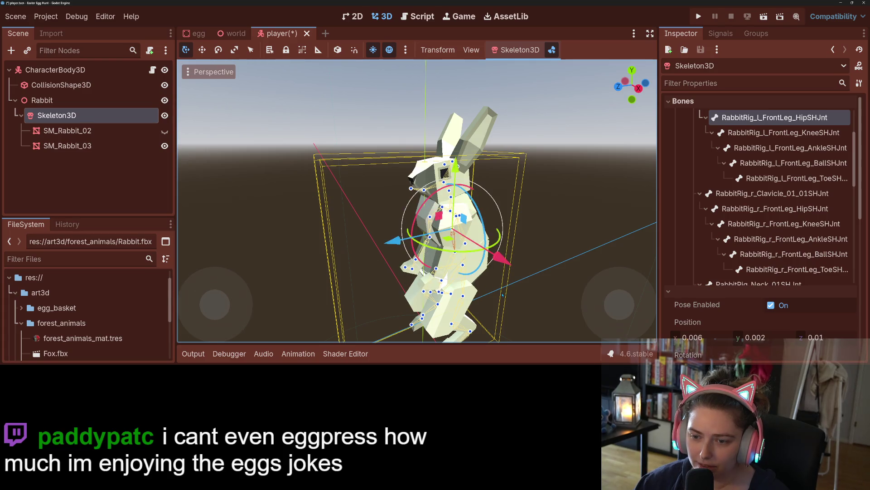
click(499, 303)
scroll(498, 304, down, 3)
key(KP_4)
key(KP_4)
key(KP_4)
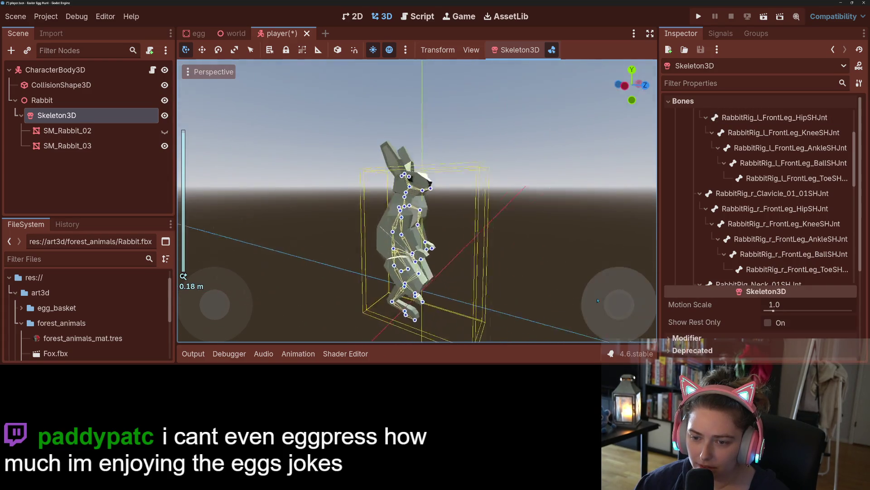
click(403, 230)
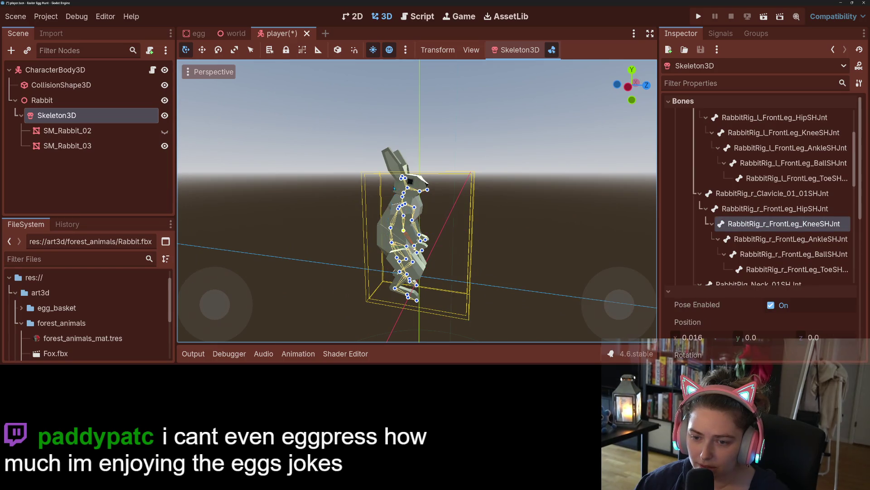
drag(365, 220, 376, 201)
- Bend the other front-leg knee about 45 degrees
key(KP_4)
key(KP_4)
key(KP_4)
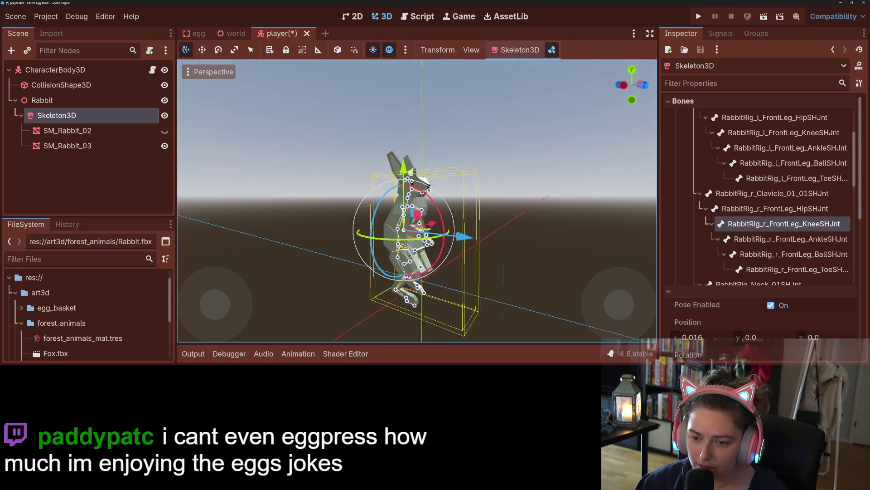
click(486, 230)
key(KP_4)
key(KP_4)
key(KP_4)
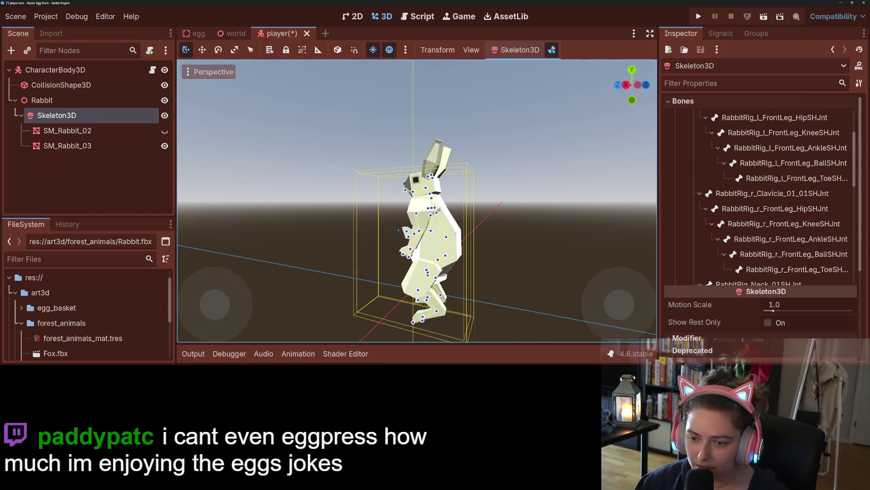
click(420, 233)
drag(439, 199, 456, 221)
- Orbit around the rabbit with numpad views to check the crouched pose
scroll(455, 221, down, 3)
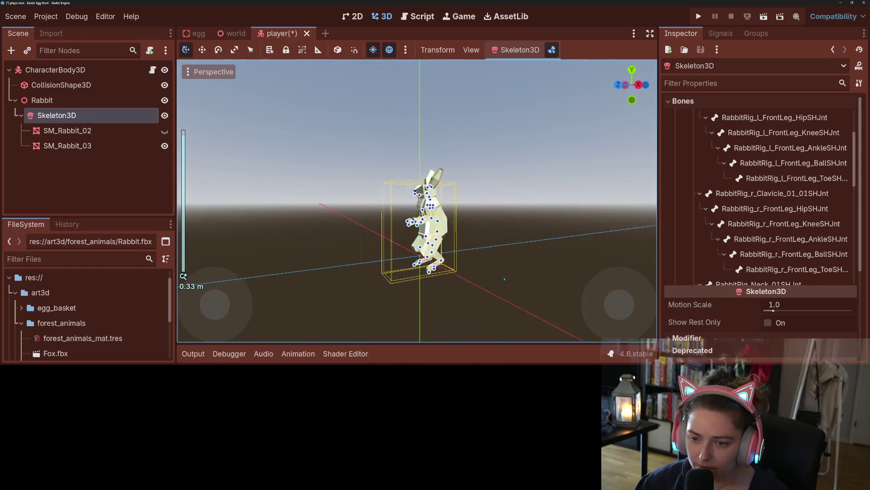
key(KP_4)
key(KP_4)
key(KP_4)
key(KP_4)
key(KP_4)
key(KP_4)
key(KP_8)
scroll(454, 226, up, 3)
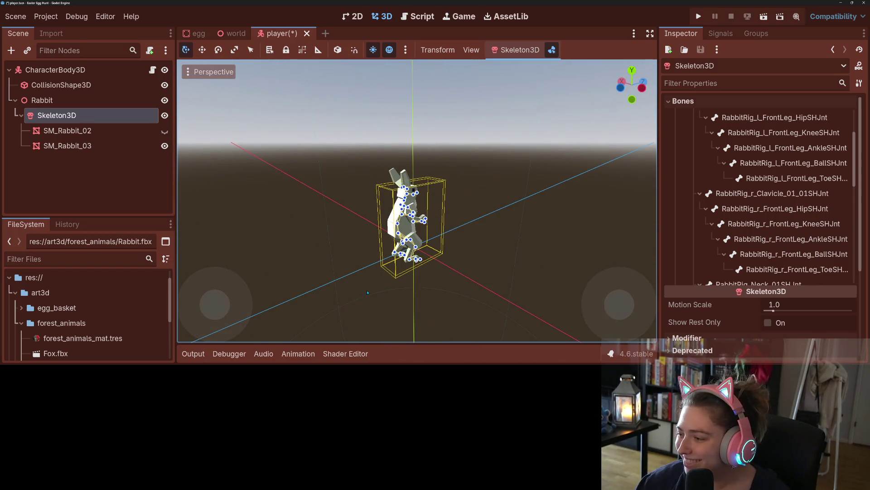
key(KP_4)
key(KP_4)
key(KP_4)
key(KP_2)
scroll(529, 289, down, 1)
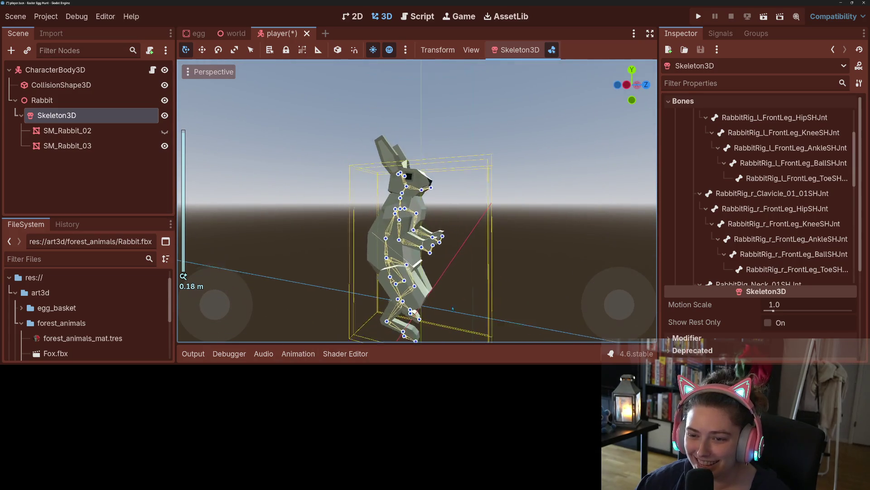
key(KP_4)
key(KP_4)
key(KP_4)
key(KP_8)
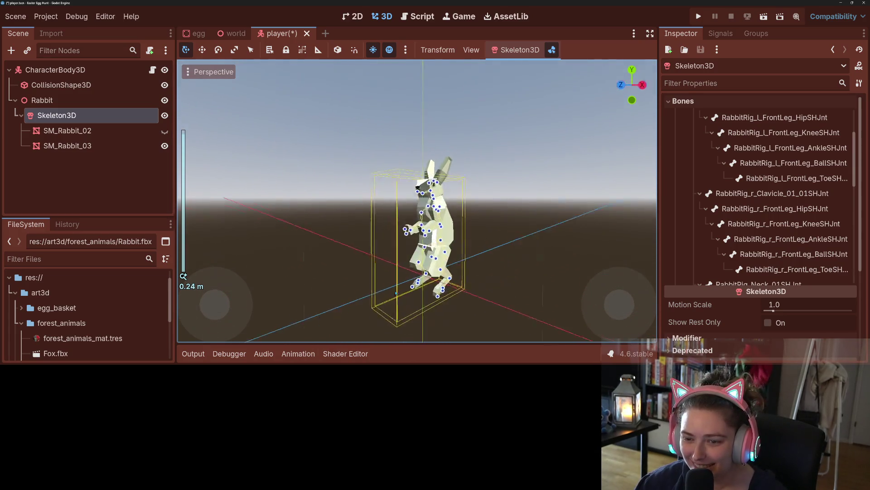
drag(365, 306, 385, 305)
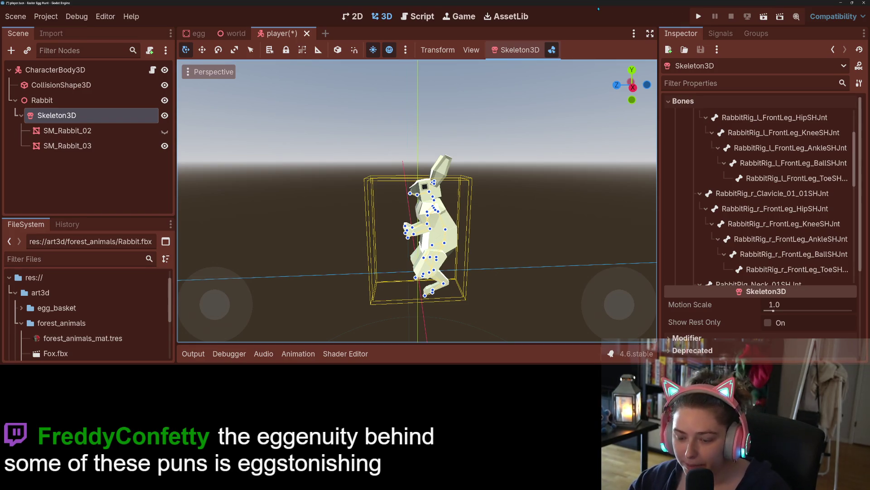
- Save the player scene so the rabbit keeps its bent-leg pose
key(ctrl+s)
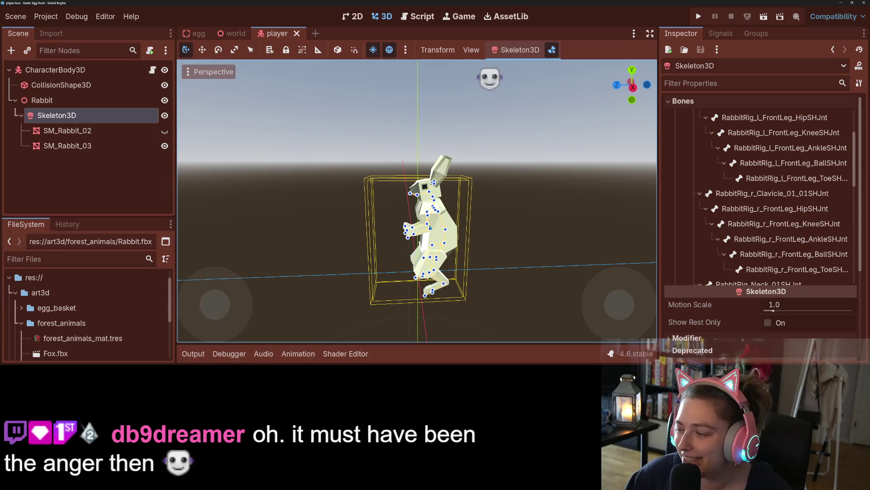
- Bend the left hind-leg knee about 13 degrees, then frame the rabbit from its right side
scroll(431, 228, down, 2)
mouse_move(430, 228)
mouse_down()
mouse_move(457, 250)
mouse_move(449, 254)
mouse_up()
click(442, 258)
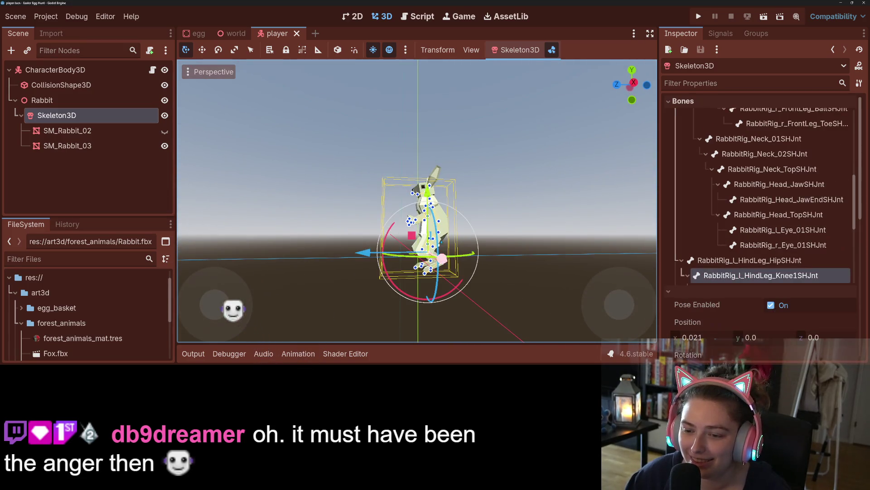
drag(383, 235, 394, 227)
click(521, 301)
scroll(503, 302, down, 2)
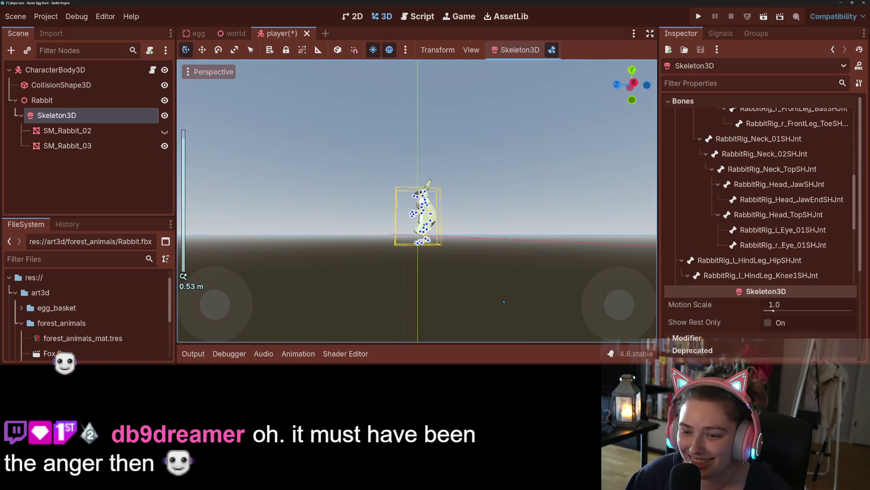
drag(504, 302, 471, 312)
scroll(471, 312, up, 3)
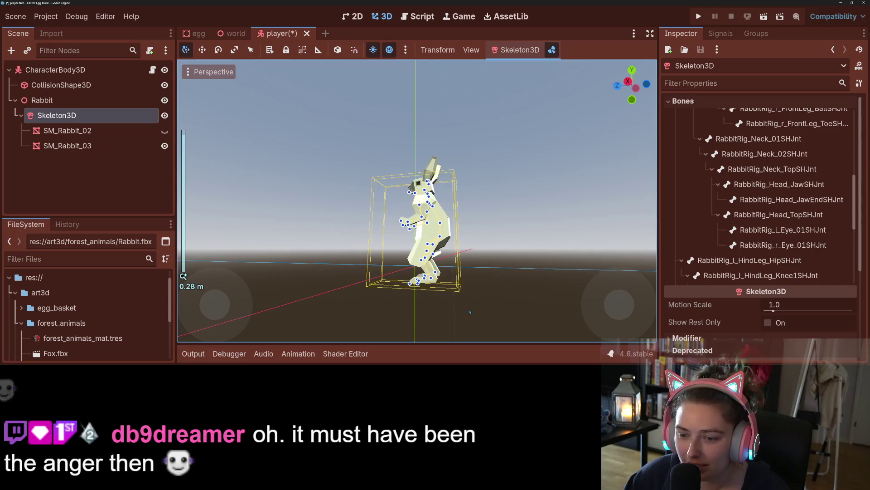
key(KP_1)
key(KP_3)
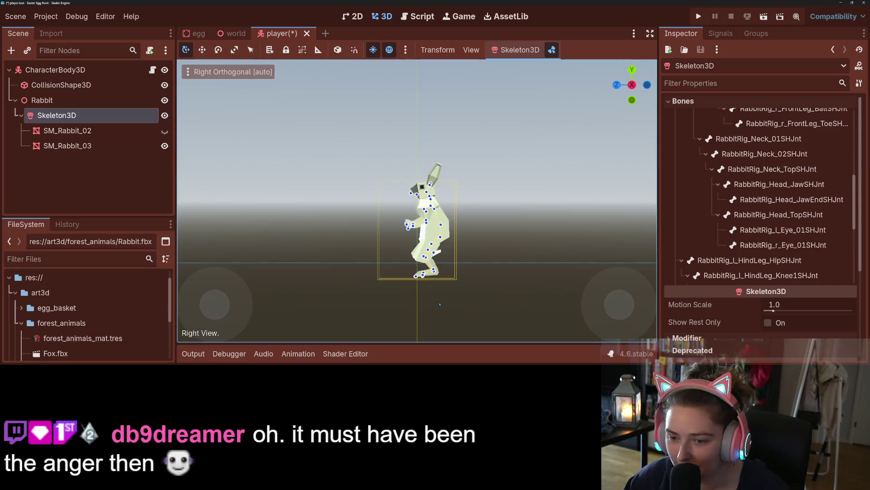
scroll(440, 305, up, 3)
mouse_move(440, 304)
mouse_down()
mouse_move(447, 105)
mouse_move(444, 122)
mouse_up()
- Try a rotation on the right hind-leg hip bone, then undo it
key(KP_3)
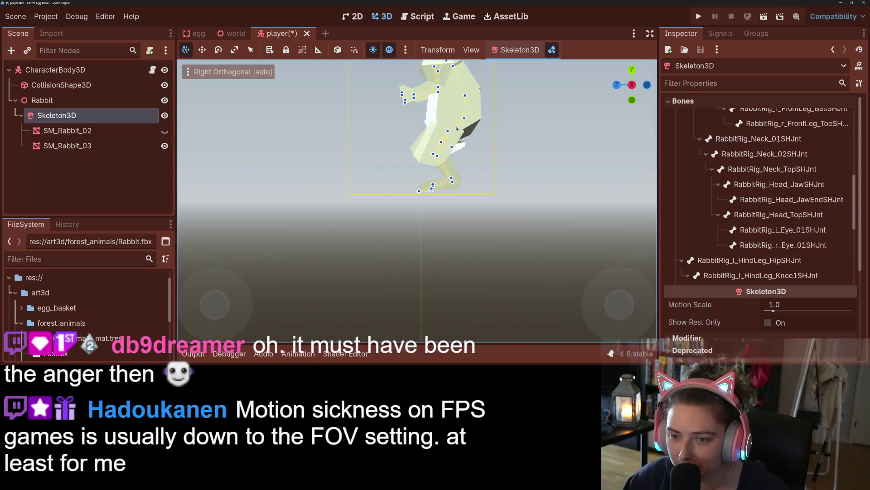
scroll(457, 129, up, 2)
scroll(437, 158, up, 2)
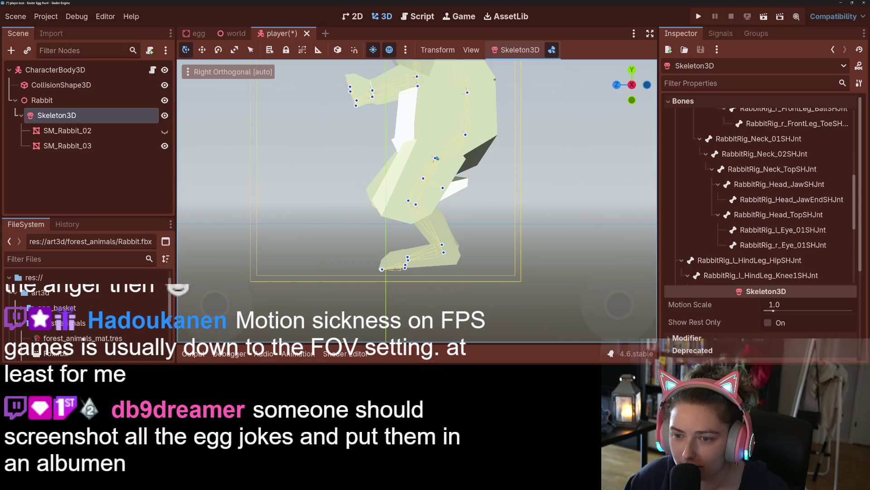
drag(426, 184, 442, 217)
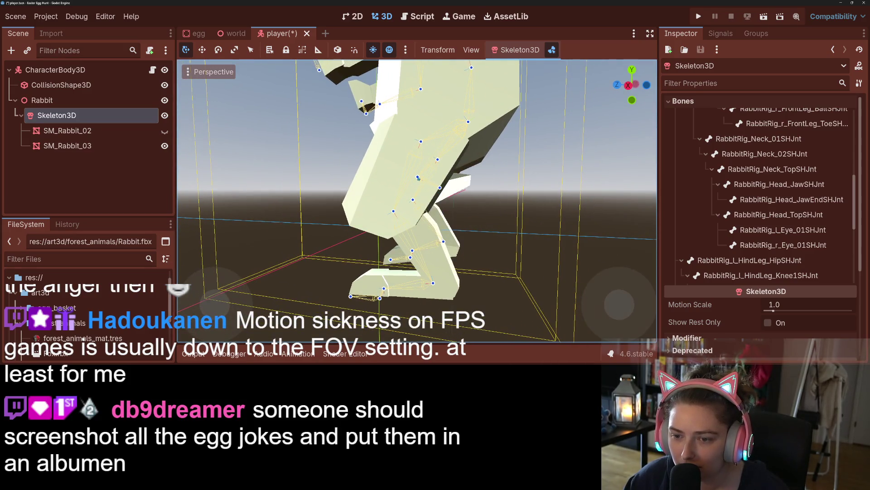
click(418, 179)
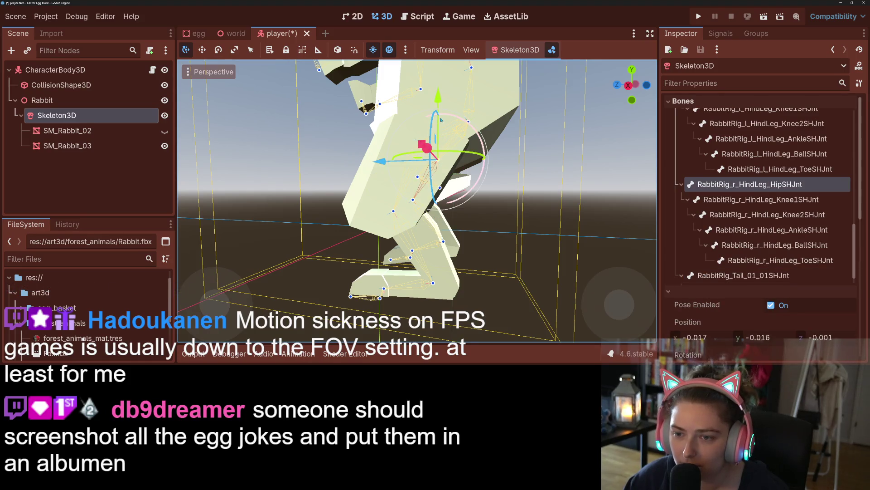
mouse_move(441, 119)
mouse_down()
mouse_move(481, 190)
mouse_move(447, 200)
mouse_up()
key(ctrl+z)
- Rotate the tail base bone about 32 degrees, then another 23 degrees
click(402, 179)
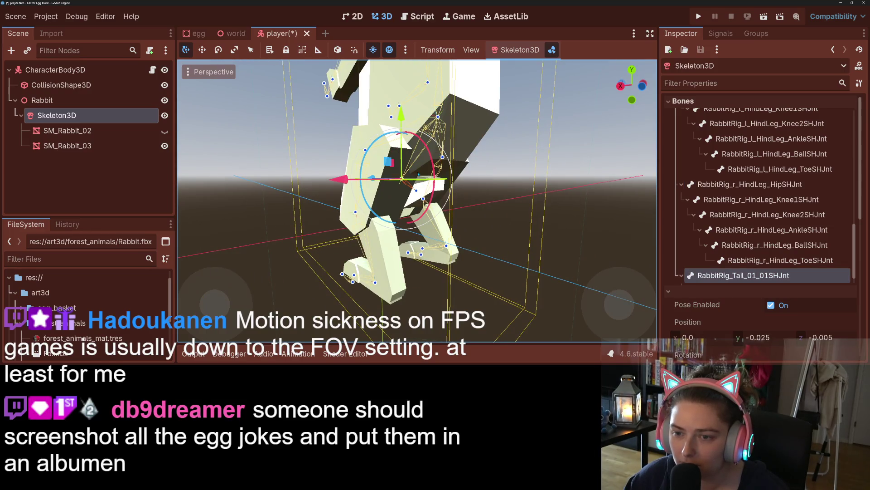
mouse_move(395, 132)
mouse_down()
mouse_move(417, 138)
mouse_move(460, 192)
mouse_up()
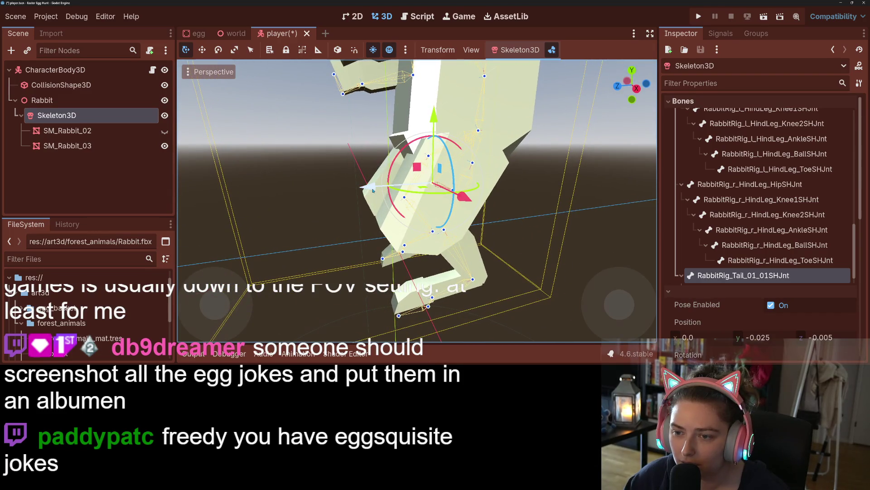
mouse_move(373, 190)
mouse_down()
mouse_move(435, 199)
mouse_move(489, 227)
mouse_up()
scroll(458, 213, up, 2)
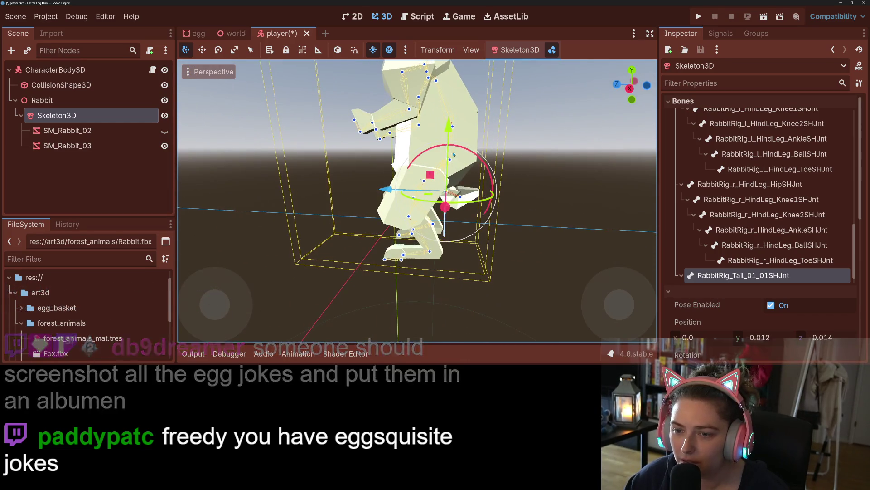
drag(434, 152, 446, 152)
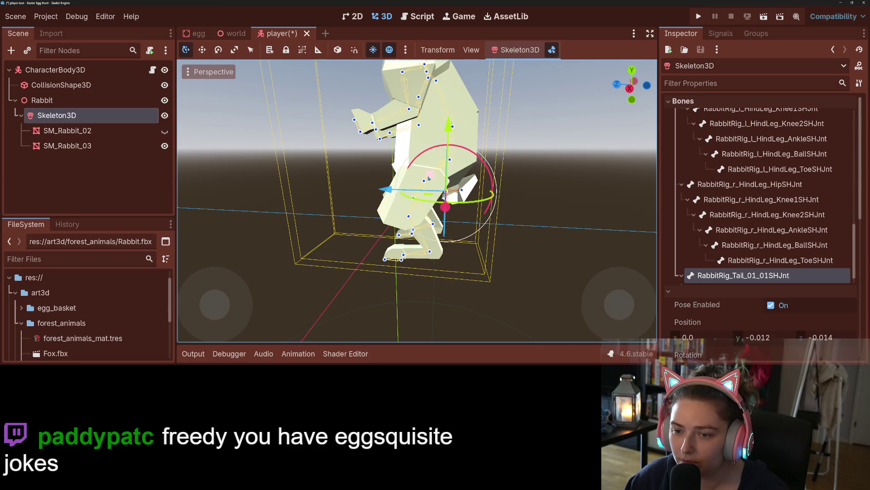
- Raise the tail bone up toward the crouched body
click(428, 178)
click(450, 204)
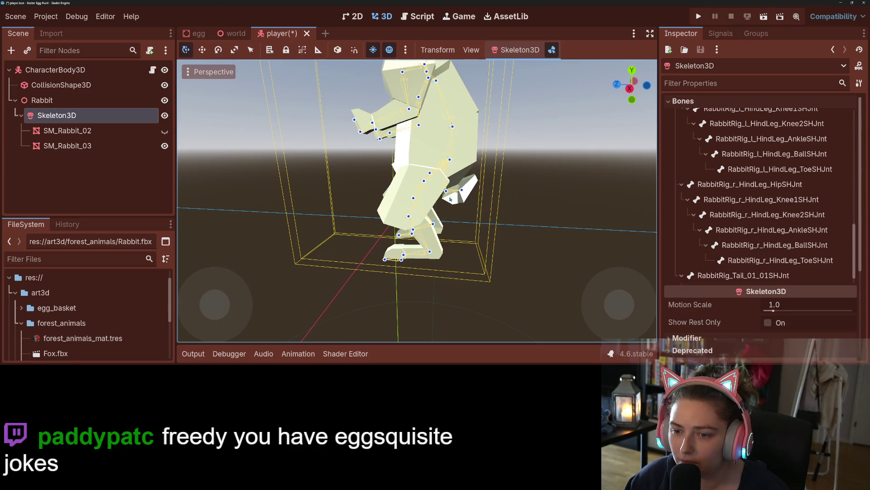
scroll(449, 200, up, 3)
mouse_move(450, 200)
mouse_down()
mouse_move(512, 201)
mouse_move(521, 215)
mouse_up()
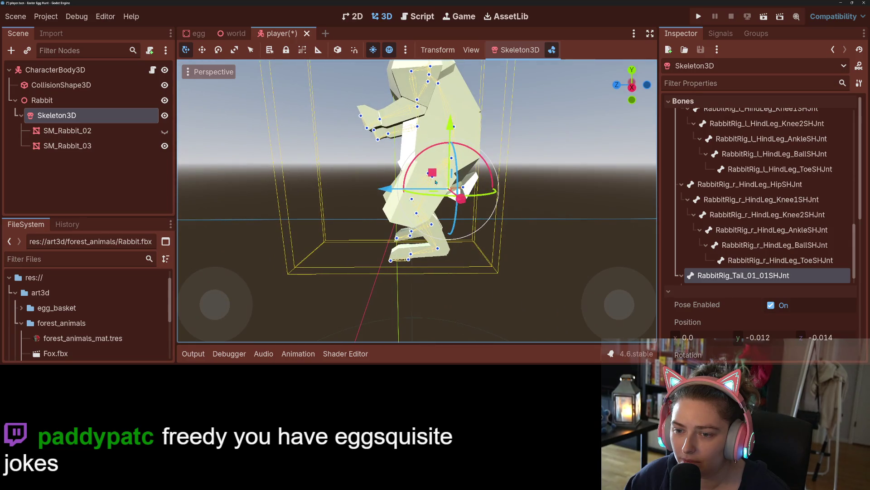
mouse_move(435, 172)
mouse_down()
mouse_move(546, 247)
mouse_move(573, 241)
mouse_move(445, 182)
mouse_up()
click(546, 247)
- Rotate the left upper knee about 2 degrees and fold the left lower leg about 46 degrees
click(432, 175)
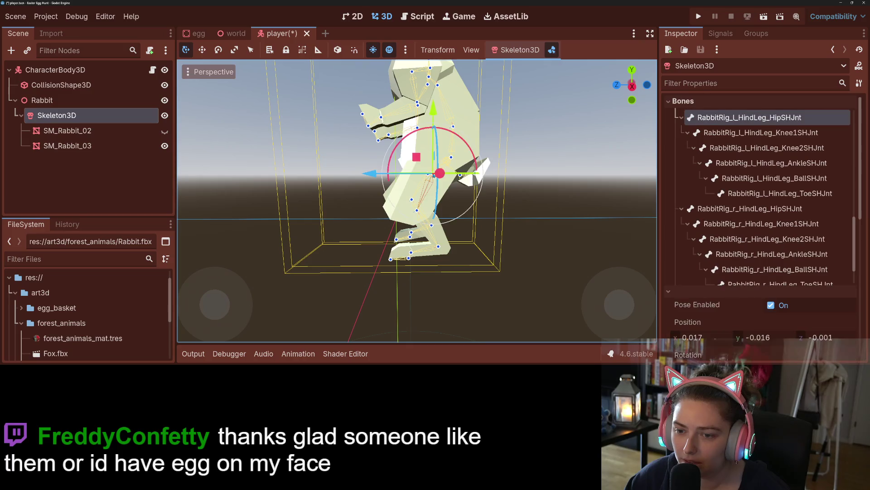
drag(462, 141, 465, 148)
key(KP_3)
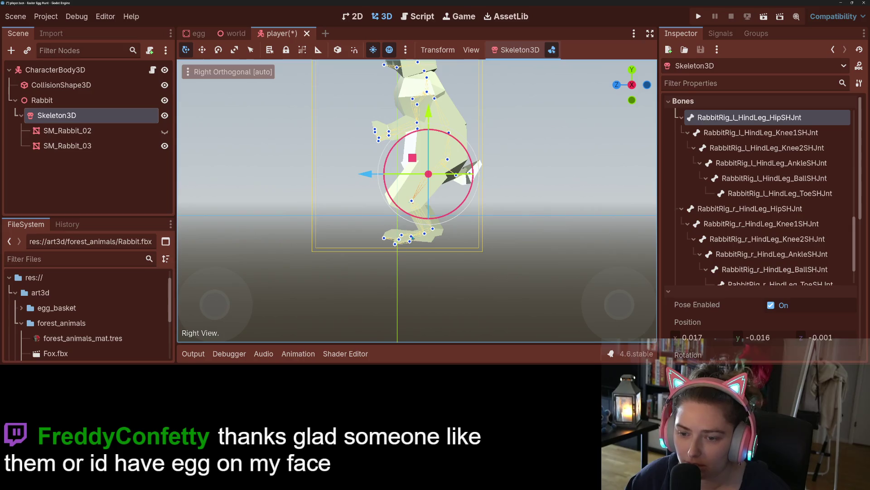
click(412, 201)
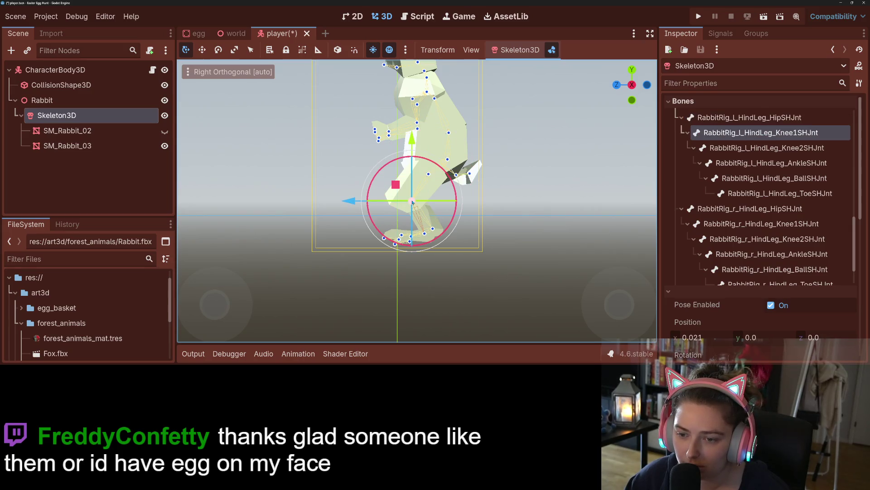
drag(437, 168, 429, 157)
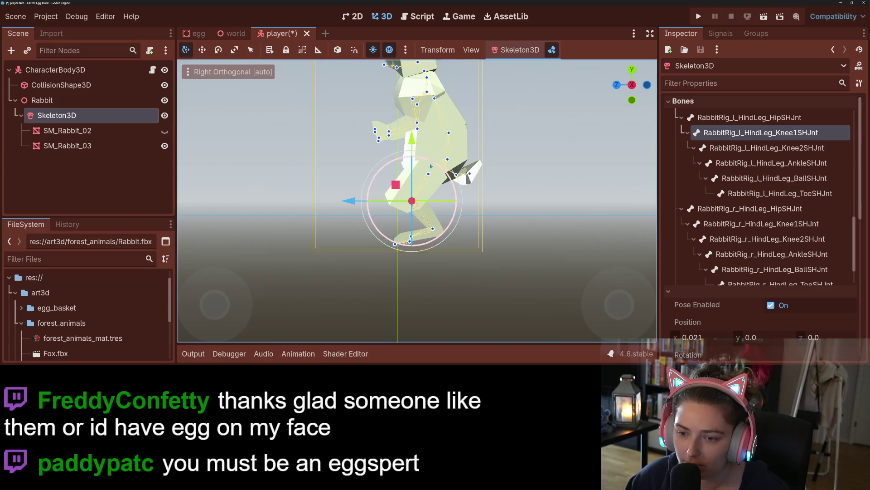
click(433, 228)
mouse_move(412, 189)
mouse_down()
mouse_move(410, 224)
mouse_move(435, 232)
mouse_up()
- Fold the right lower leg about 52 degrees in the right side view
click(438, 233)
click(432, 229)
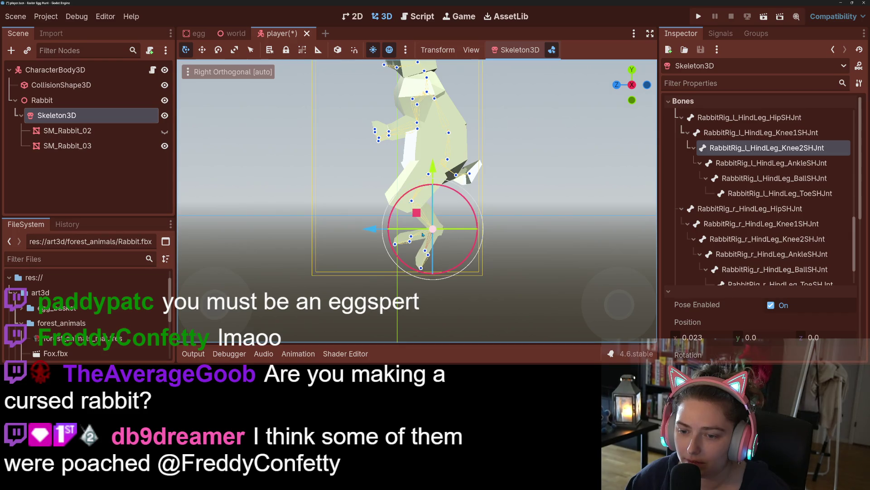
key(KP_4)
key(KP_8)
click(435, 227)
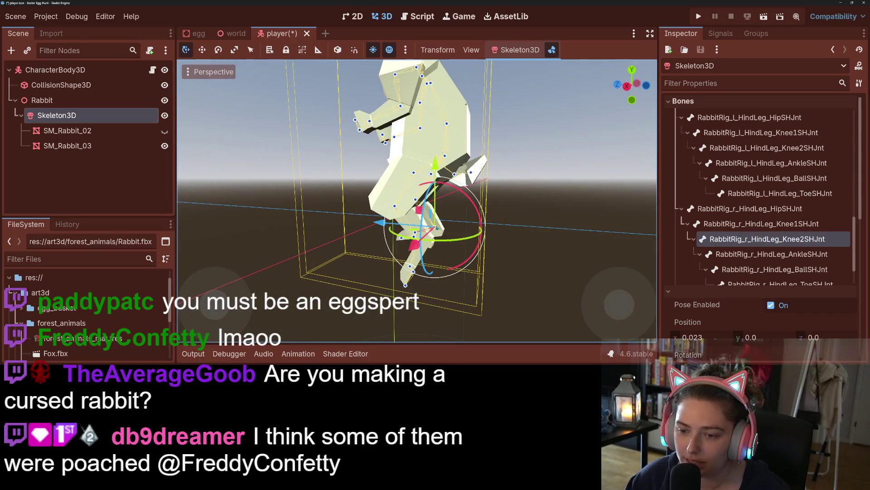
key(KP_3)
mouse_move(418, 192)
mouse_down()
mouse_move(401, 234)
mouse_move(407, 213)
mouse_move(402, 221)
mouse_up()
- Bend the left ankle about 49 degrees and the right ankle about 61 degrees
click(424, 252)
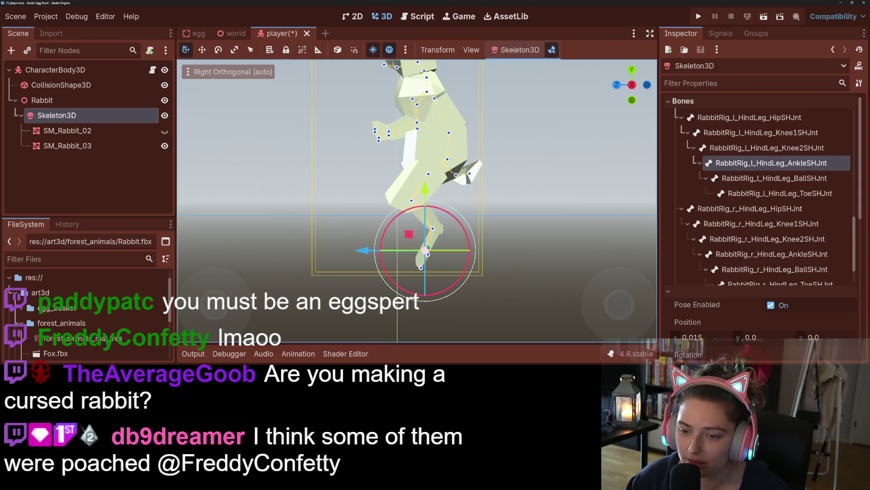
mouse_move(425, 252)
mouse_down()
mouse_move(436, 250)
mouse_move(426, 244)
mouse_up()
click(428, 246)
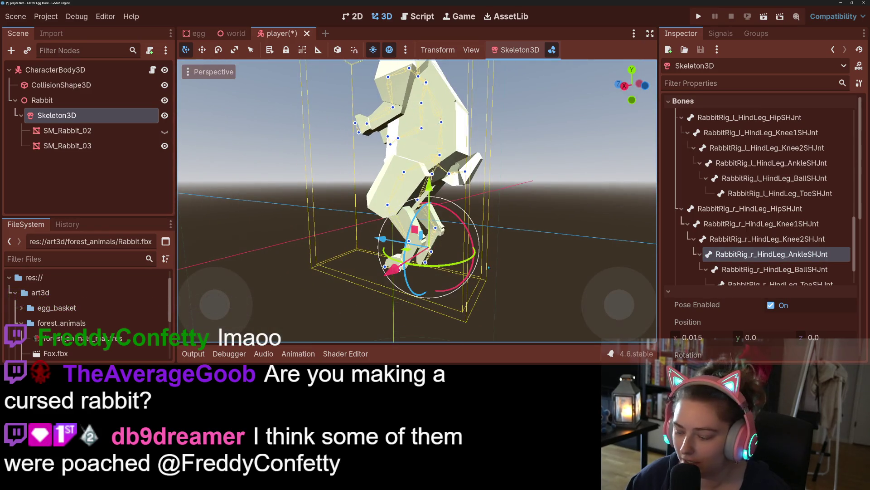
key(KP_3)
mouse_move(433, 207)
mouse_down()
mouse_move(455, 248)
mouse_move(451, 241)
mouse_up()
- Tweak the left ankle by a few degrees and check the rabbit from the front
click(409, 257)
click(414, 211)
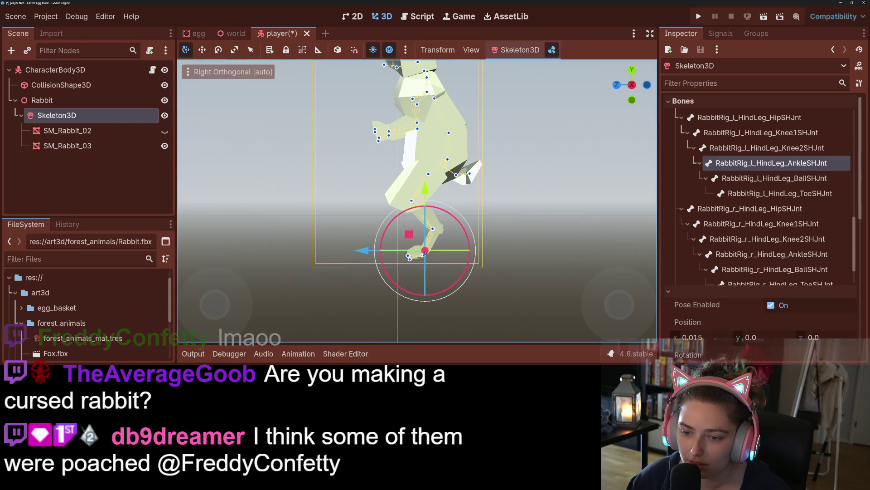
drag(414, 210, 422, 211)
click(542, 268)
scroll(542, 268, down, 5)
key(KP_1)
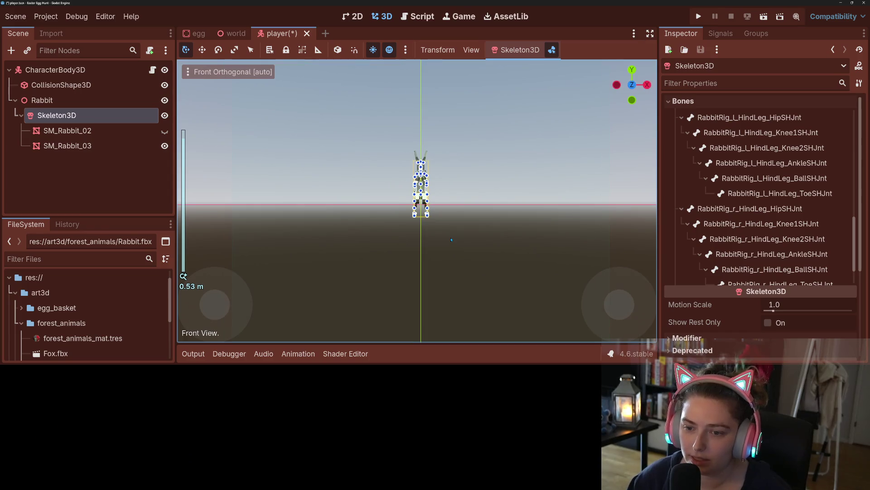
- Apply All Poses to Rests on the rabbit's Skeleton3D, then save the player scene
scroll(451, 239, down, 3)
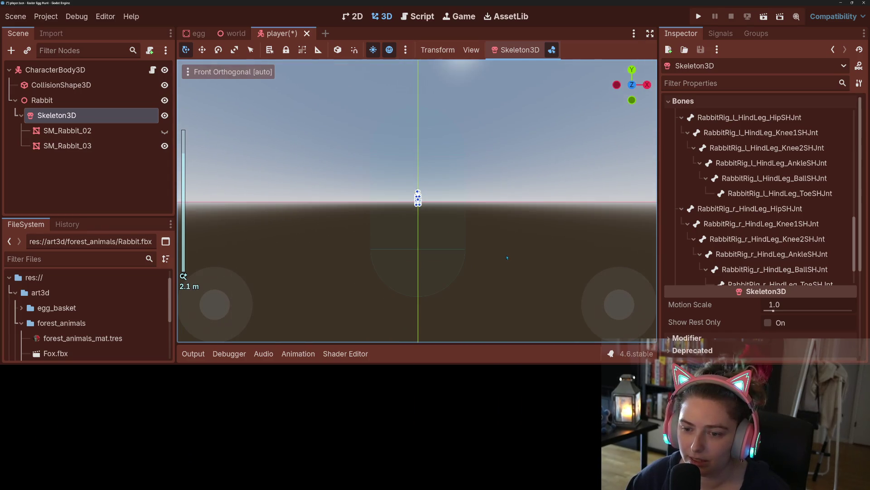
mouse_move(472, 251)
mouse_down()
mouse_move(478, 256)
mouse_move(438, 259)
mouse_up()
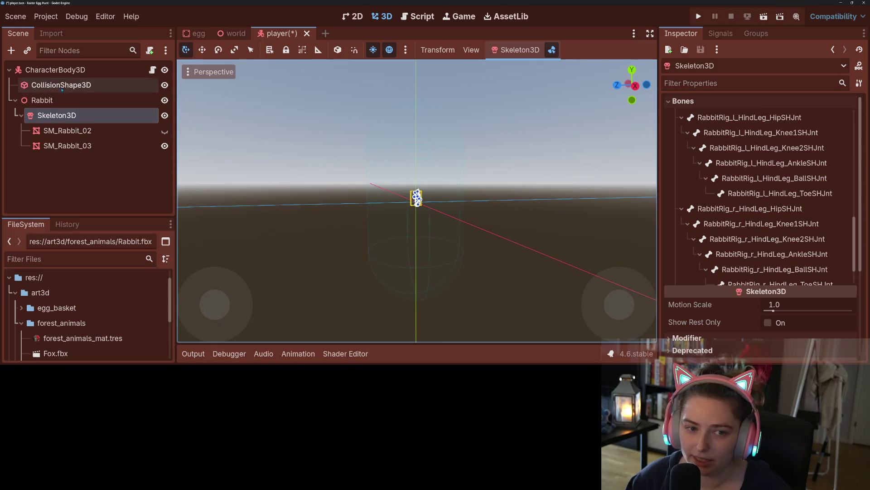
scroll(772, 230, down, 5)
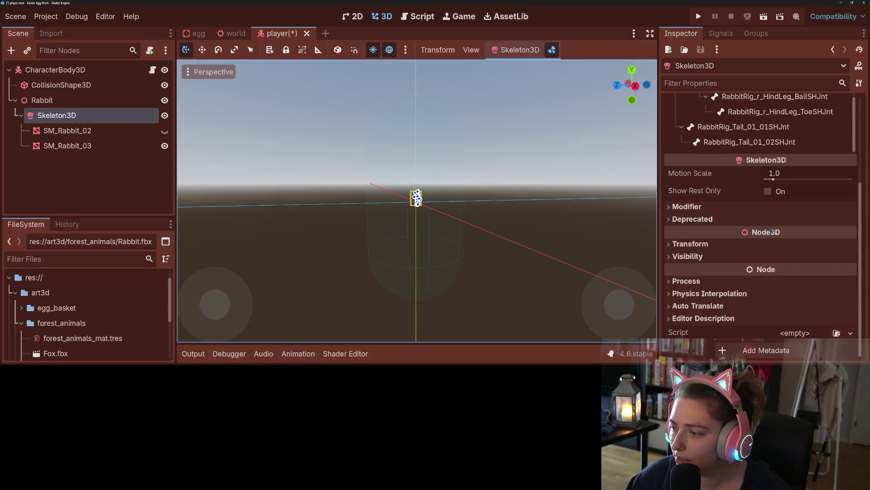
click(537, 50)
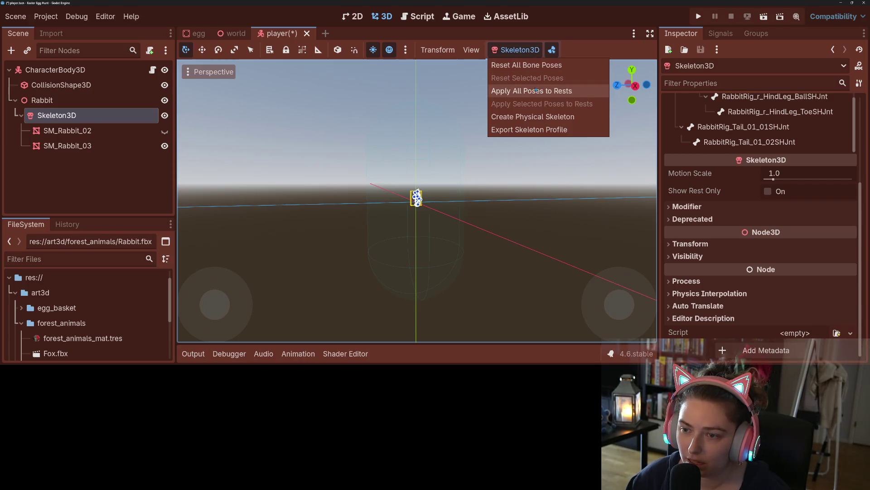
click(536, 91)
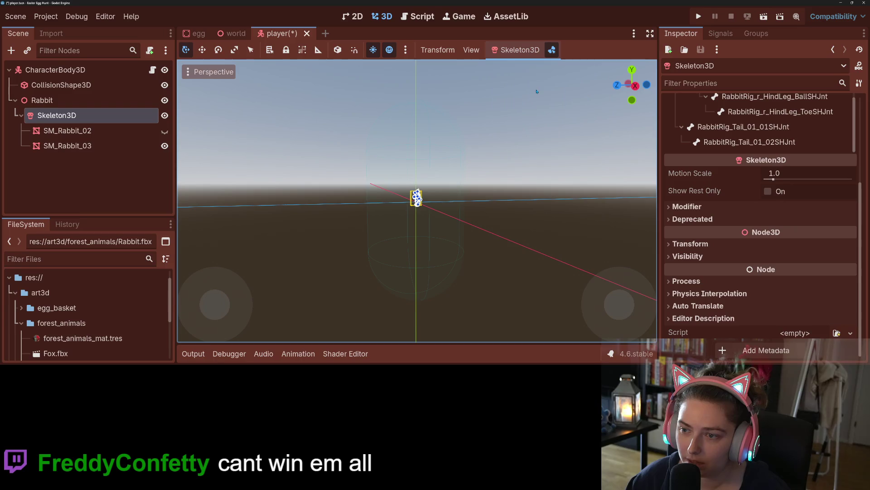
key(ctrl+s)
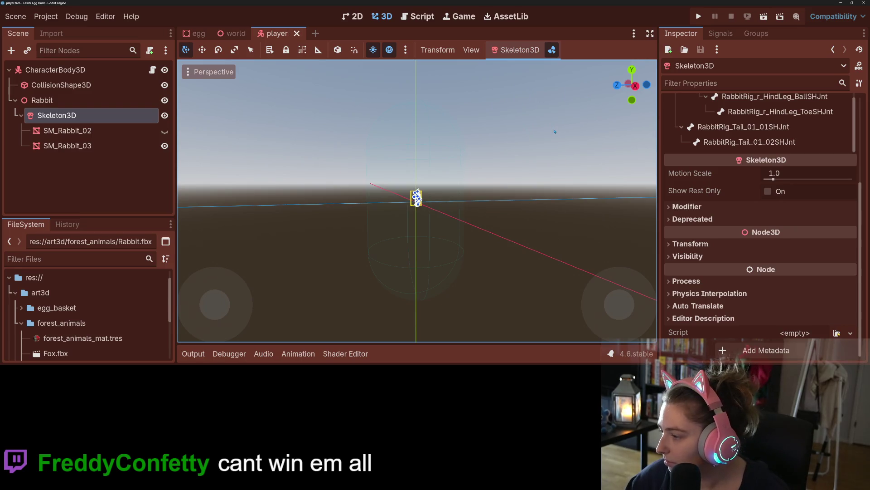
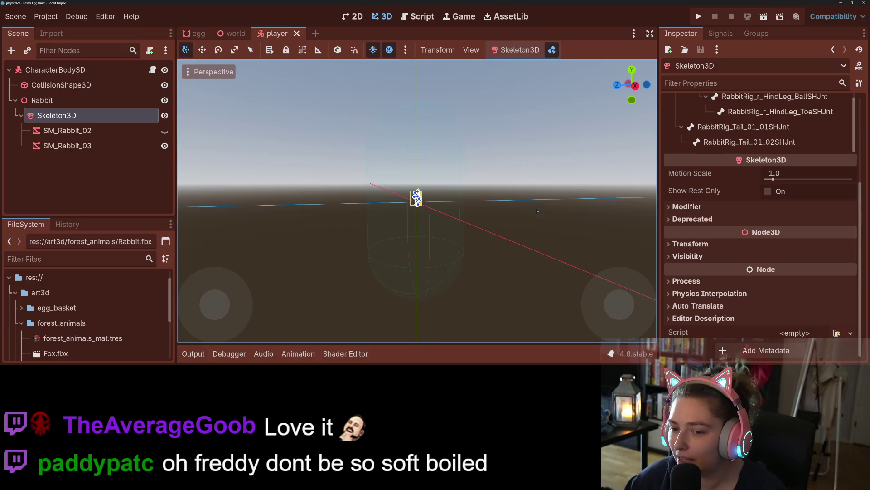
- Set the Skeleton3D's Transform scale to 5 on all axes
click(726, 243)
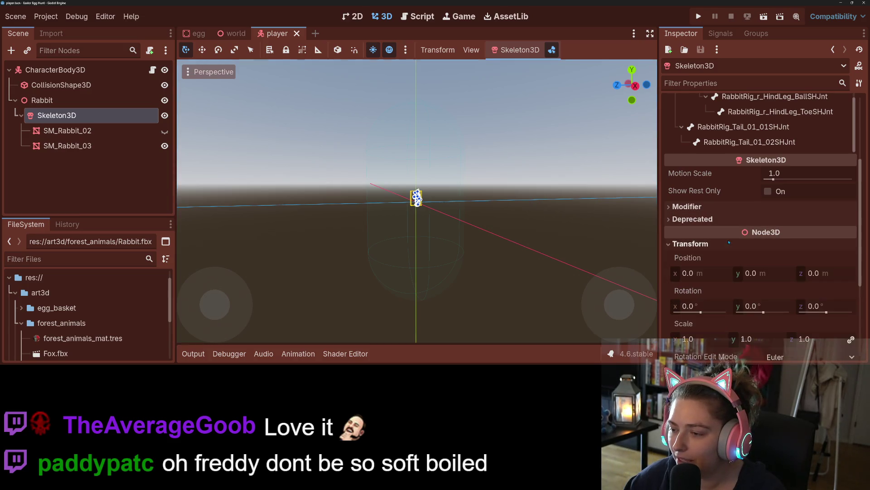
click(757, 336)
text(5)
key(Return)
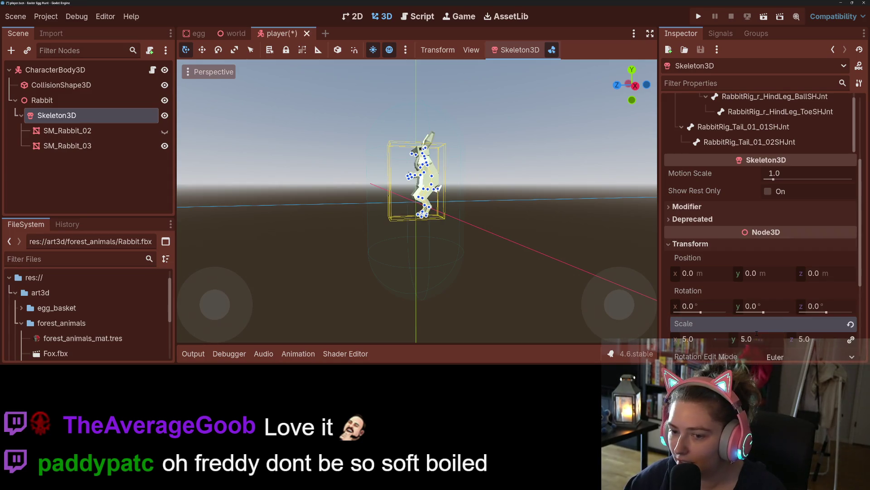
scroll(494, 269, down, 2)
- Raise the skeleton's scale further to 10 on all axes
drag(494, 269, 526, 249)
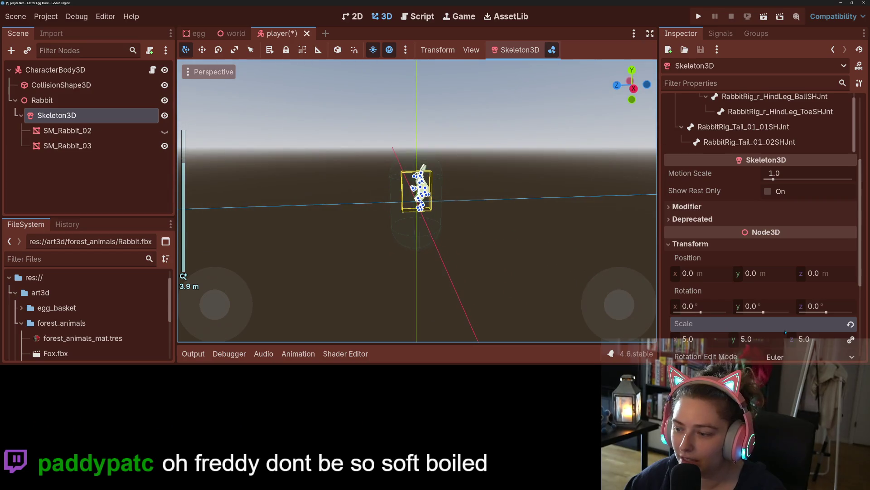
click(764, 337)
text(10)
key(Return)
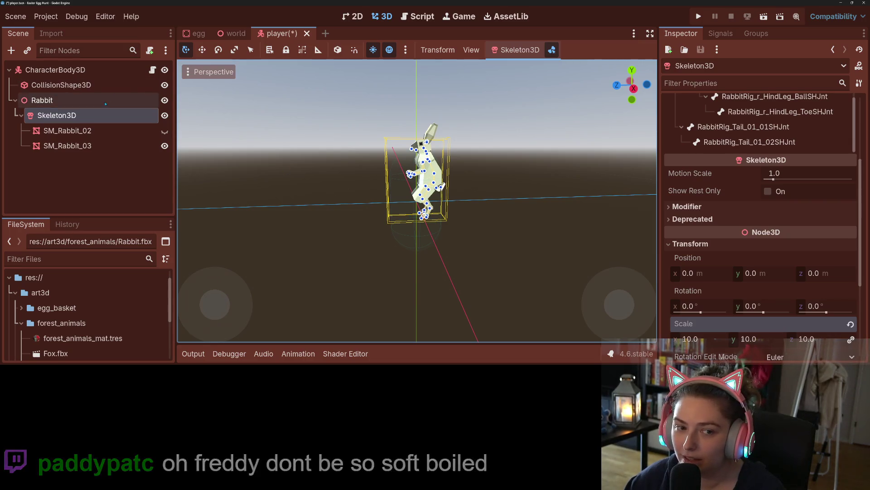
click(428, 222)
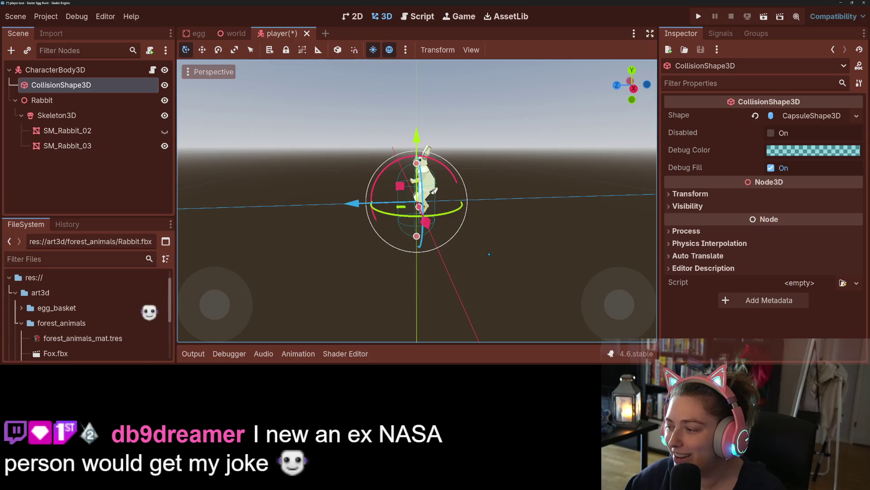
- Move and narrow the collision capsule to fit the rabbit in front and side views
key(KP_1)
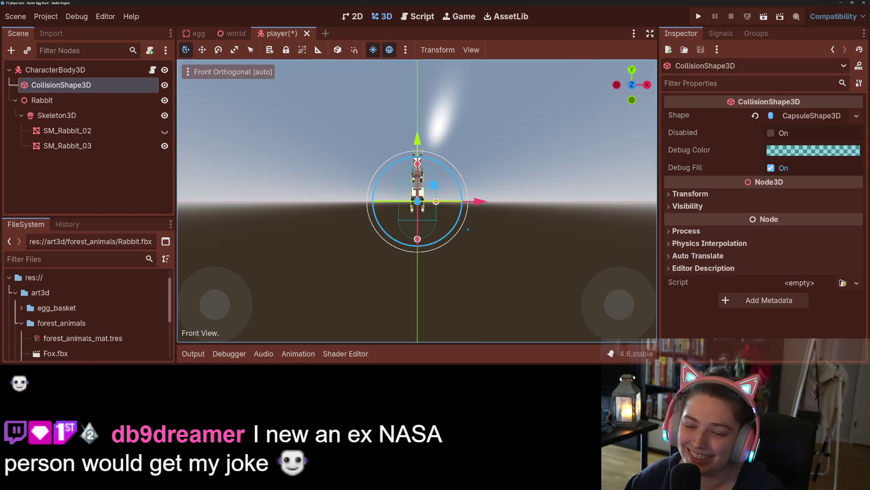
mouse_move(418, 141)
mouse_down()
mouse_move(419, 118)
mouse_move(417, 145)
mouse_up()
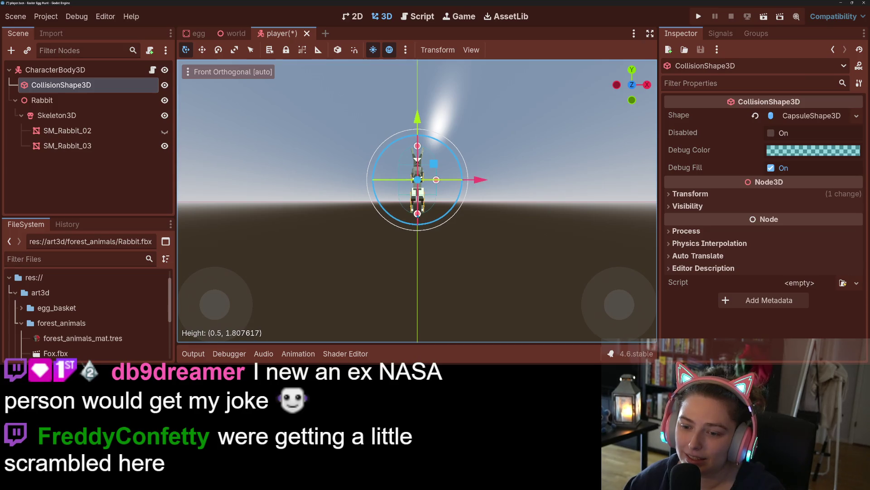
drag(436, 179, 427, 179)
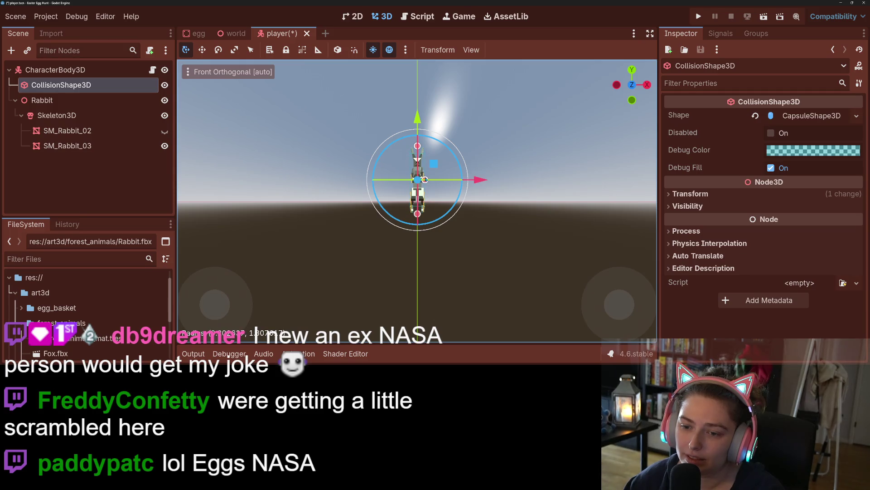
key(KP_3)
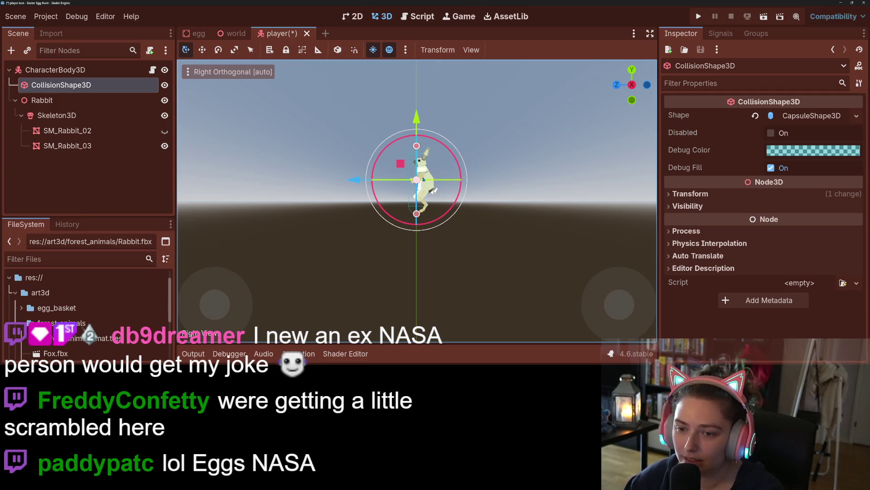
drag(355, 180, 363, 181)
click(501, 277)
scroll(501, 277, down, 5)
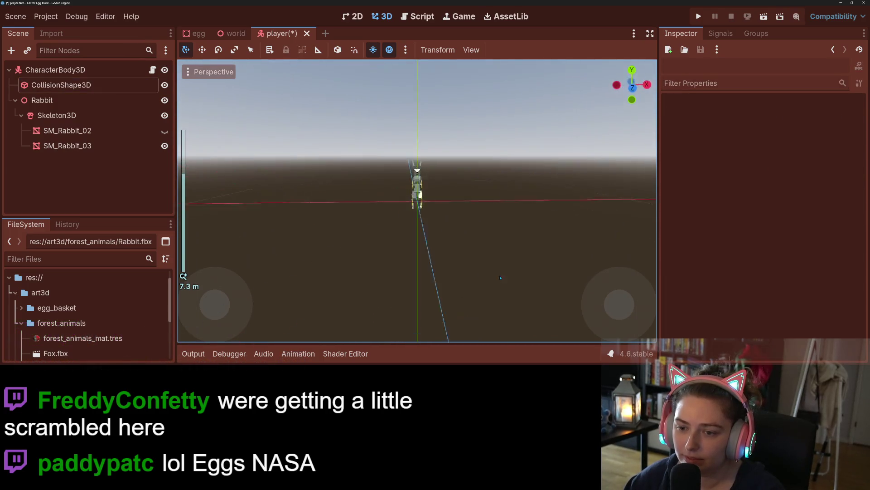
scroll(501, 277, up, 5)
key(KP_6)
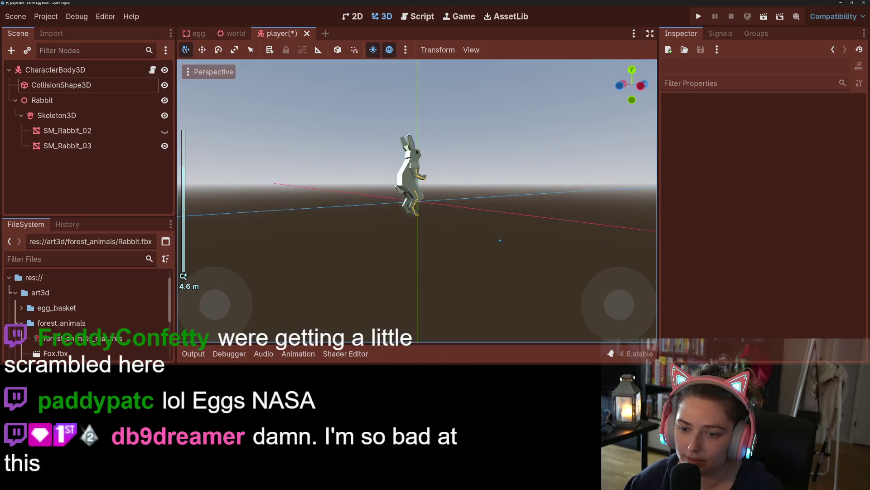
key(KP_6)
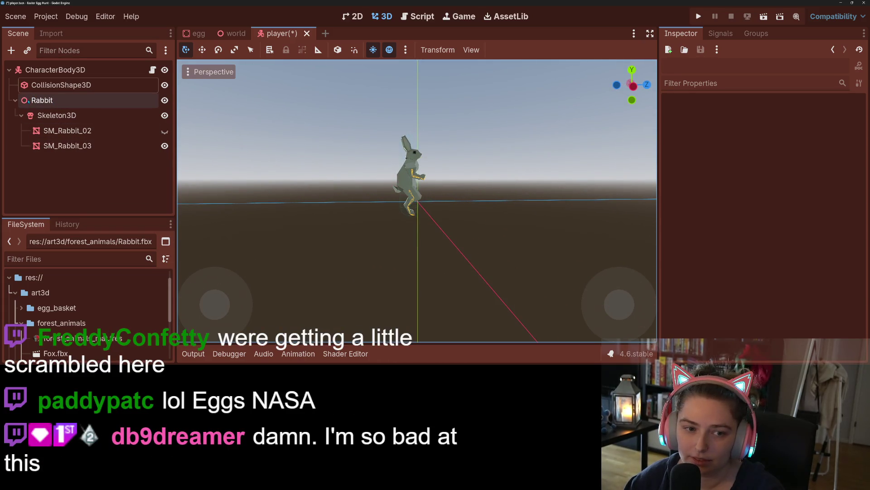
- Raise the rabbit and capsule together, then shorten the capsule's height from the bottom
click(26, 101)
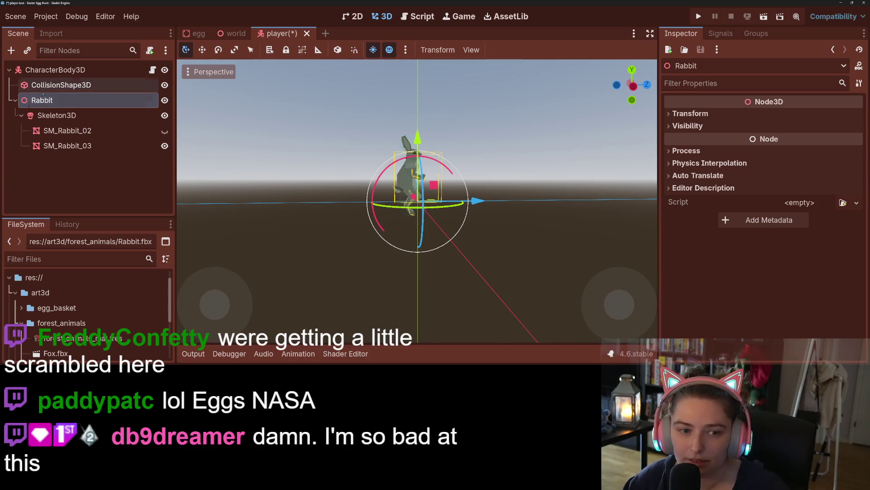
ctrl+click(52, 88)
key(KP_1)
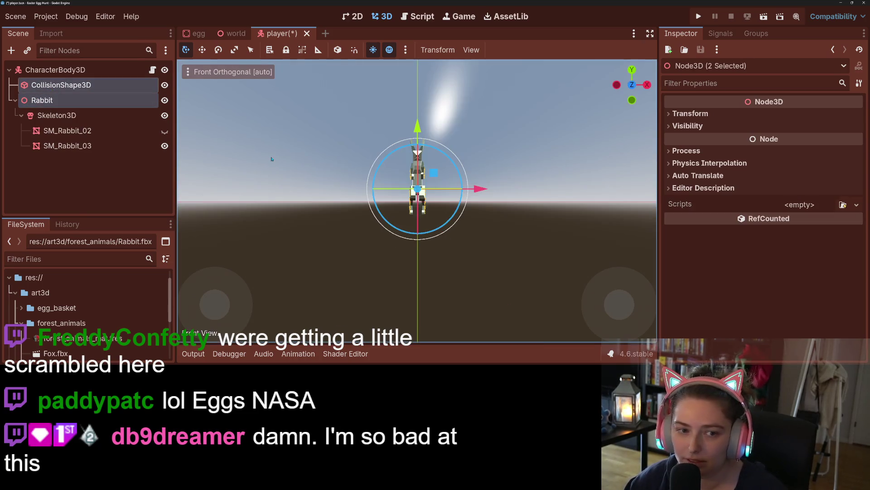
drag(418, 128, 417, 120)
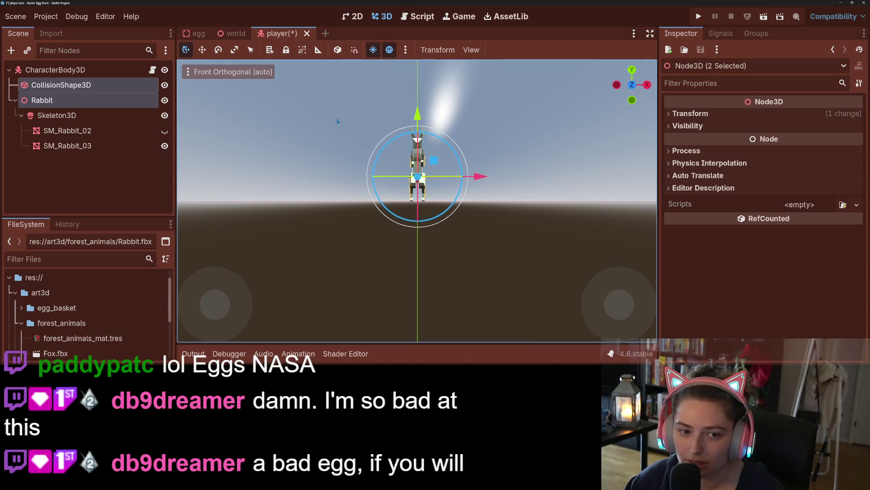
click(68, 85)
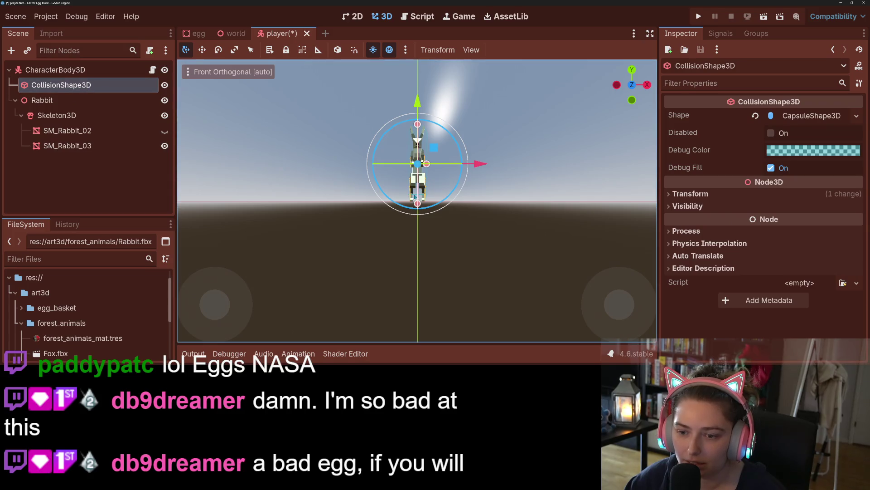
mouse_move(418, 203)
mouse_down()
mouse_move(420, 211)
mouse_move(420, 204)
mouse_up()
scroll(420, 210, up, 2)
scroll(420, 210, up, 5)
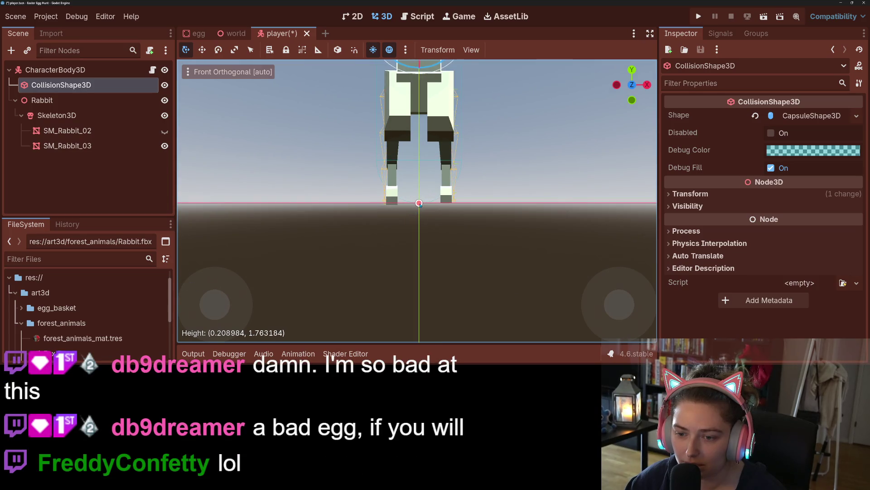
- Inspect the rabbit from new angles and save the player scene
click(68, 100)
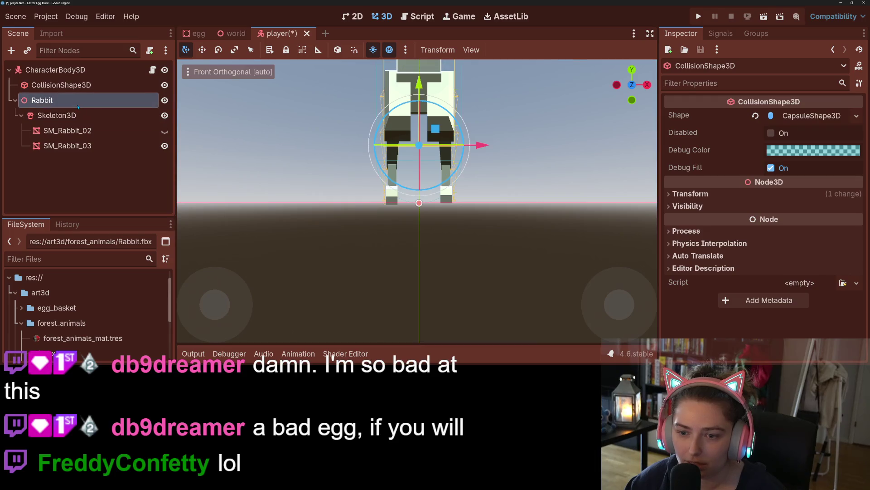
drag(319, 240, 399, 250)
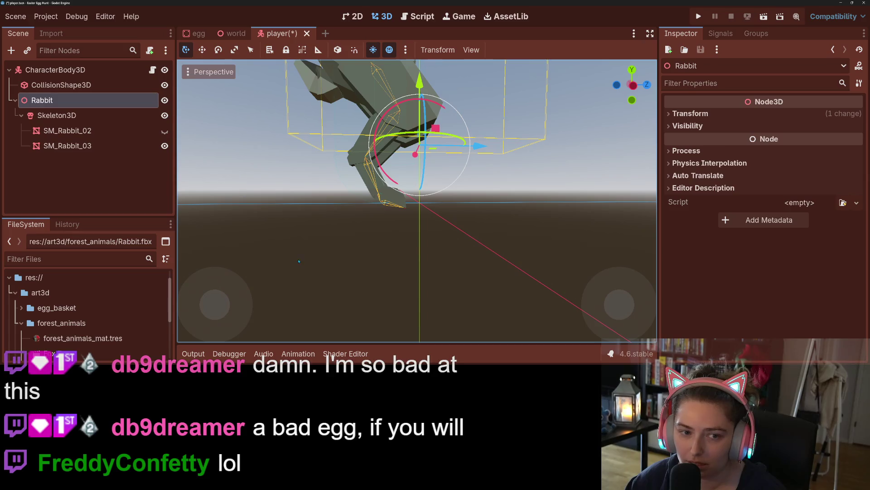
scroll(389, 240, down, 5)
mouse_move(405, 278)
mouse_down()
mouse_move(313, 287)
mouse_move(422, 306)
mouse_up()
scroll(312, 287, down, 3)
key(ctrl+s)
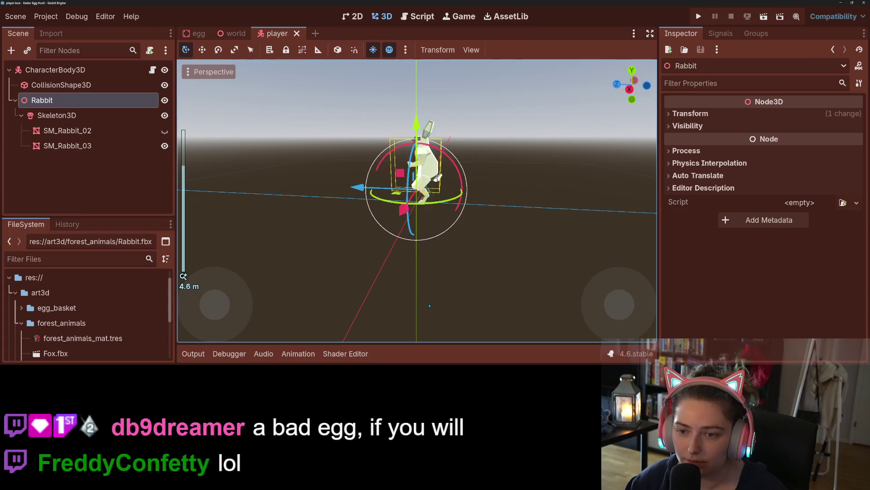
scroll(458, 301, down, 1)
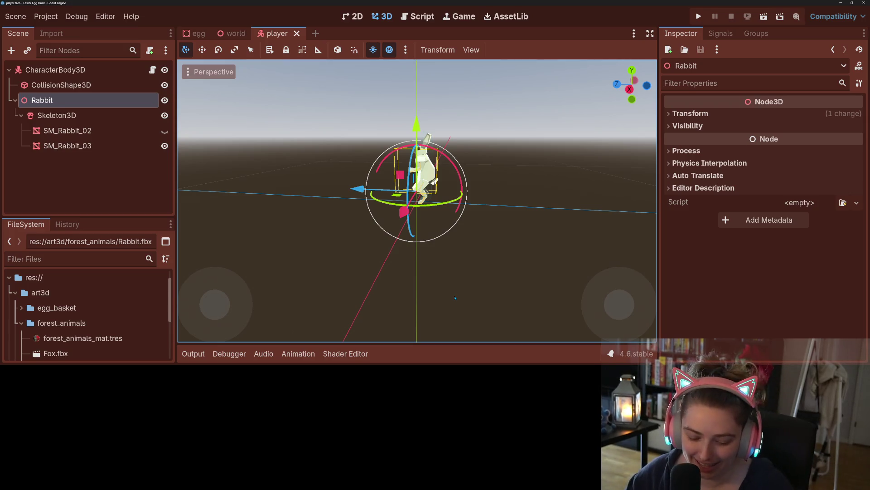
- Zoom the viewport in and out on the enlarged rabbit
scroll(422, 221, up, 3)
scroll(422, 221, down, 1)
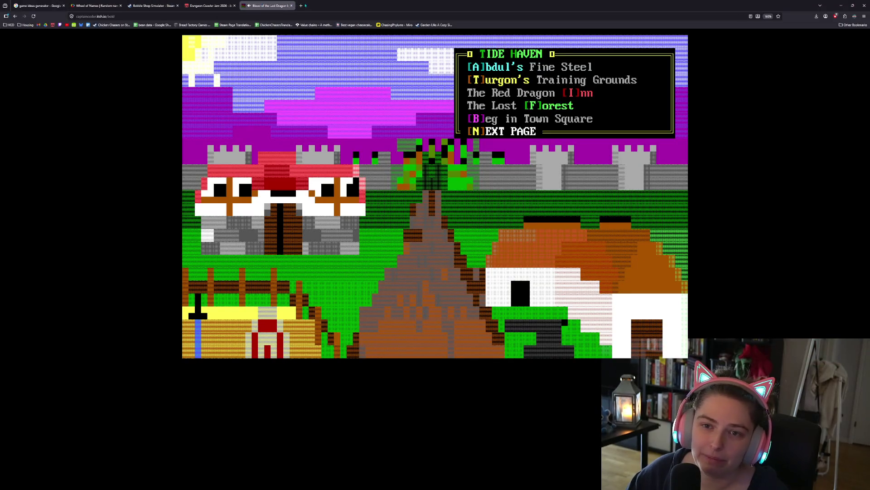
- Load YouTube in a new tab and go to the own channel's Shorts
click(302, 5)
click(68, 25)
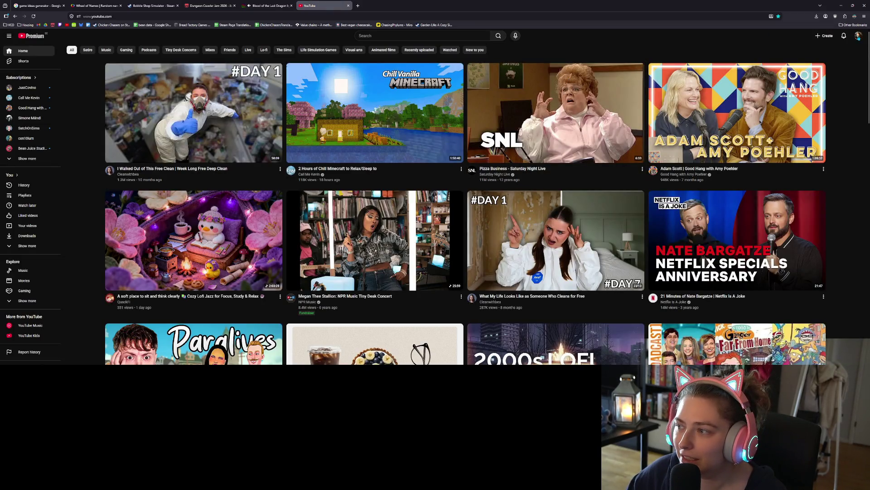
click(859, 37)
click(823, 65)
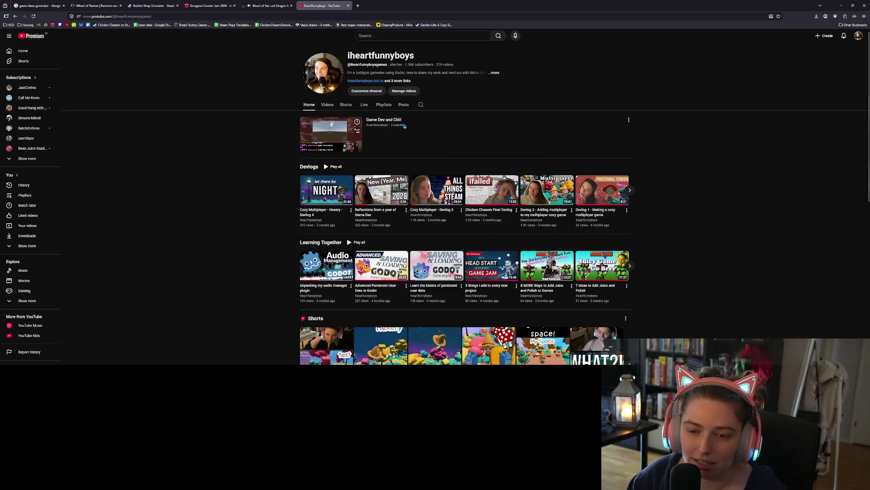
click(345, 106)
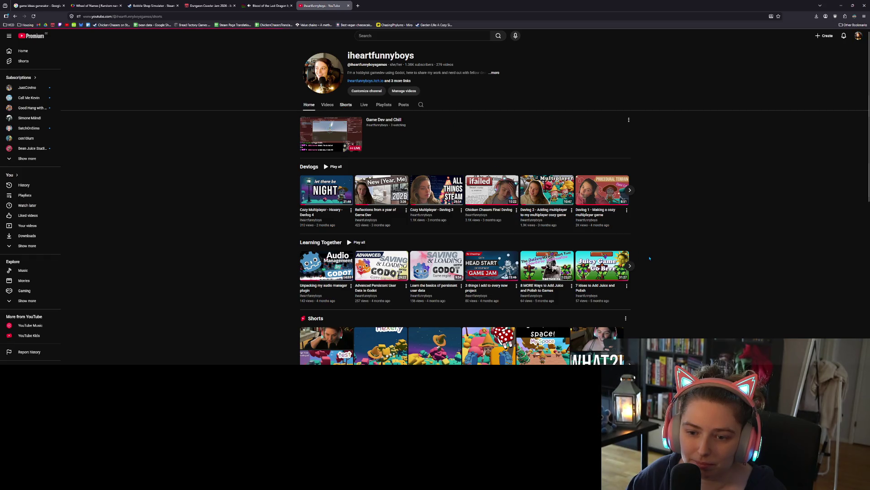
- Play the 'Added a secret skin to Chicken Chasers' Short muted and paused, then return to Godot
scroll(648, 256, down, 10)
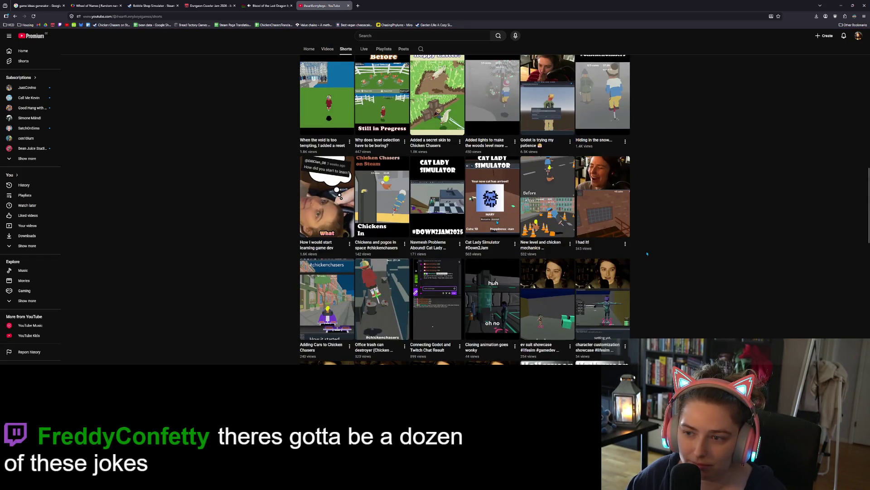
scroll(647, 254, down, 2)
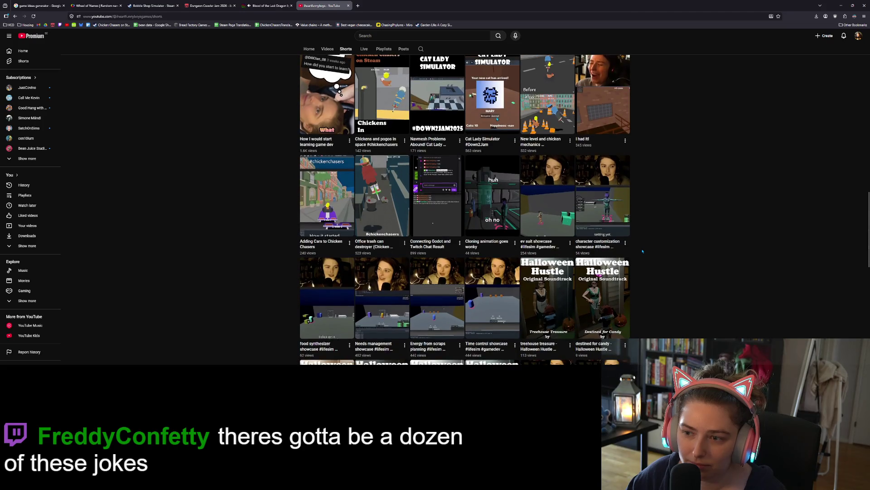
scroll(641, 250, down, 3)
scroll(639, 251, up, 3)
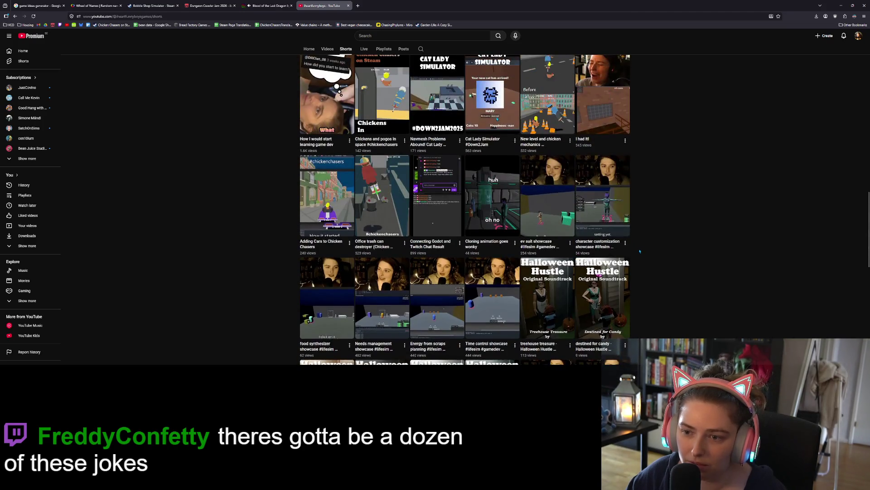
scroll(640, 251, up, 3)
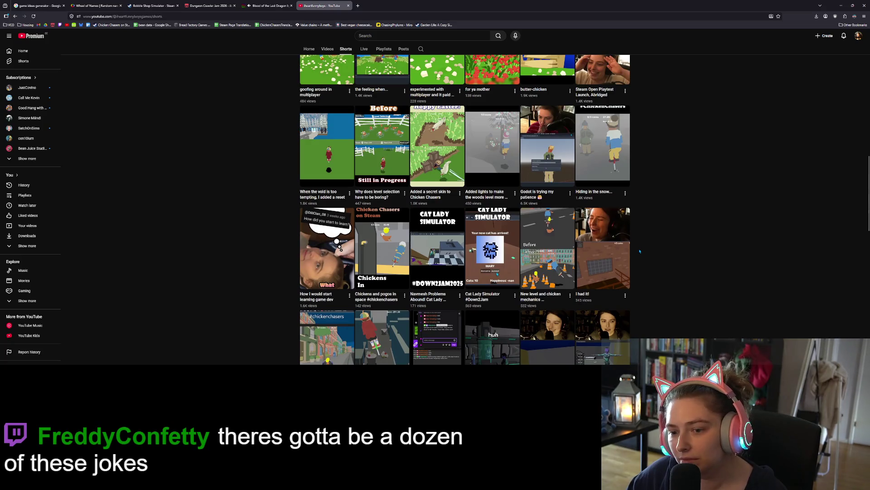
scroll(639, 251, up, 1)
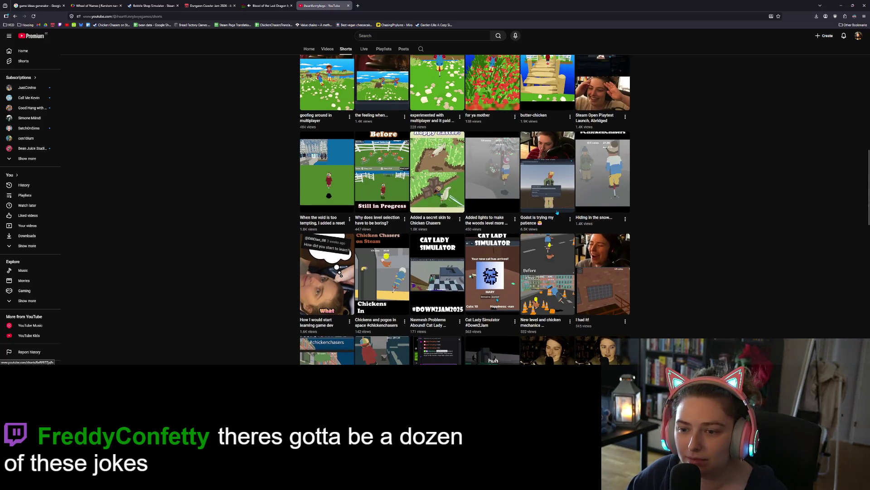
click(443, 172)
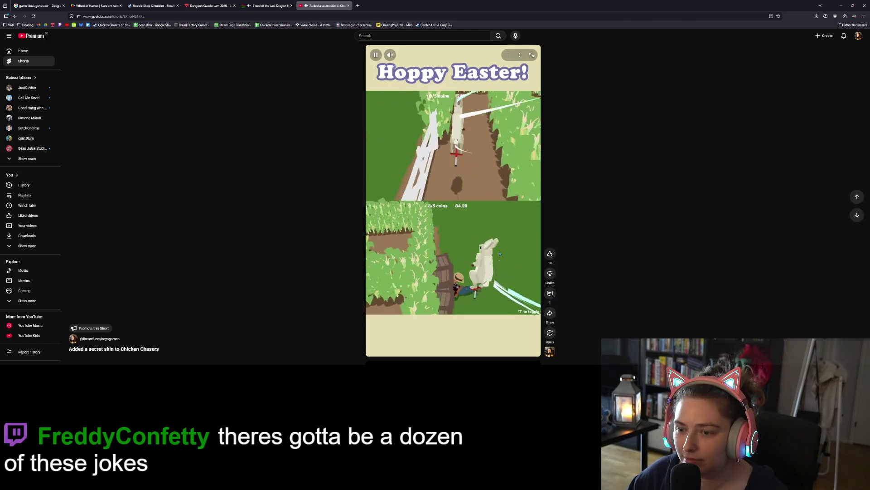
click(388, 57)
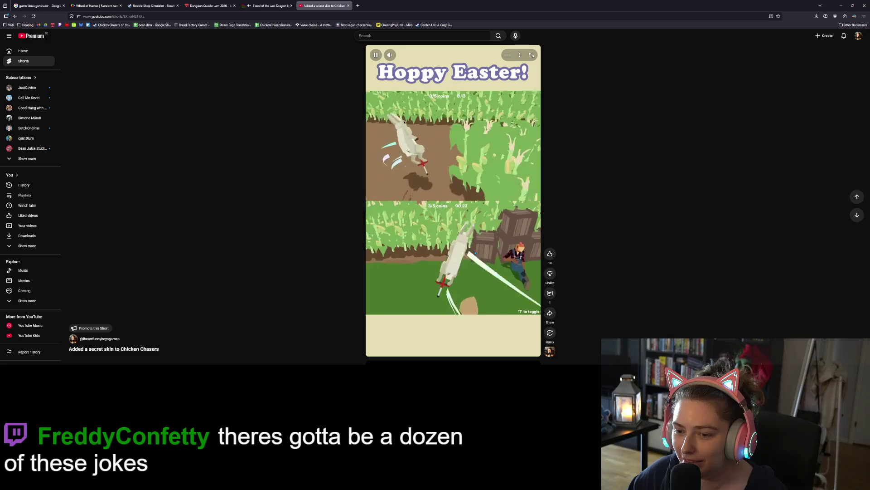
click(486, 256)
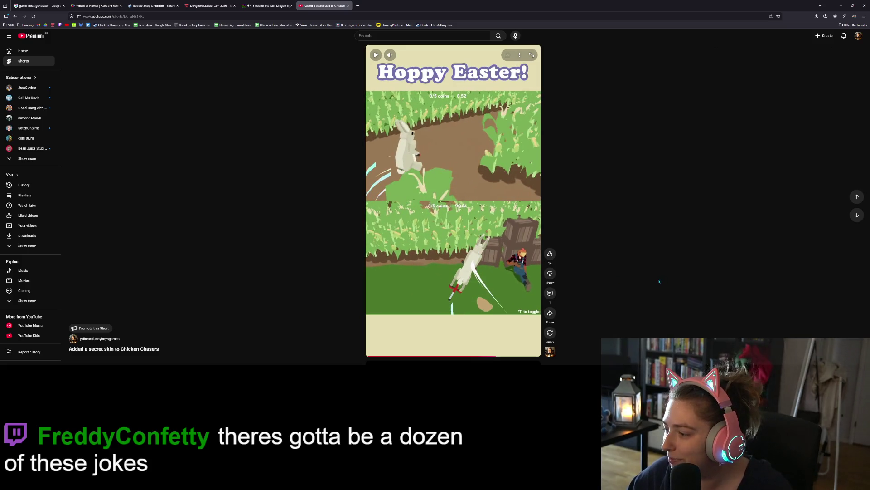
key(alt+Tab)
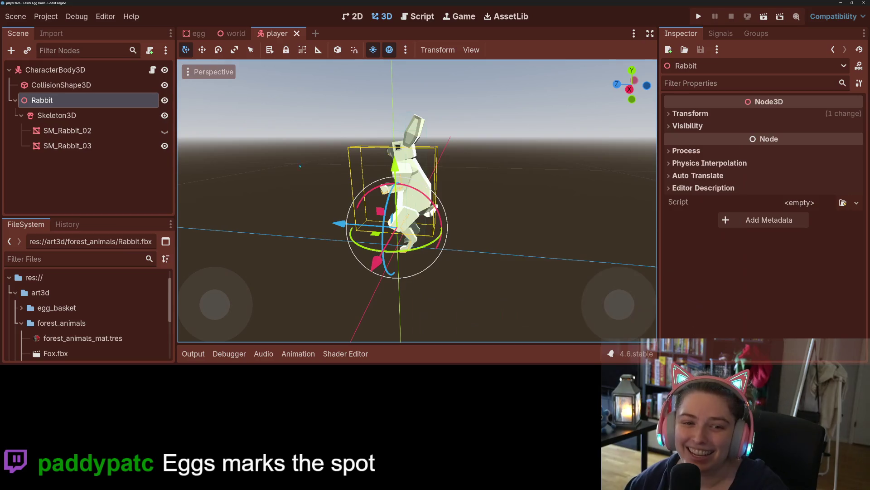
click(113, 182)
click(153, 70)
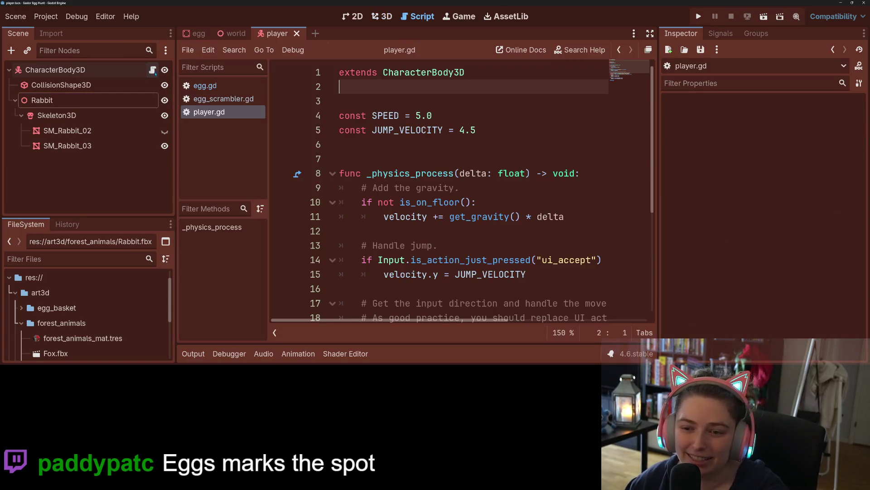
scroll(458, 195, down, 4)
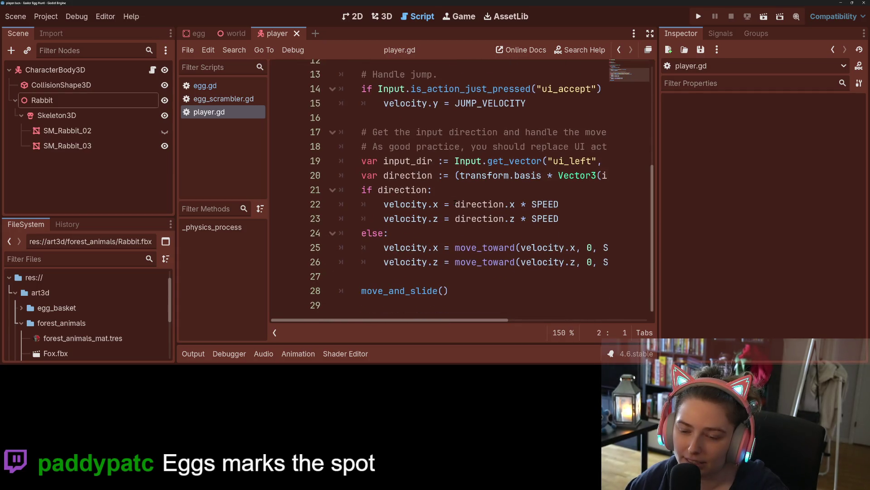
click(489, 120)
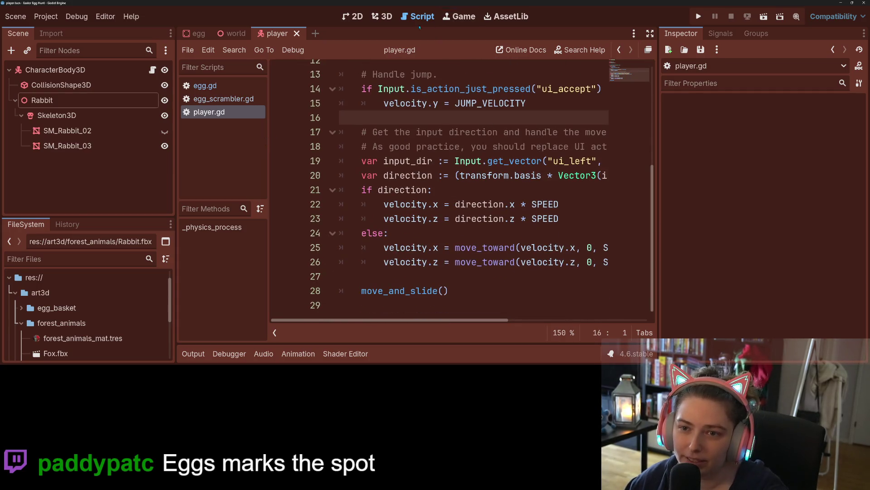
click(379, 21)
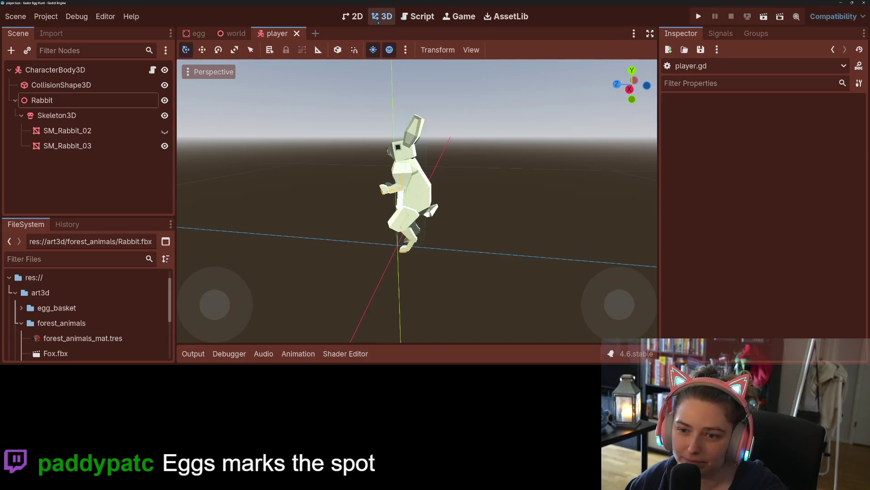
- Add a Camera3D as a child of the CharacterBody3D player and focus on it
right_click(68, 69)
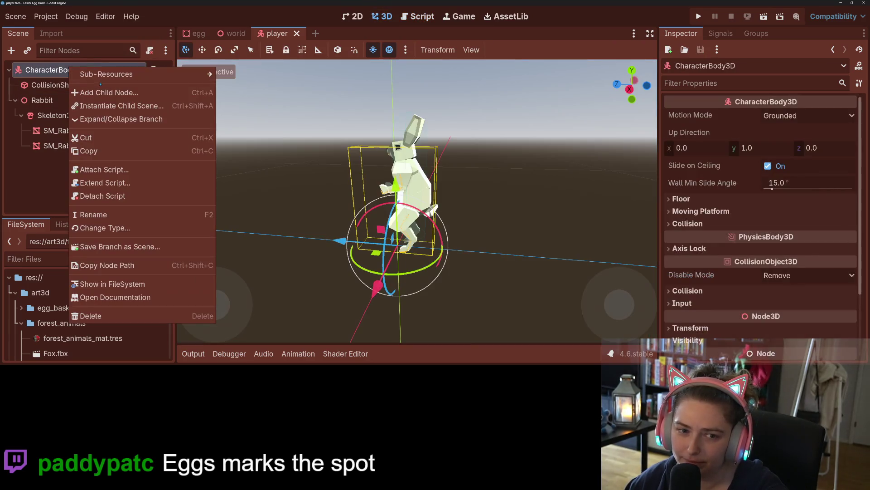
click(106, 92)
text(cam)
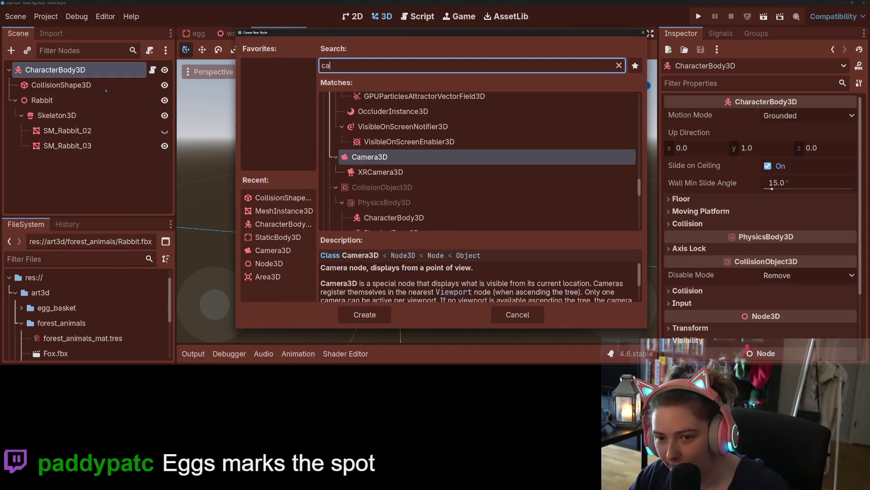
key(Return)
key(f)
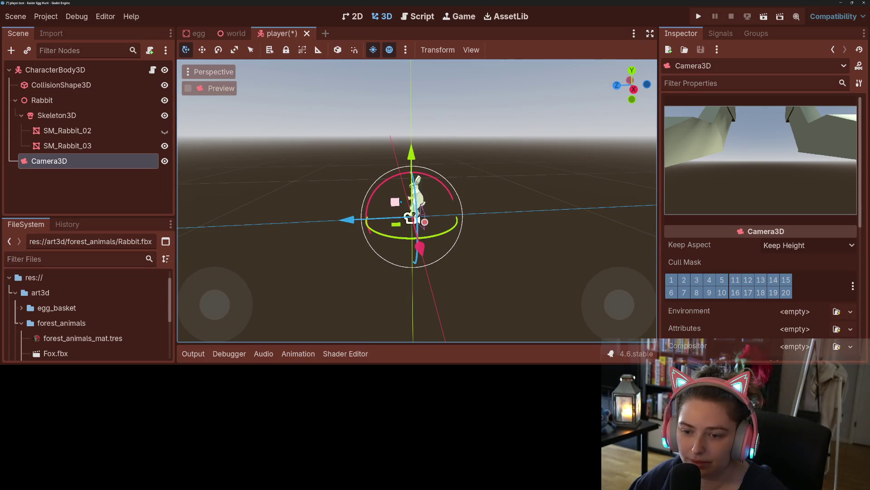
- Raise the camera, set its Y rotation to 180, reposition it, and save
drag(410, 218, 430, 175)
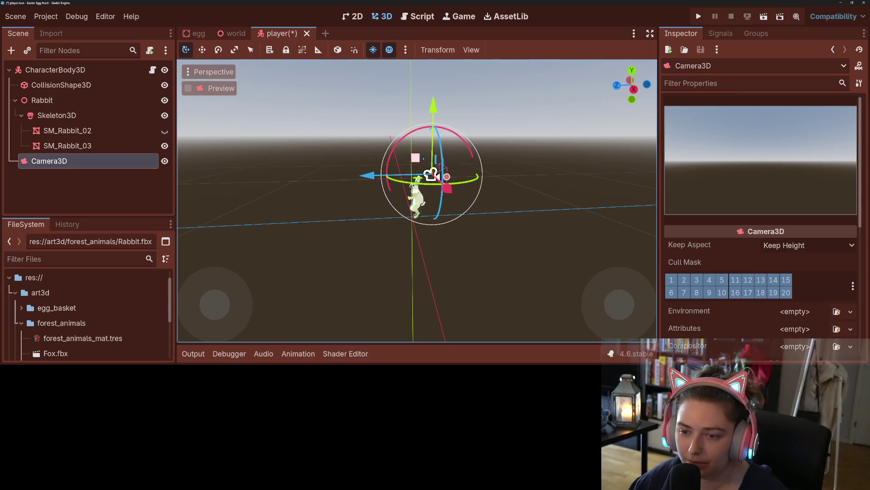
scroll(724, 281, down, 5)
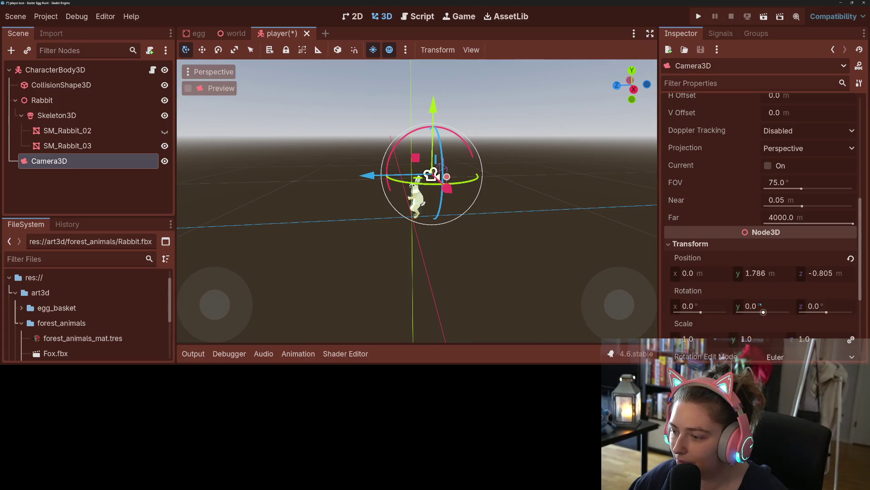
click(749, 306)
text(80)
key(Return)
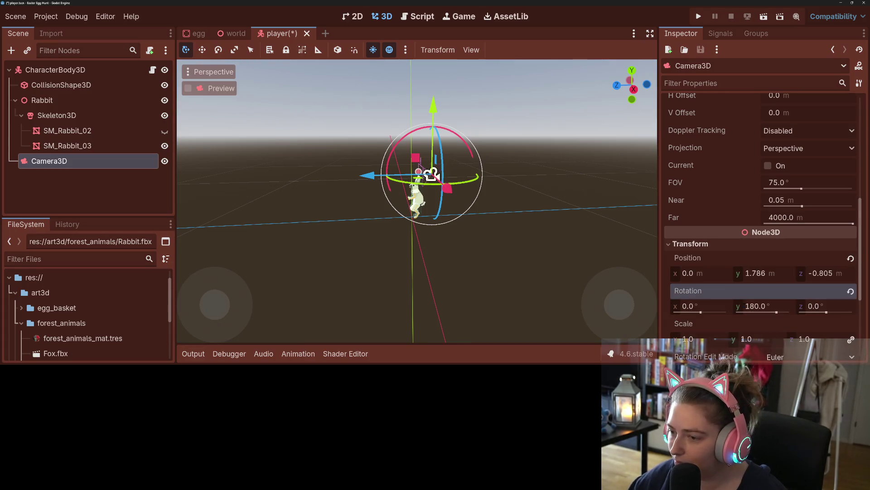
scroll(762, 204, up, 5)
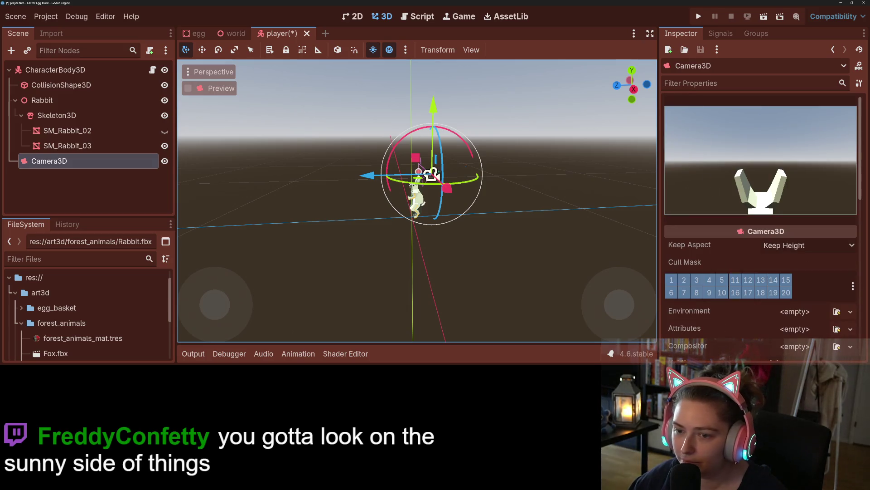
mouse_move(418, 159)
mouse_down()
mouse_move(453, 154)
mouse_move(438, 138)
mouse_move(456, 147)
mouse_up()
key(ctrl+s)
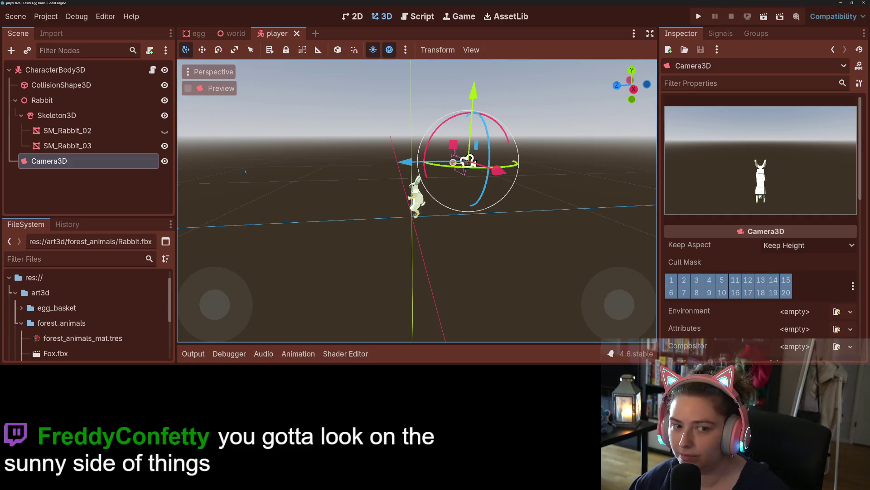
- In the world scene, instantiate player.tscn as a child of the World node
click(236, 33)
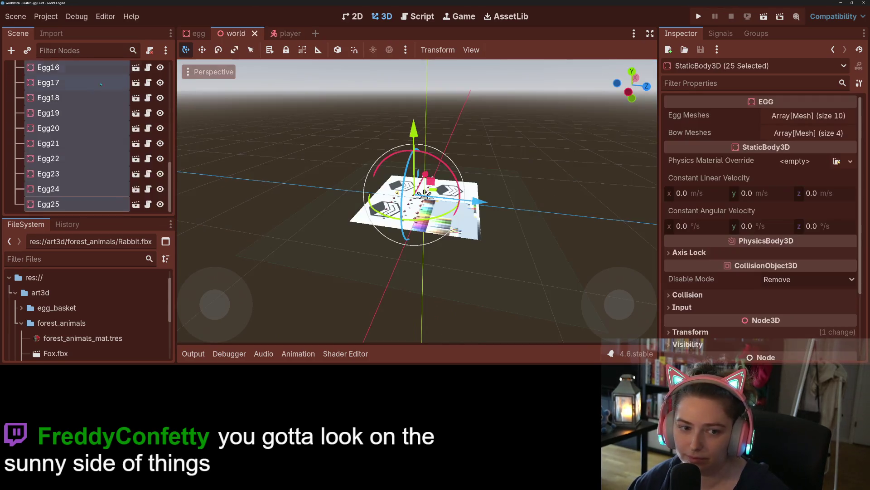
scroll(93, 97, up, 10)
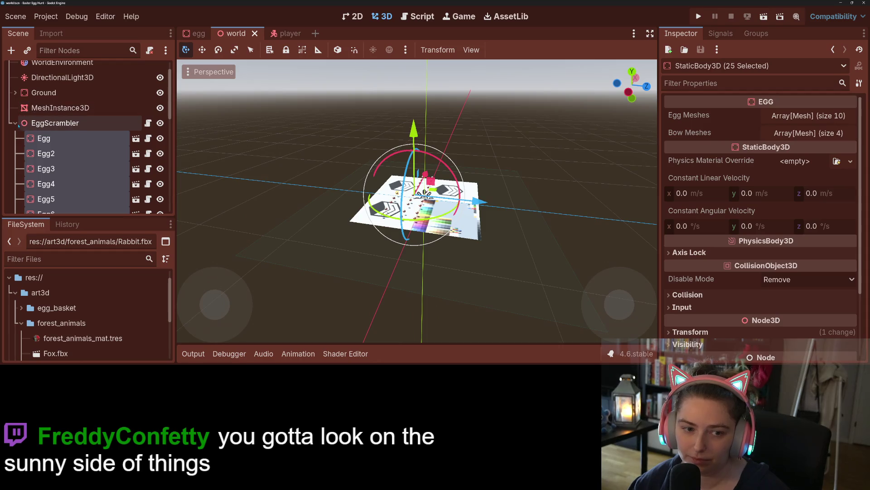
click(15, 119)
right_click(42, 68)
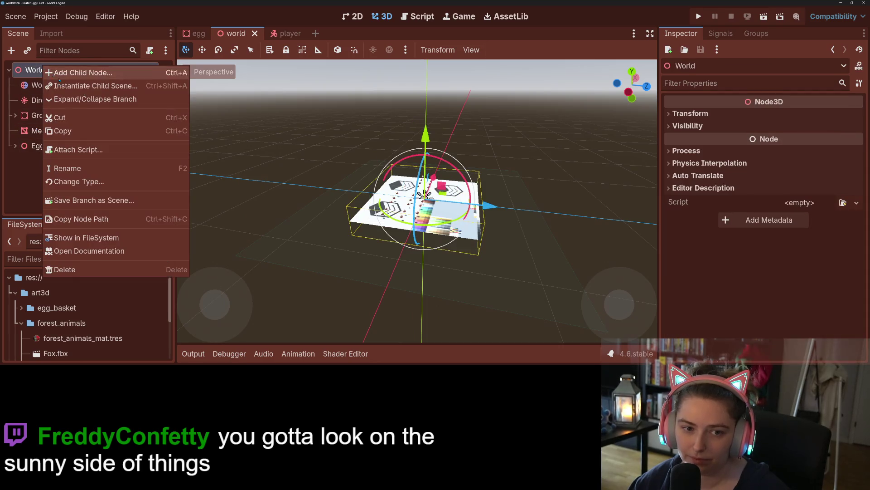
click(102, 87)
text(pl)
key(Return)
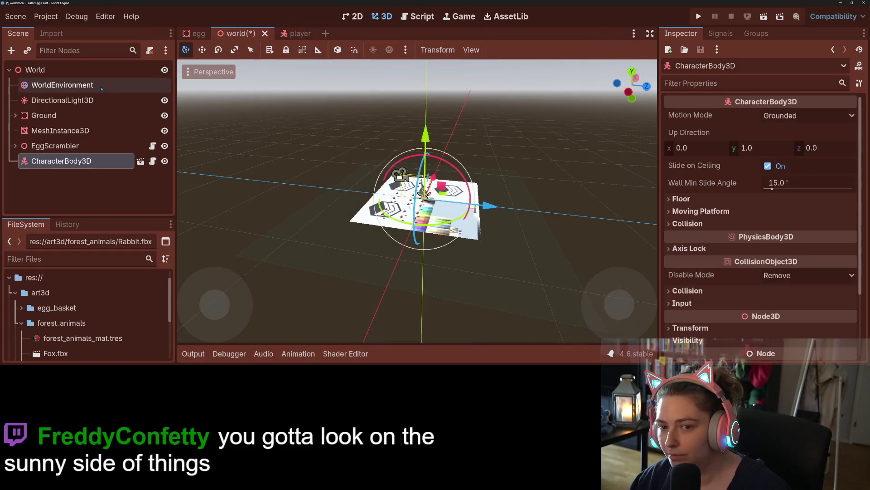
- Move the player onto the egg board, turn it around, and save the world scene
scroll(396, 137, up, 5)
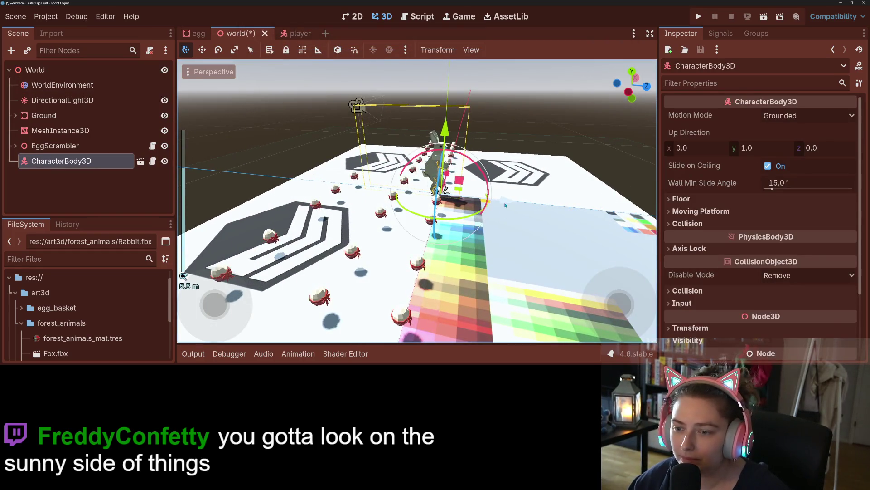
mouse_move(522, 191)
mouse_down()
mouse_move(581, 211)
mouse_move(622, 211)
mouse_up()
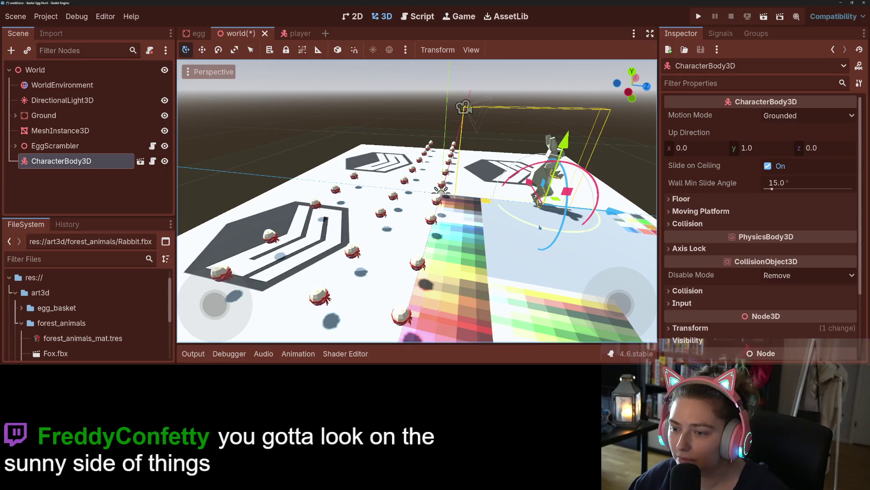
key(r)
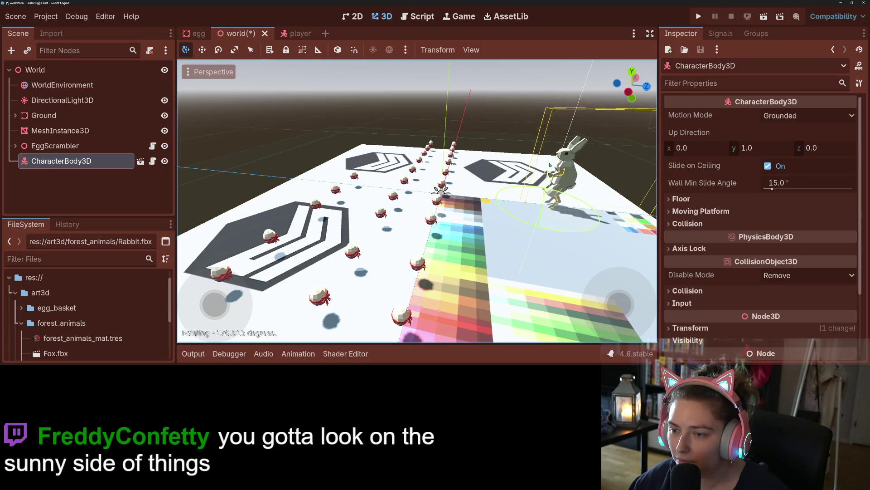
click(441, 190)
scroll(441, 190, down, 5)
key(ctrl+s)
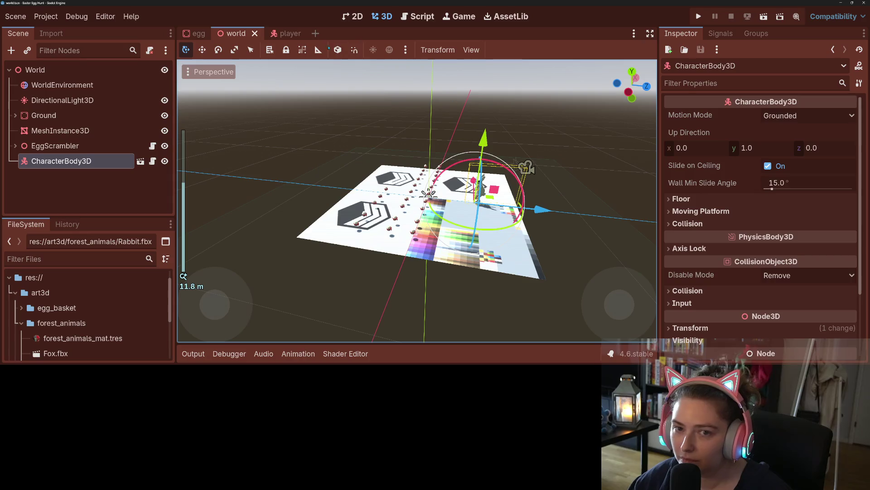
- Run the game, hide the output log, and walk the rabbit forward and right toward the eggs
click(699, 16)
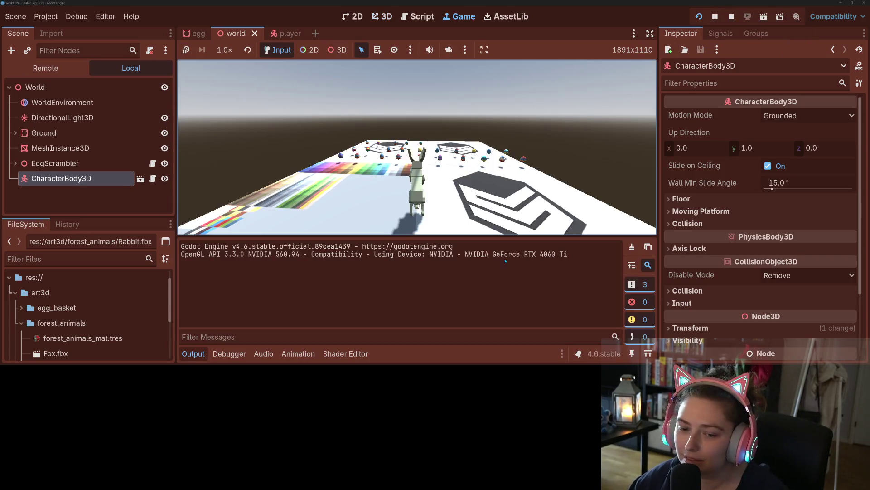
click(194, 354)
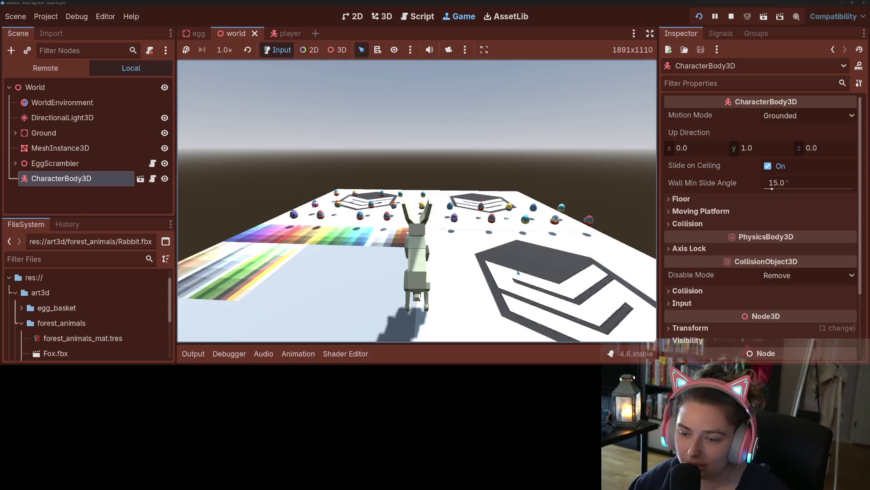
key(w)
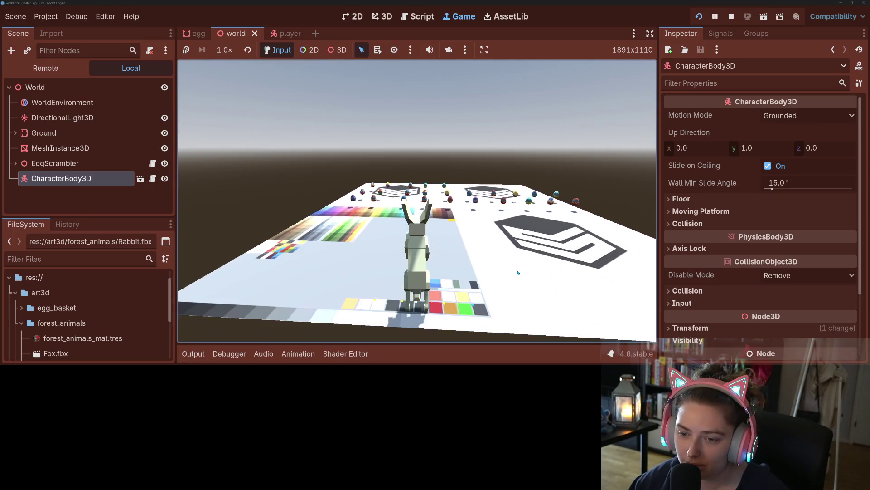
key(w)
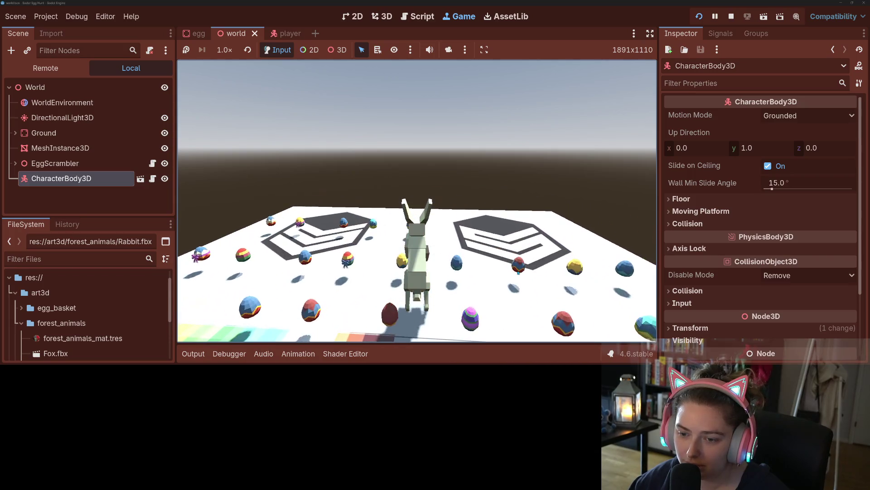
key(w)
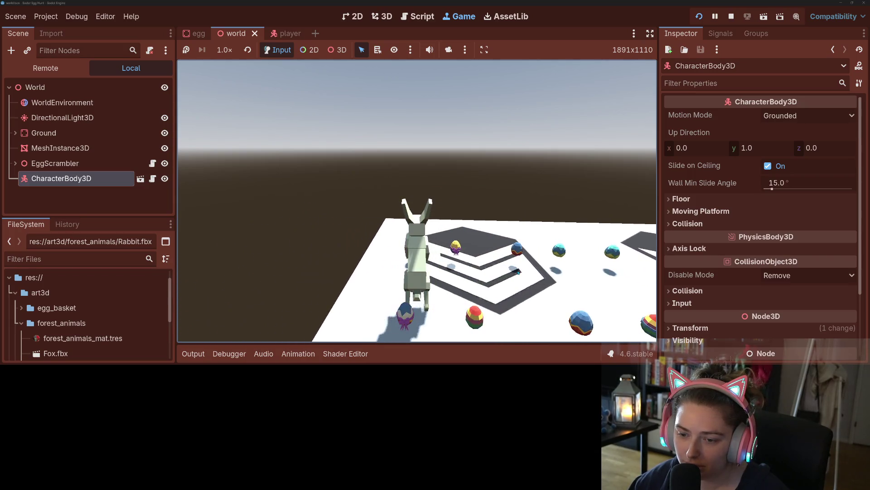
key(d)
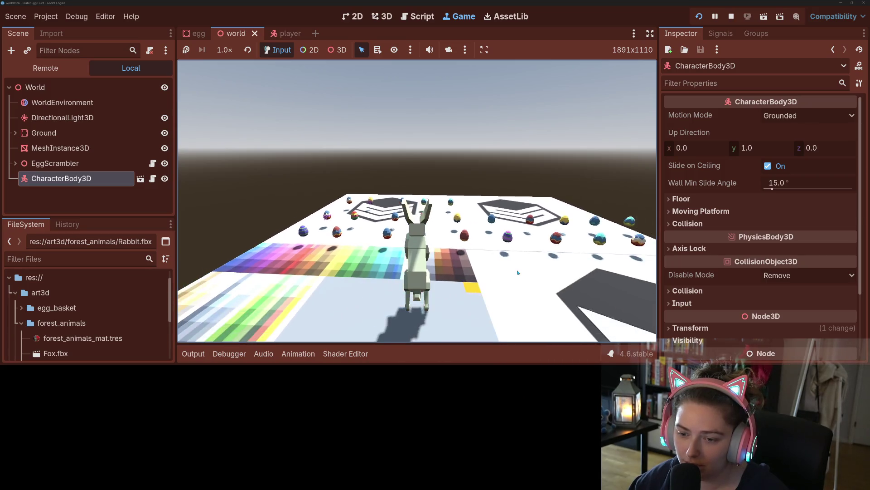
key(d)
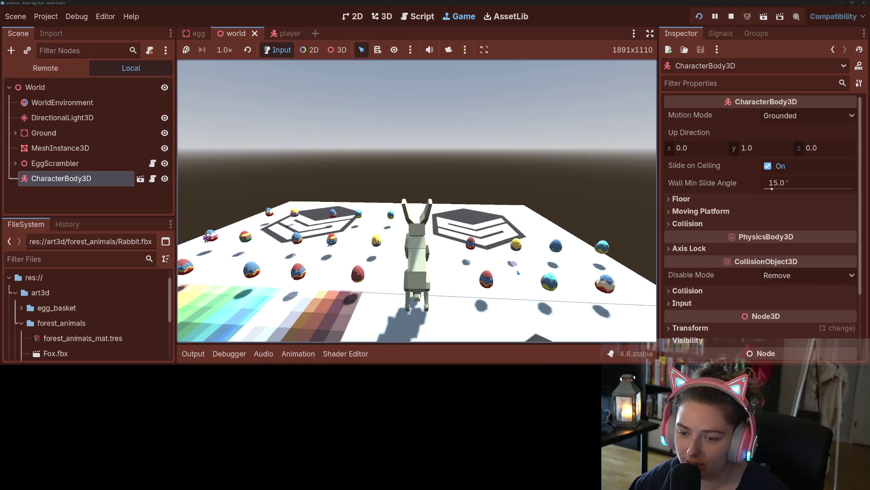
key(w)
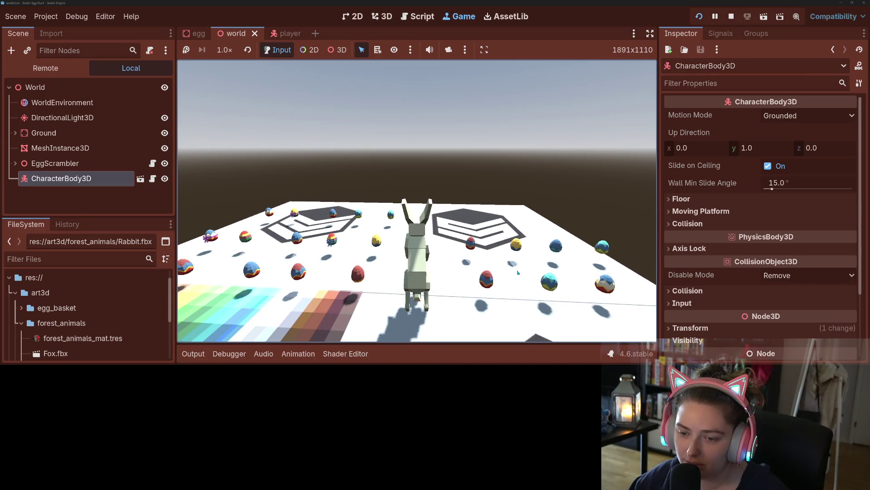
key(d)
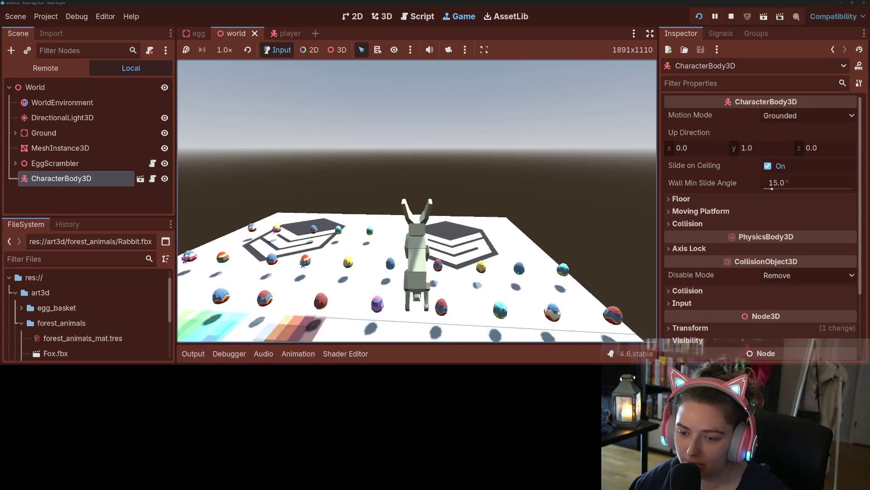
- Walk the rabbit back, forward and sideways across the hexagon pads and colour palette
key(s)
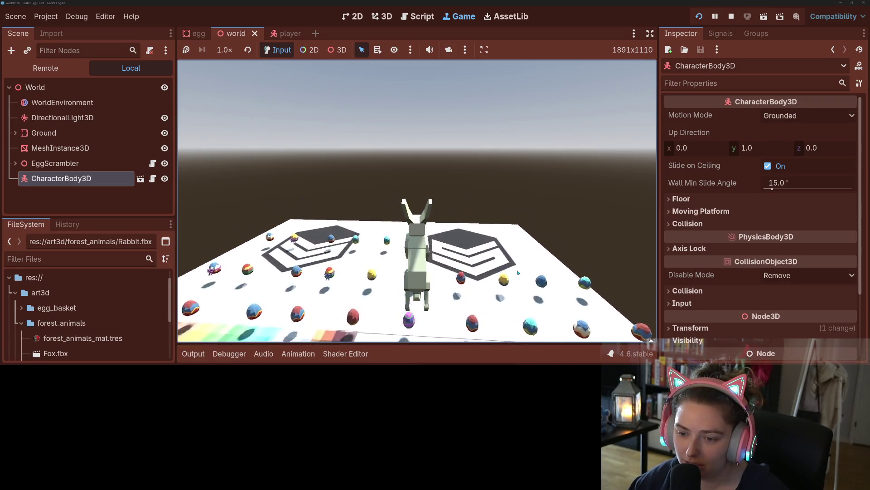
key(w)
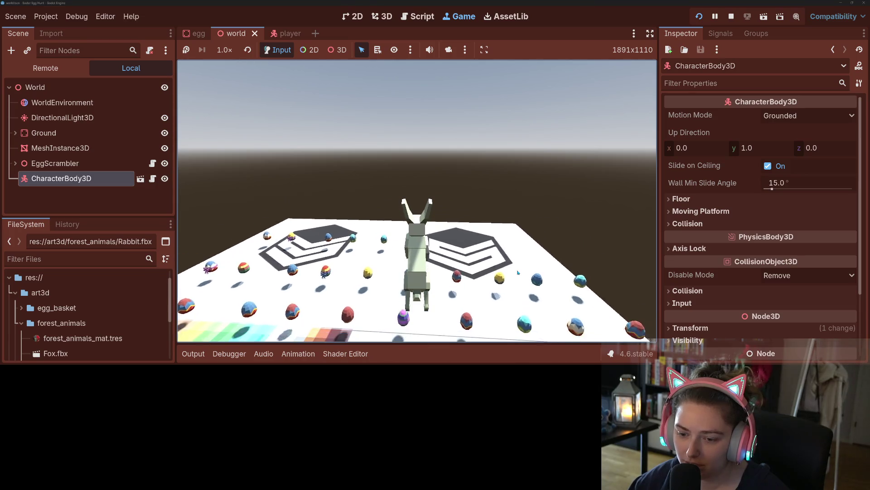
key(w)
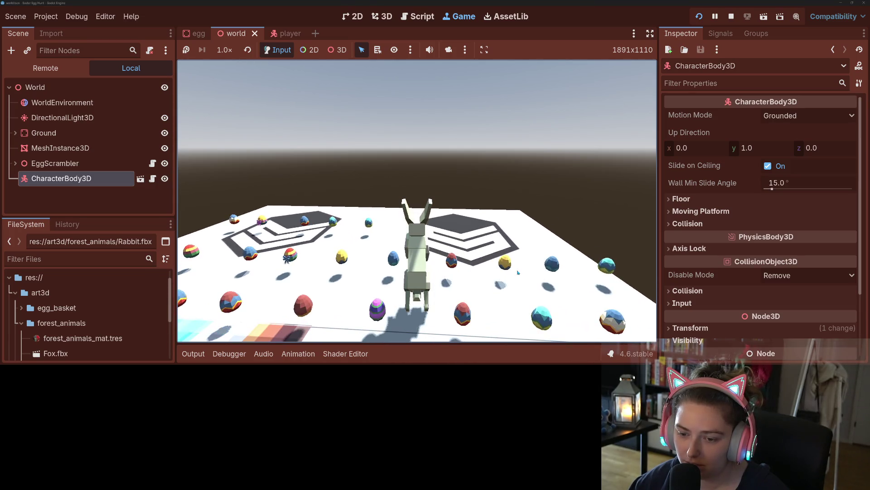
key(s)
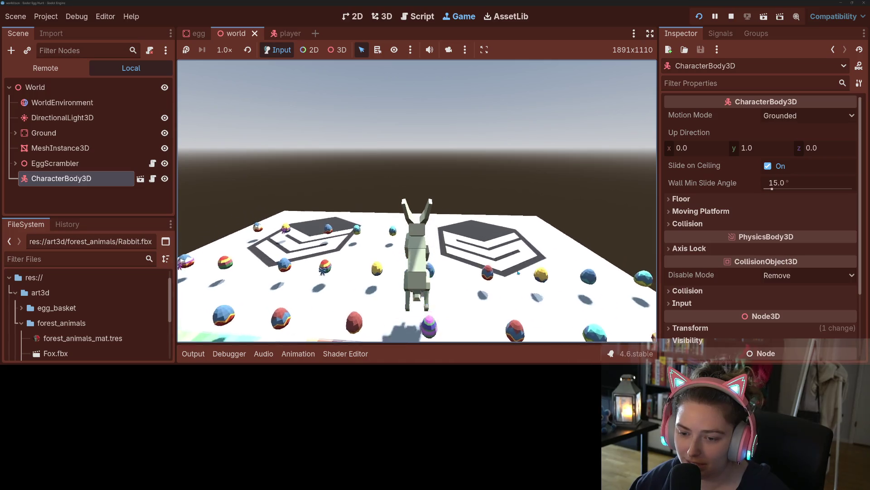
key(s)
key(w)
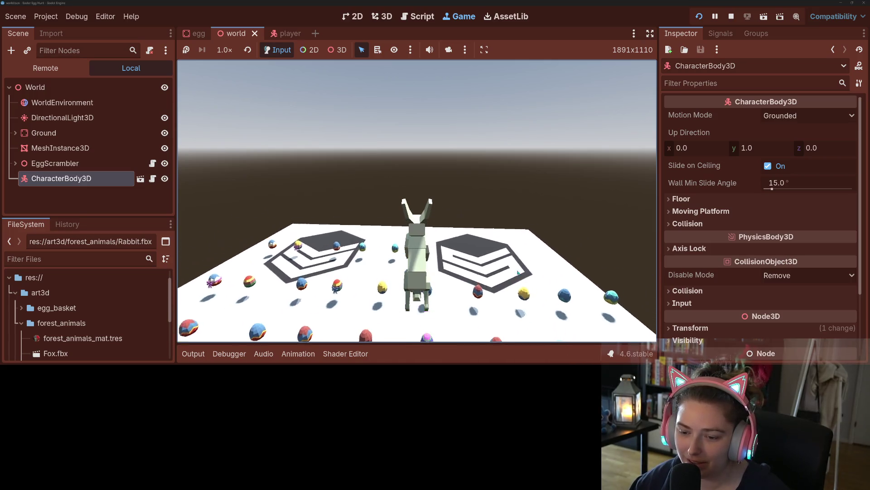
key(s)
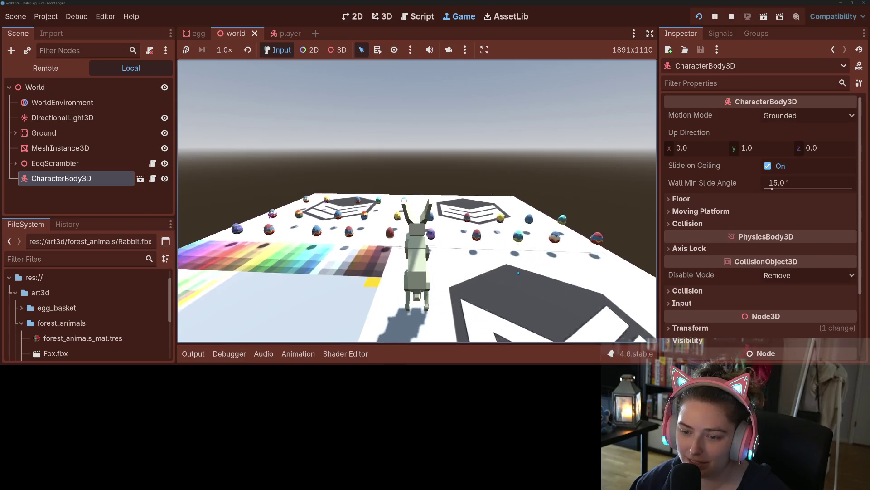
key(a)
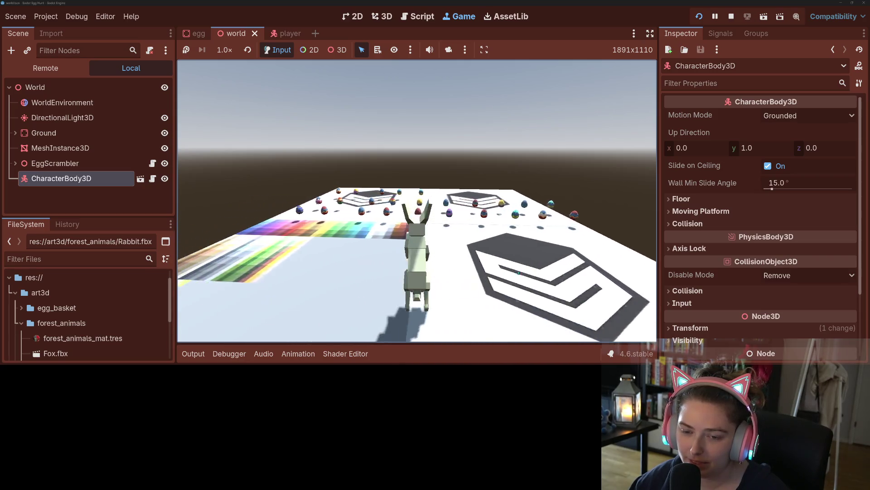
key(a)
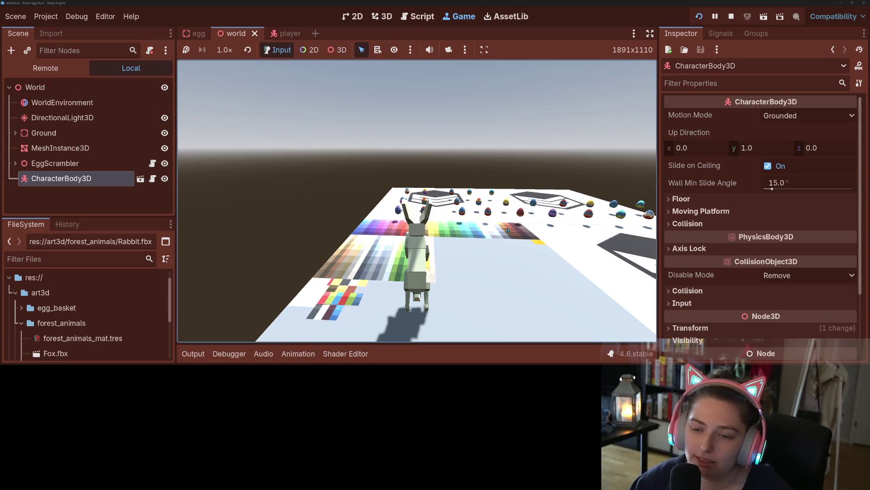
key(d)
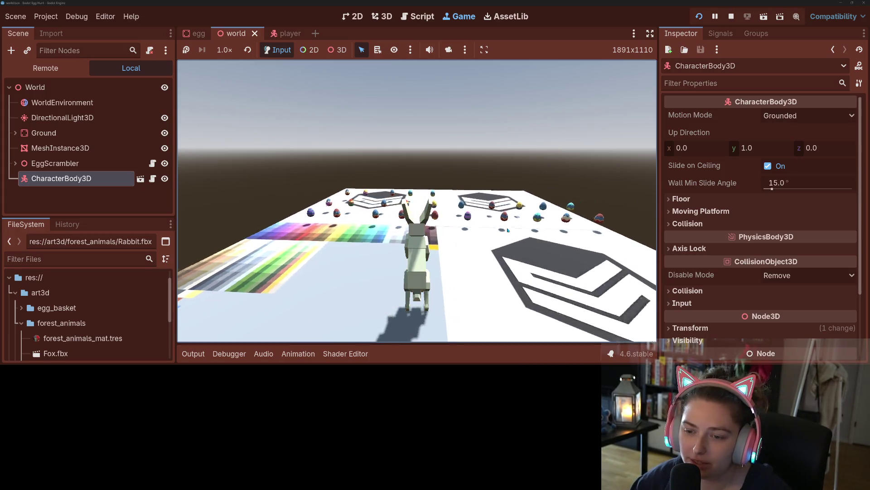
key(w)
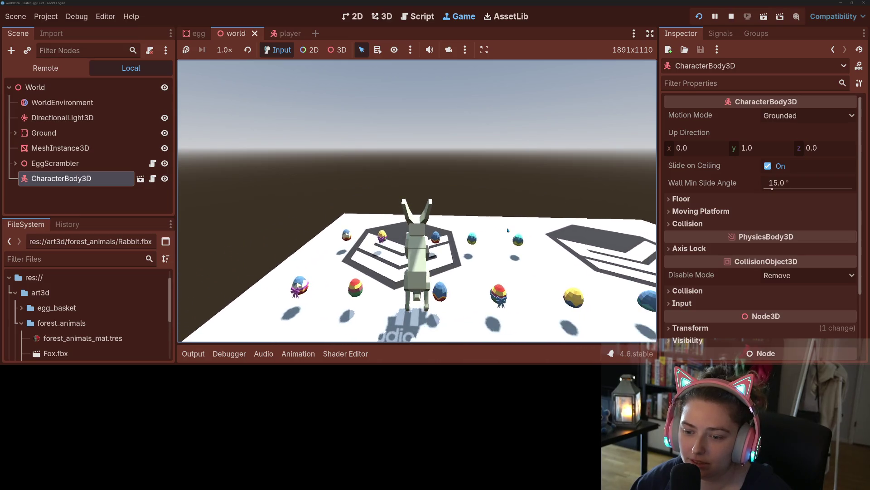
key(w)
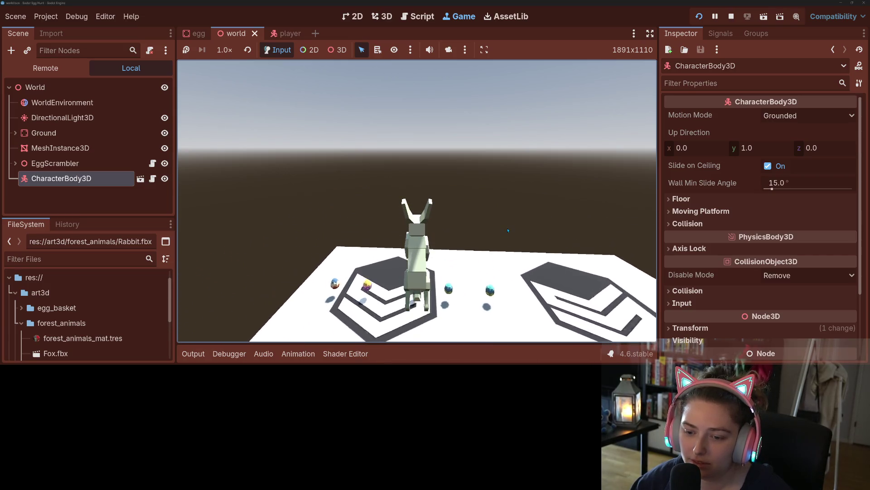
key(s)
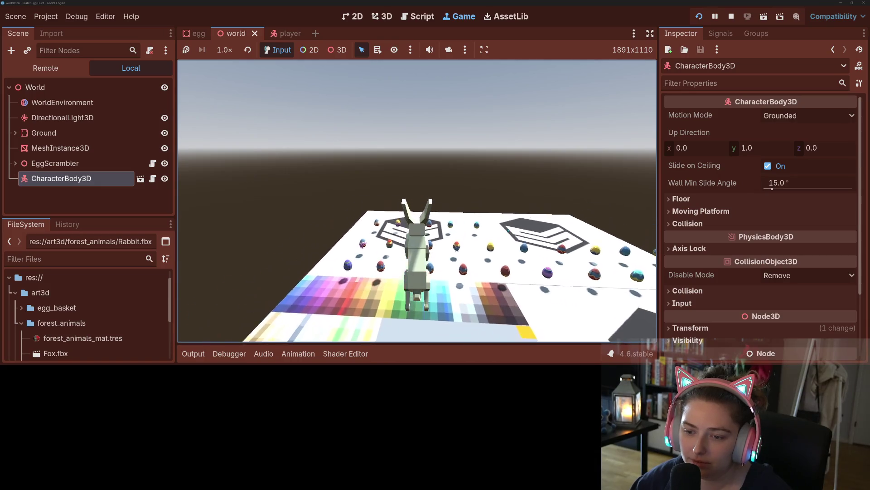
key(s)
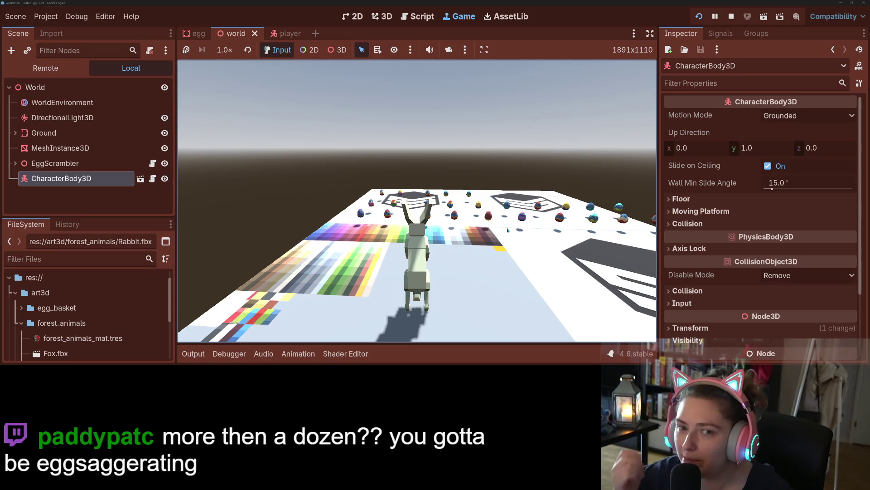
- Stop the playtest and set the camera's Y rotation to 0 in the player scene
click(731, 16)
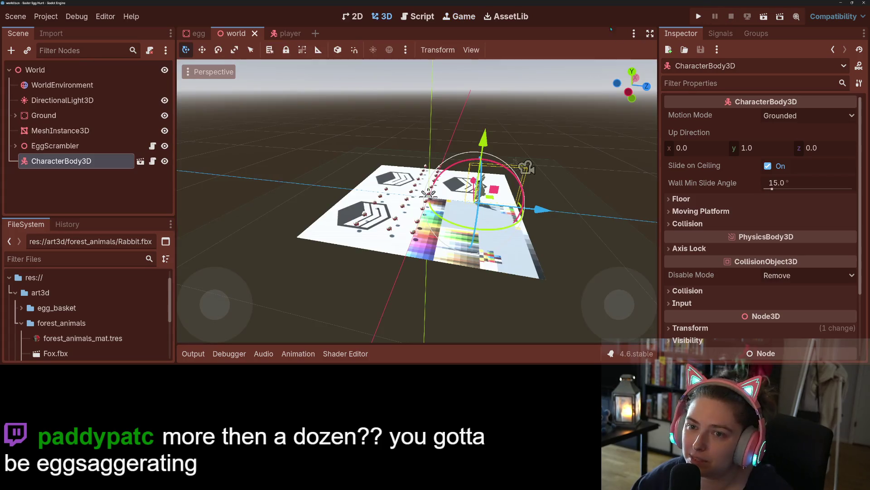
click(288, 36)
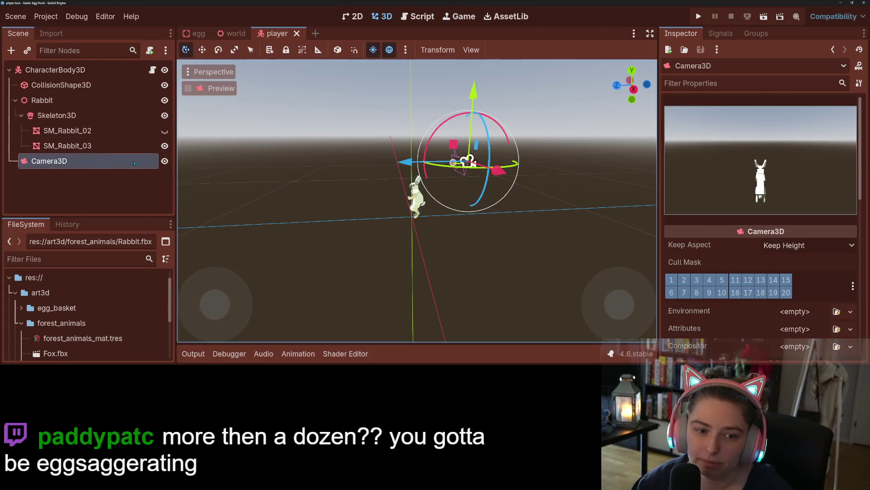
scroll(747, 307, down, 10)
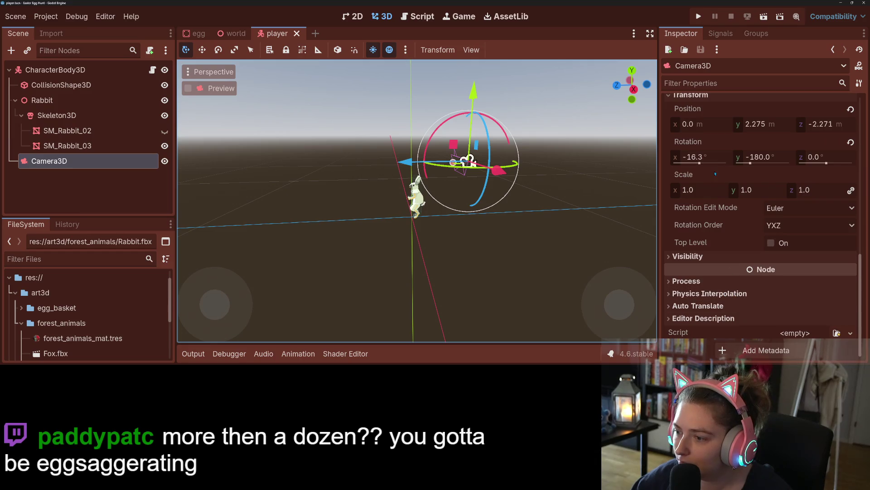
click(754, 156)
text(0)
key(Return)
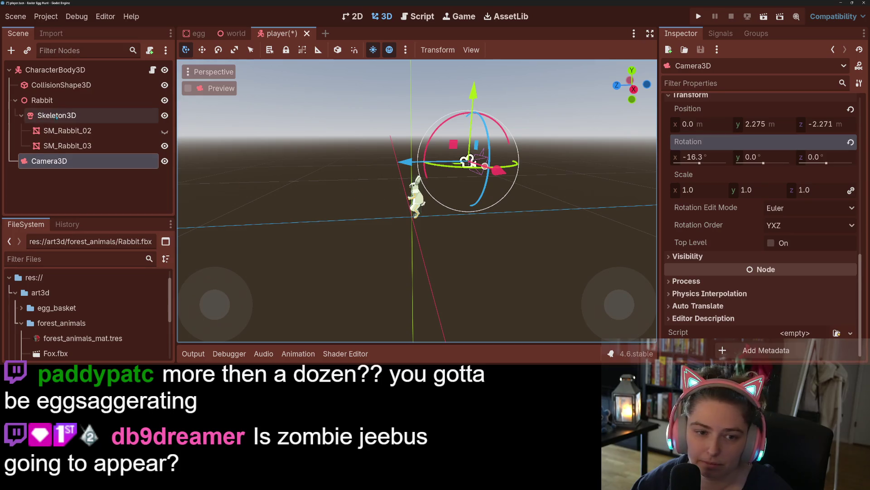
- Adjust the camera's Y and Z position values
scroll(729, 202, up, 10)
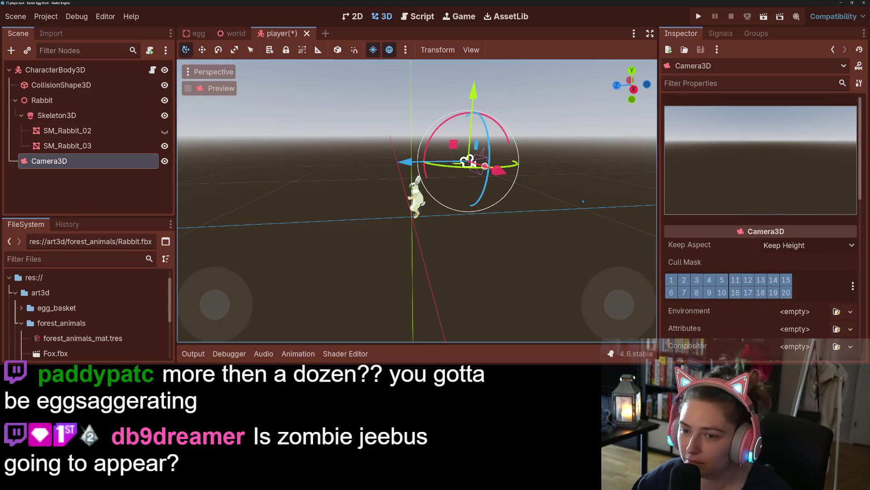
scroll(757, 266, down, 8)
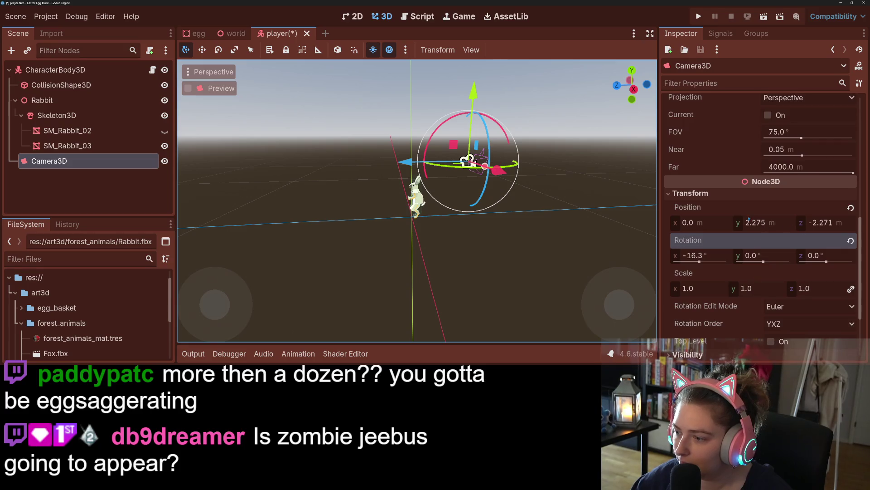
click(750, 223)
click(746, 222)
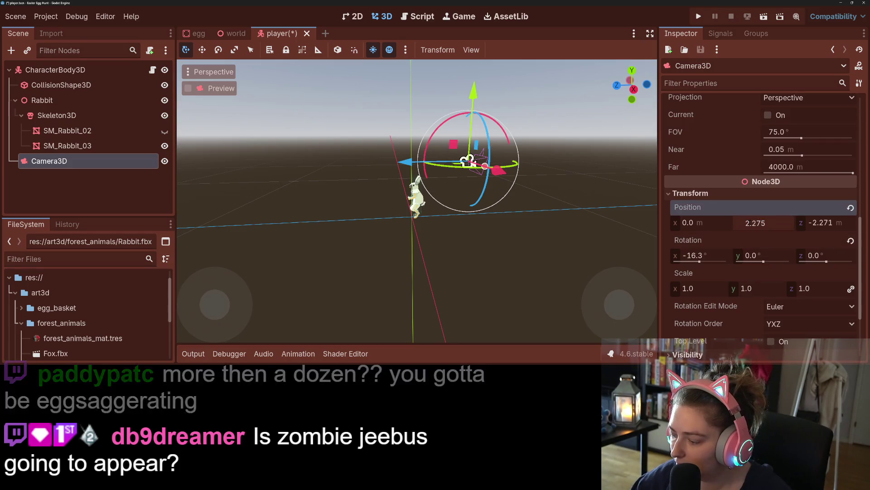
click(821, 222)
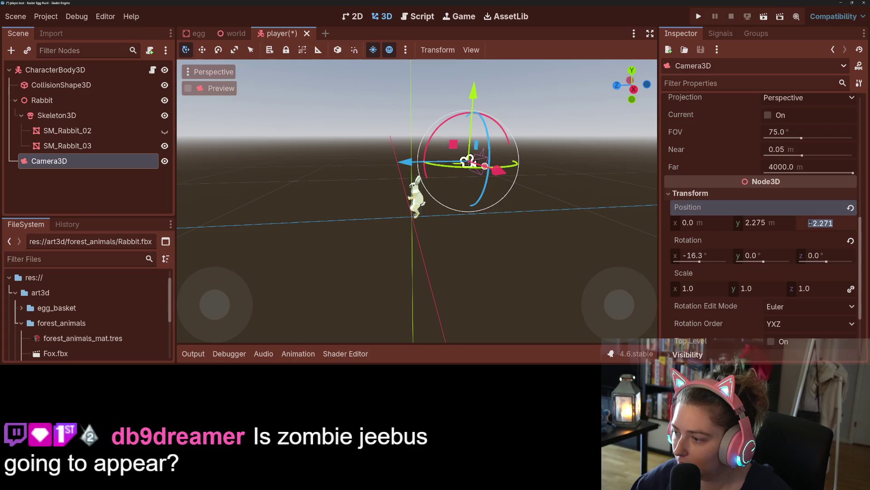
click(811, 223)
key(Return)
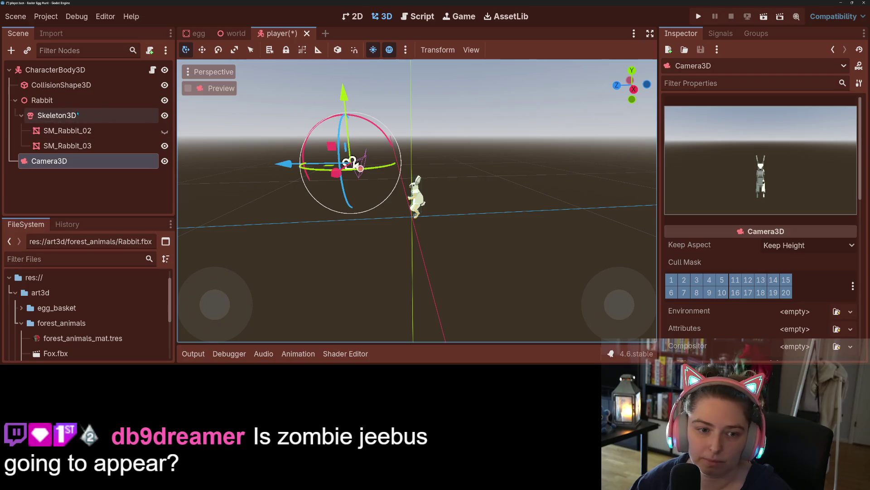
- Turn the Rabbit model around to a Y rotation of 180°
click(42, 101)
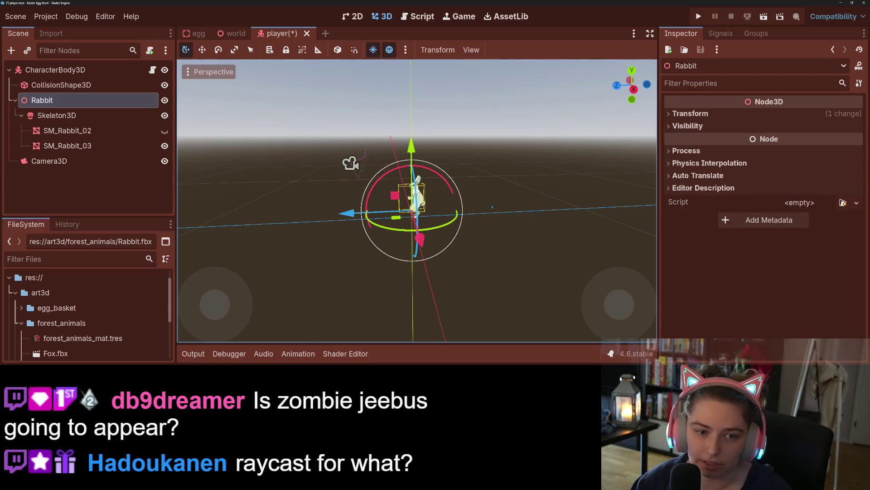
click(695, 118)
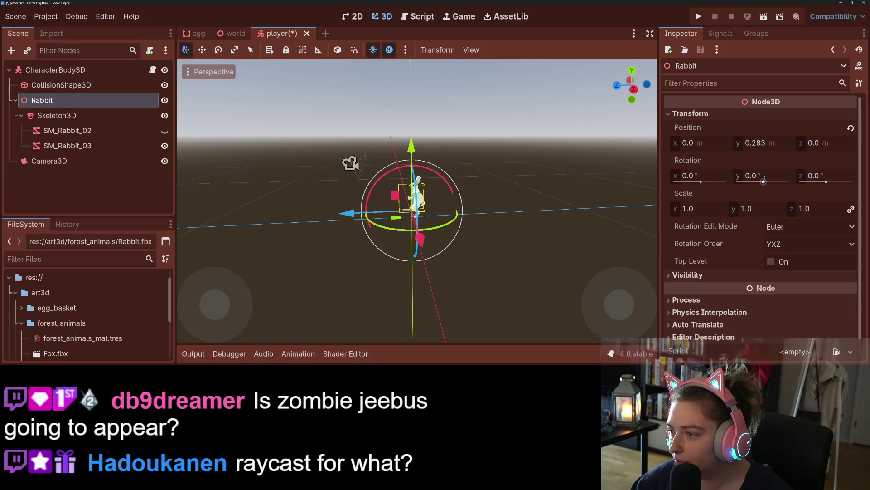
click(764, 177)
text(80)
key(Return)
scroll(408, 204, up, 5)
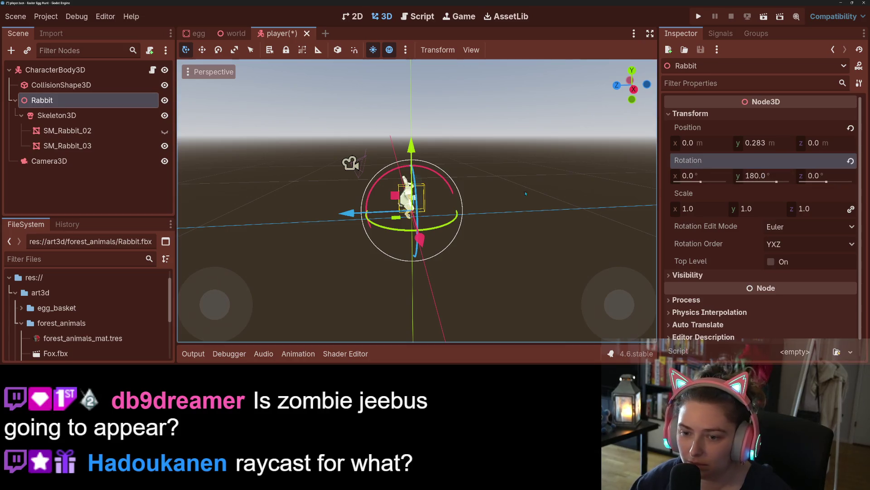
- Move the collision shape to Z 0.189 and save the player scene
click(64, 85)
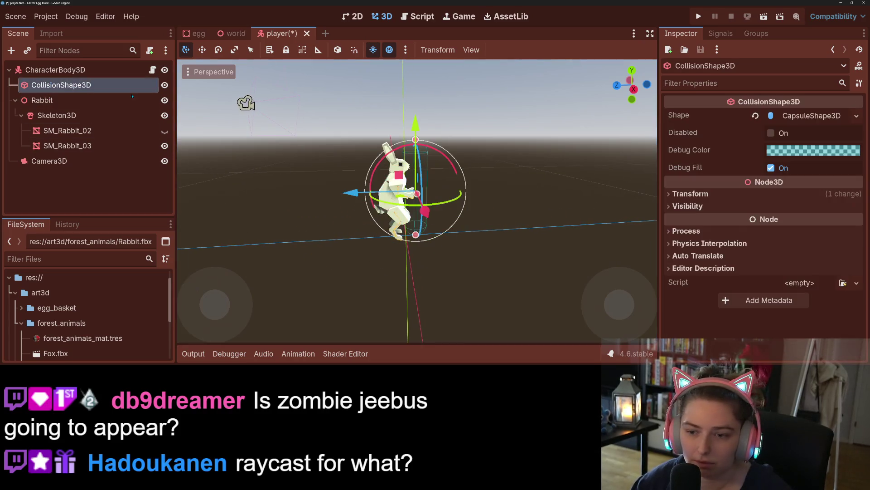
click(725, 194)
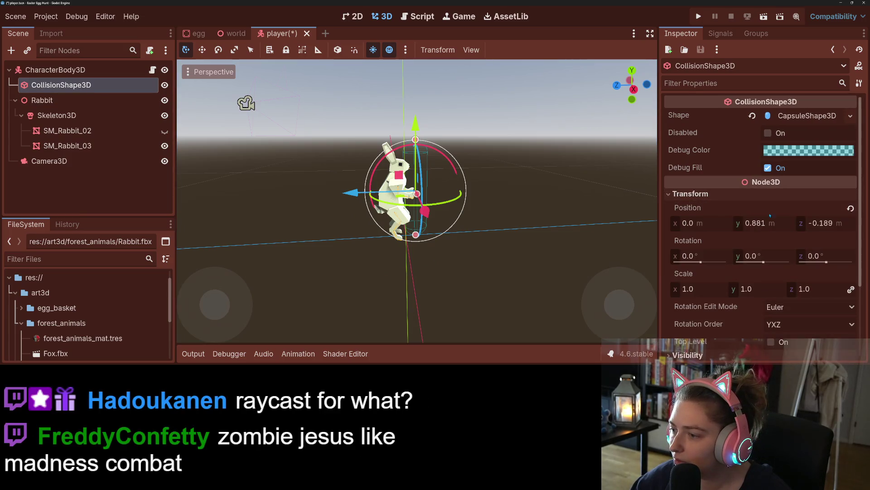
click(813, 223)
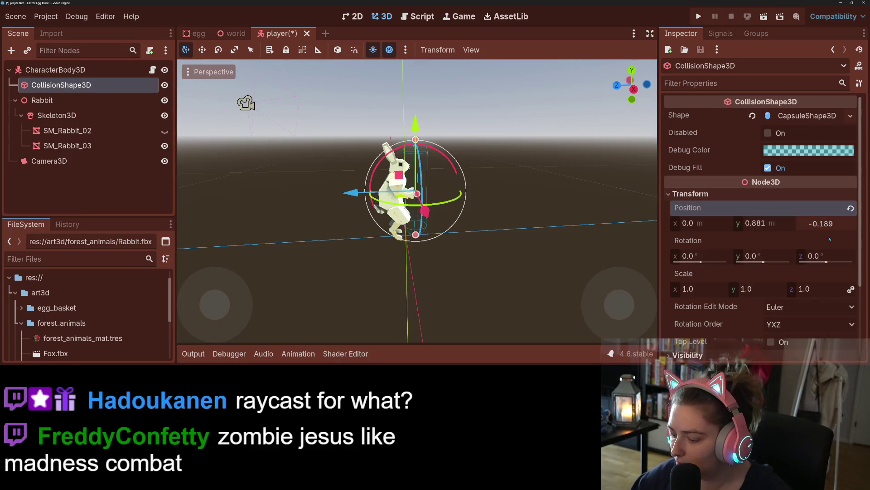
key(Return)
click(613, 204)
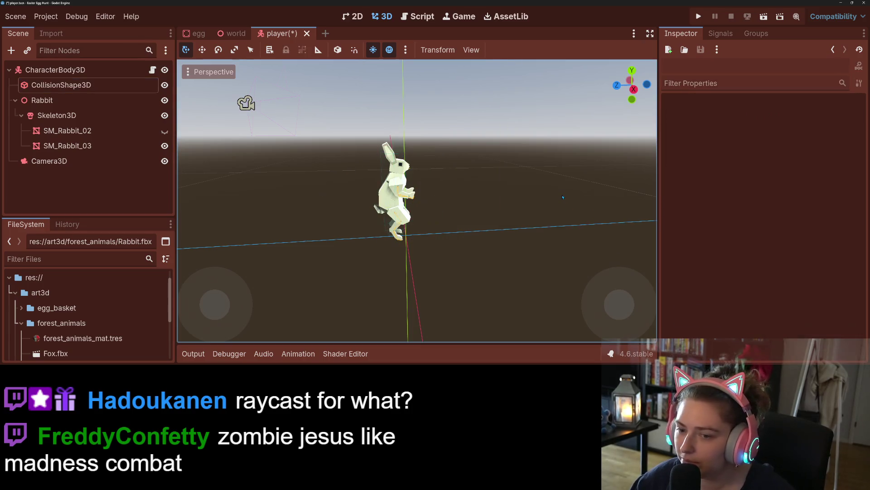
key(ctrl+s)
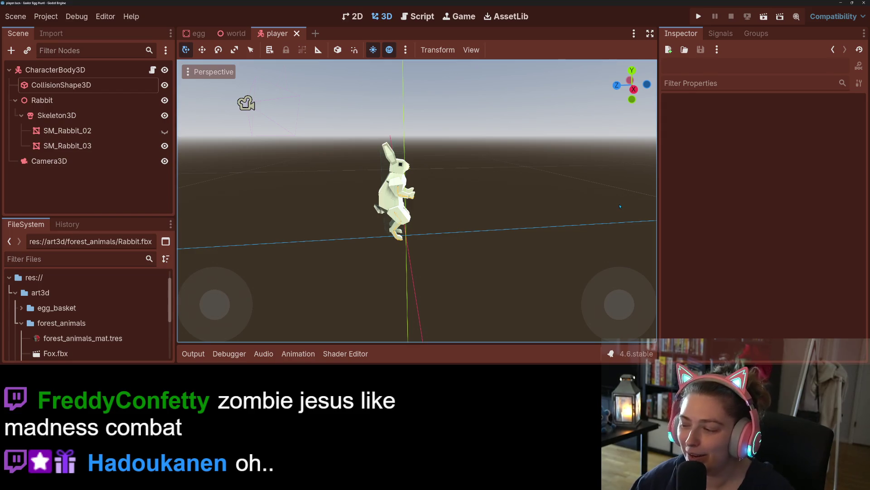
drag(326, 250, 563, 260)
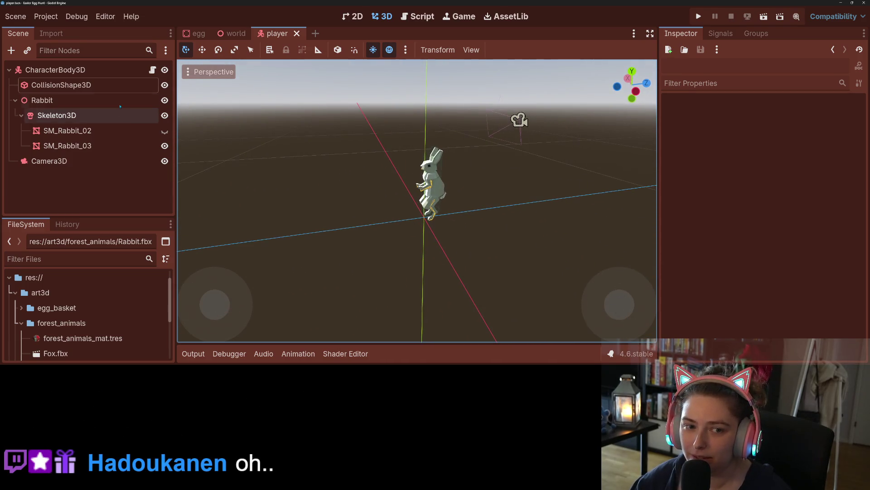
- Add a RayCast3D child node under the player's CharacterBody3D
click(102, 70)
right_click(101, 70)
click(146, 99)
text(ca)
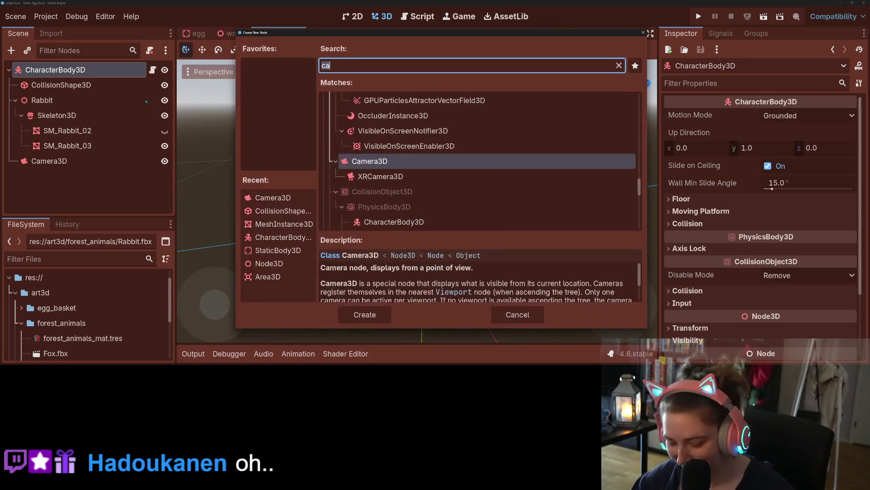
text(ray)
key(Return)
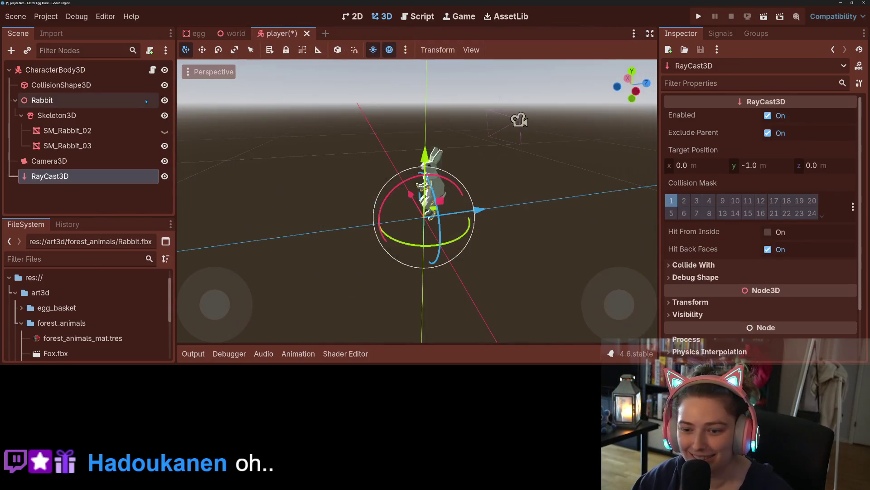
- Set the ray's target position to (0, 0, -1) and lift it above the ground
mouse_move(743, 179)
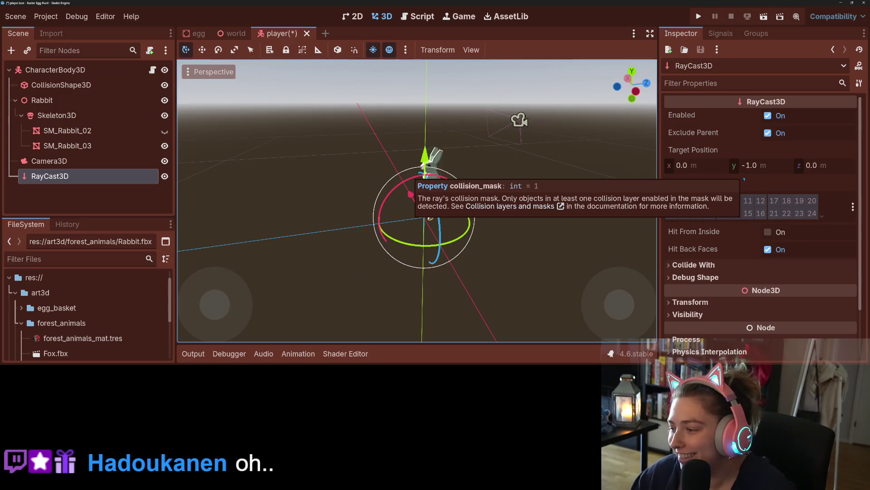
click(811, 165)
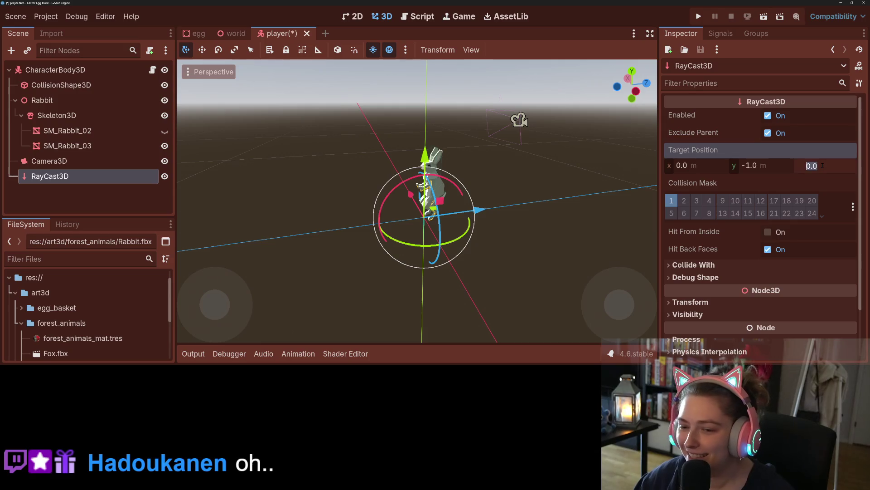
text(1)
key(Return)
click(811, 165)
text(-1)
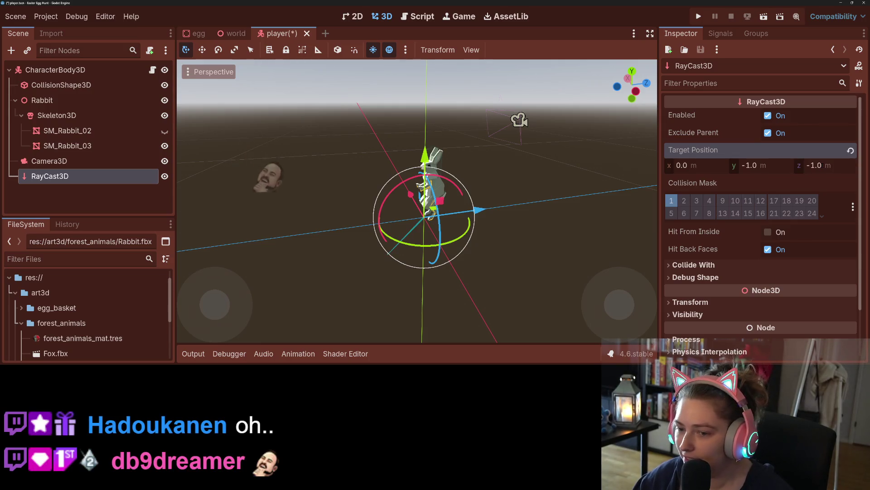
key(Return)
click(778, 173)
text(0)
key(Return)
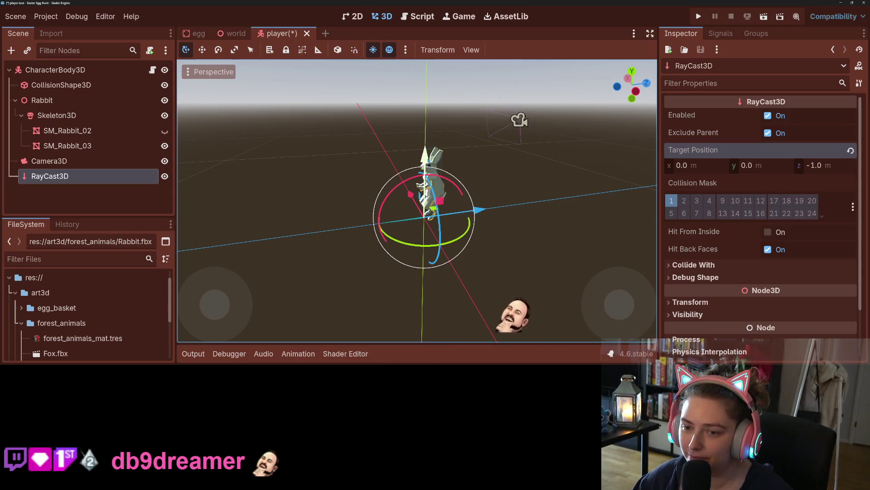
mouse_move(425, 151)
mouse_down()
mouse_move(427, 102)
mouse_move(416, 259)
mouse_move(469, 280)
mouse_move(544, 289)
mouse_up()
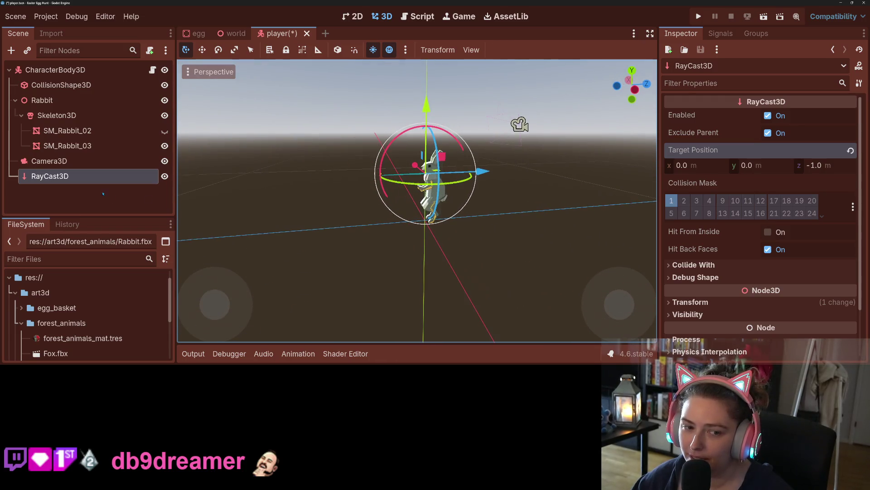
- Change the RayCast3D node's type to ShapeCast3D
right_click(90, 177)
click(133, 184)
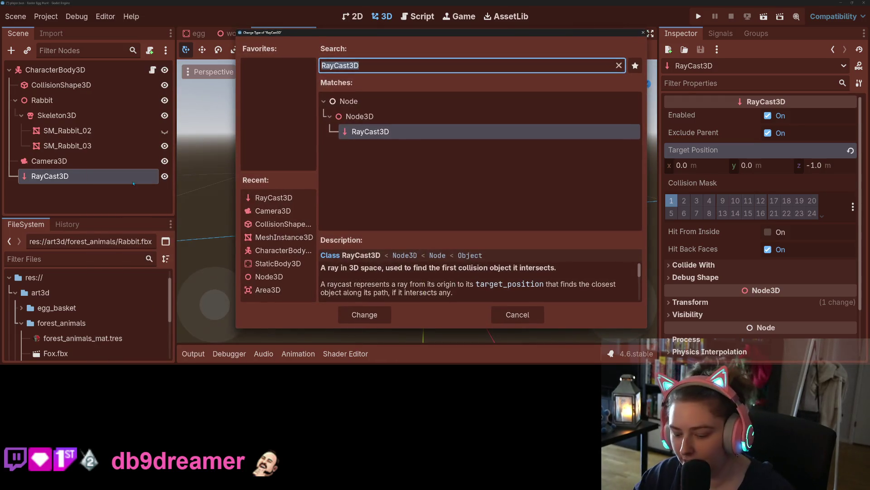
text(boxca)
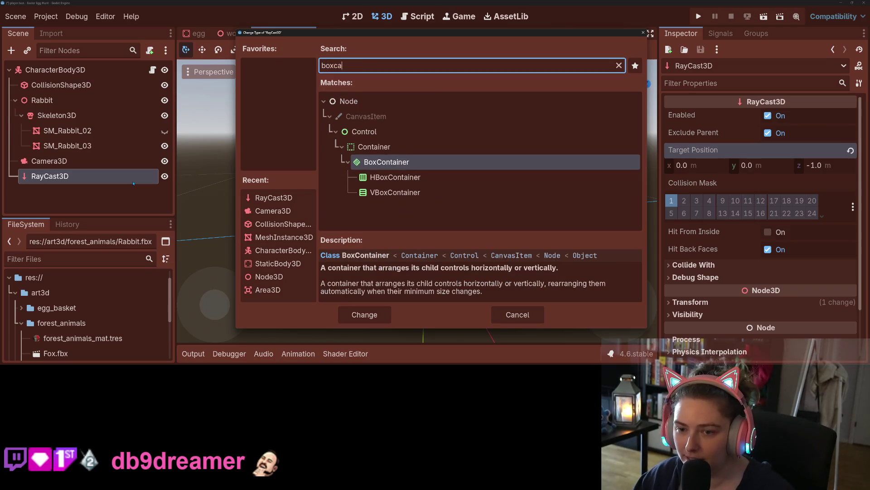
key(BackSpace)
key(BackSpace)
key(BackSpace)
text(shap)
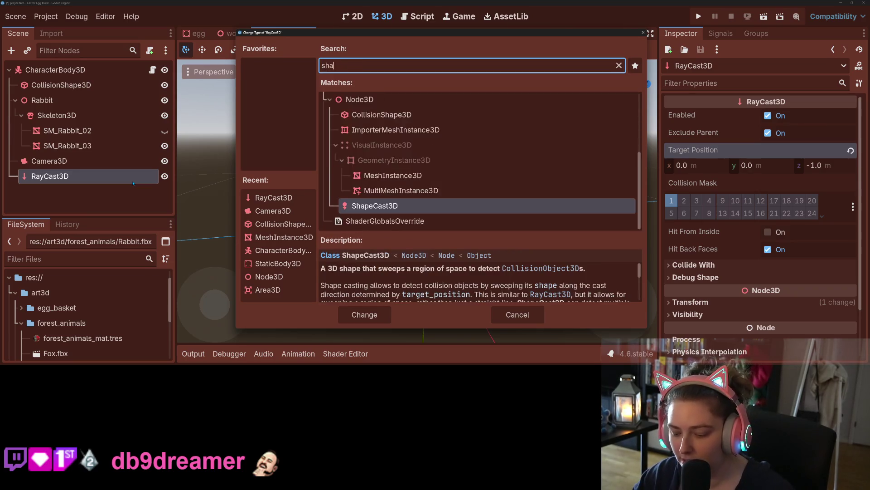
key(Return)
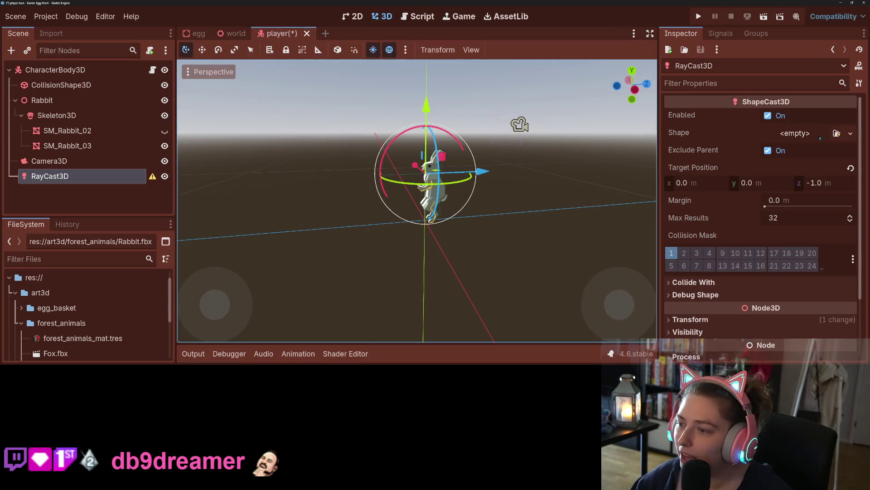
- Give the ShapeCast3D a new BoxShape3D with y size 3 m and save the scene
click(851, 134)
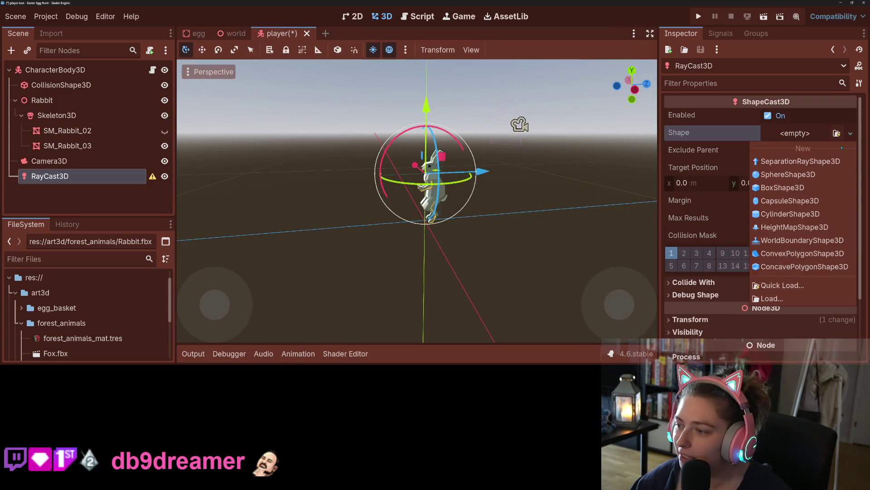
click(802, 188)
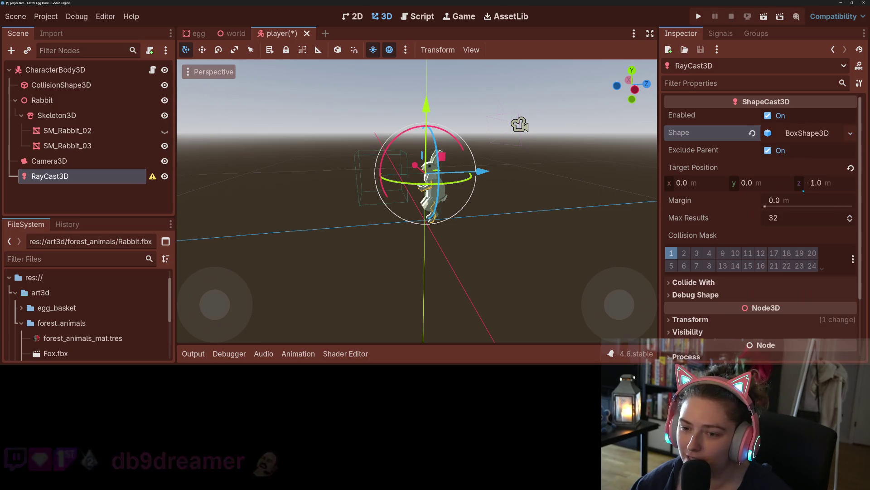
click(807, 133)
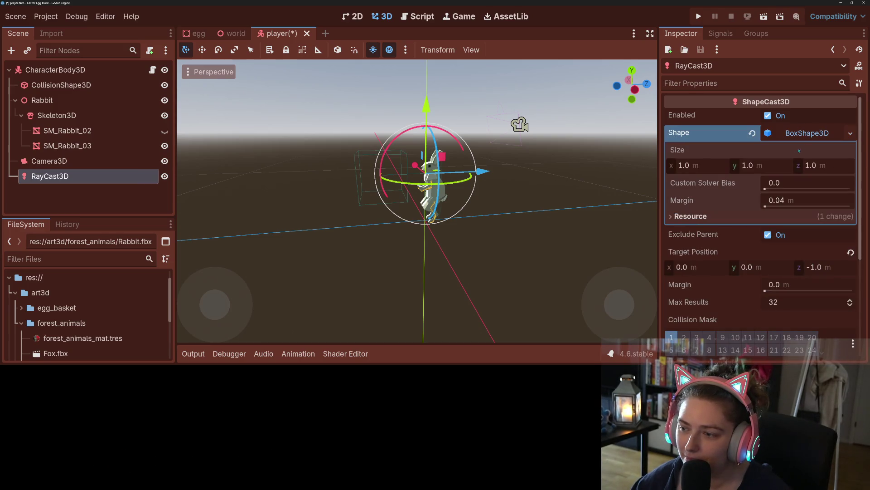
click(775, 164)
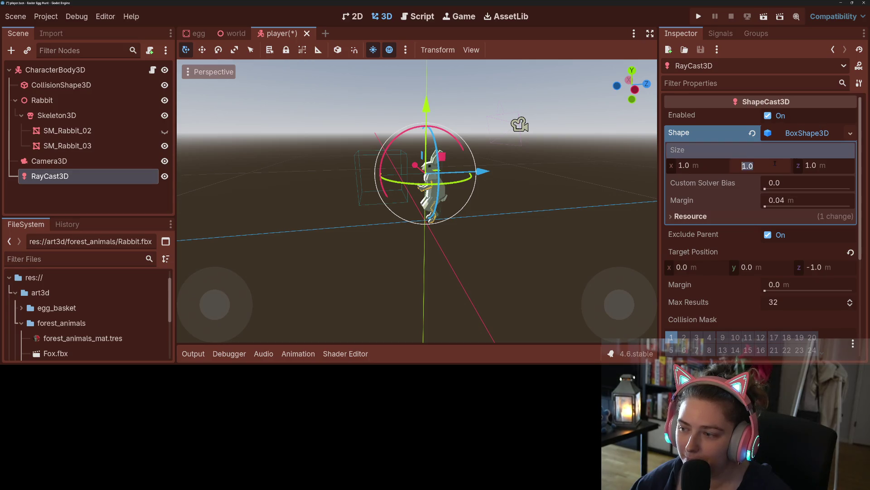
text(3)
key(Return)
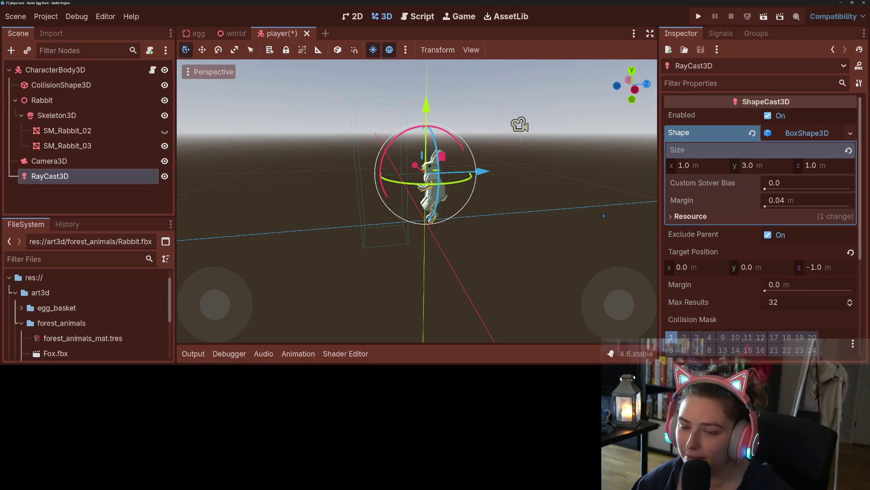
drag(417, 204, 508, 204)
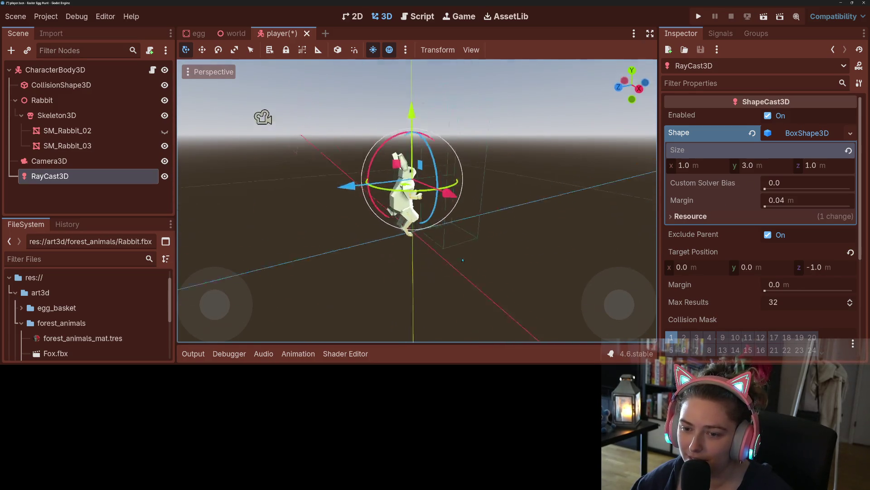
key(ctrl+s)
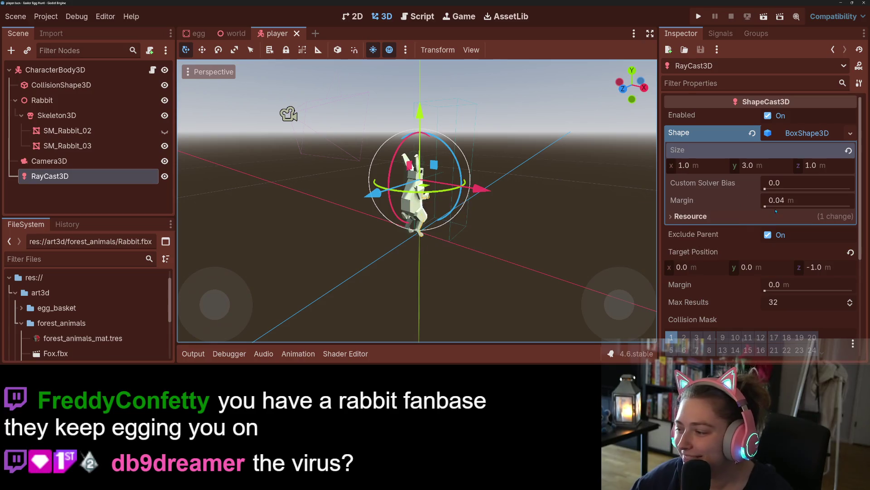
- In front view, nudge the shape cast slightly upward and save the player scene
key(KP_1)
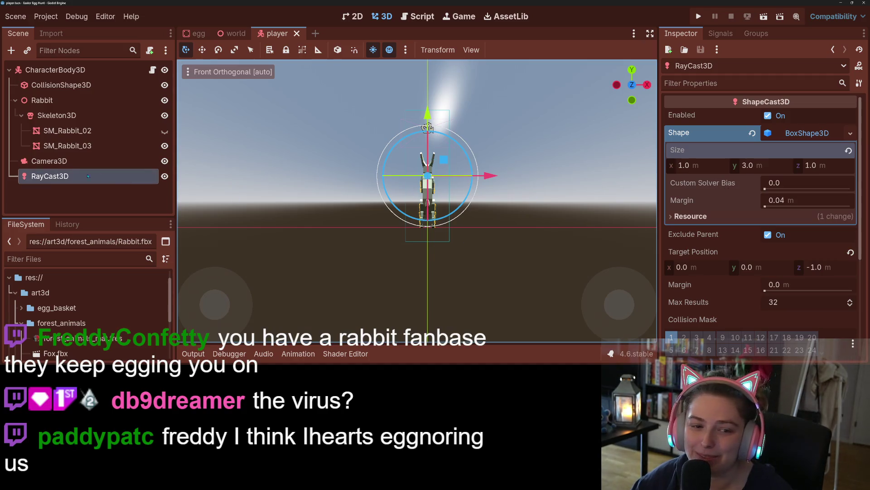
mouse_move(428, 116)
mouse_down()
mouse_move(428, 102)
mouse_move(524, 228)
mouse_up()
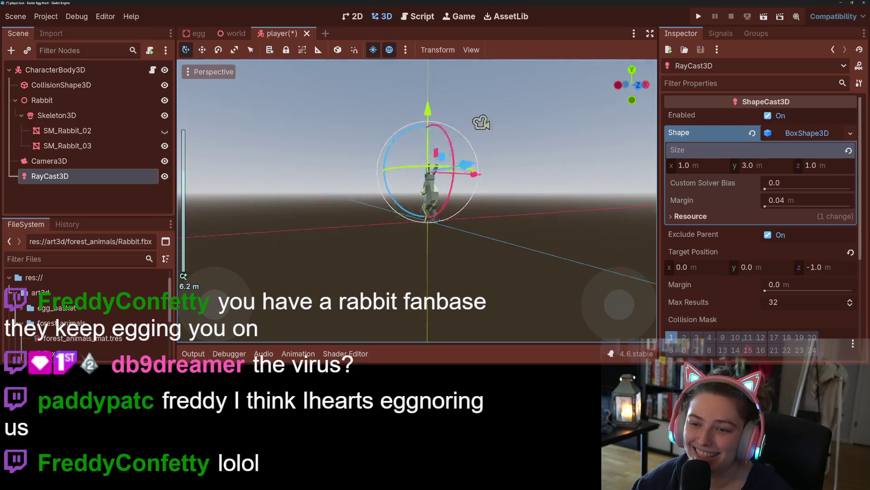
click(524, 228)
key(ctrl+s)
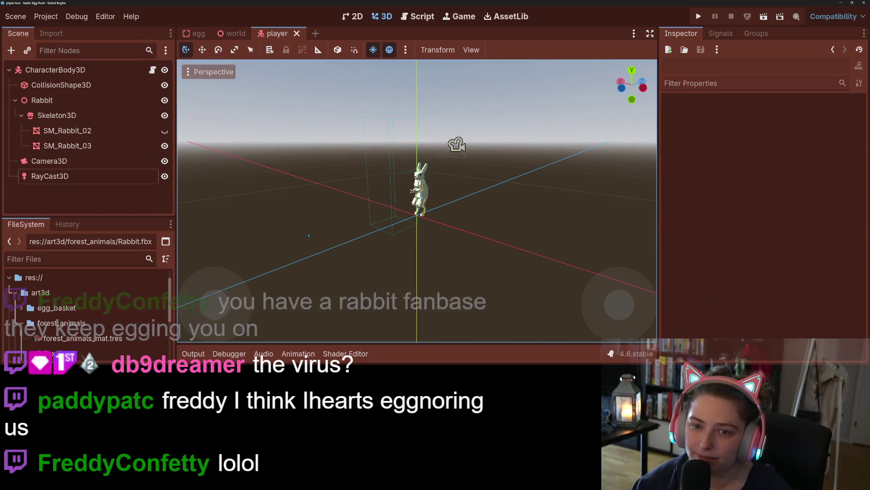
click(51, 176)
right_click(52, 176)
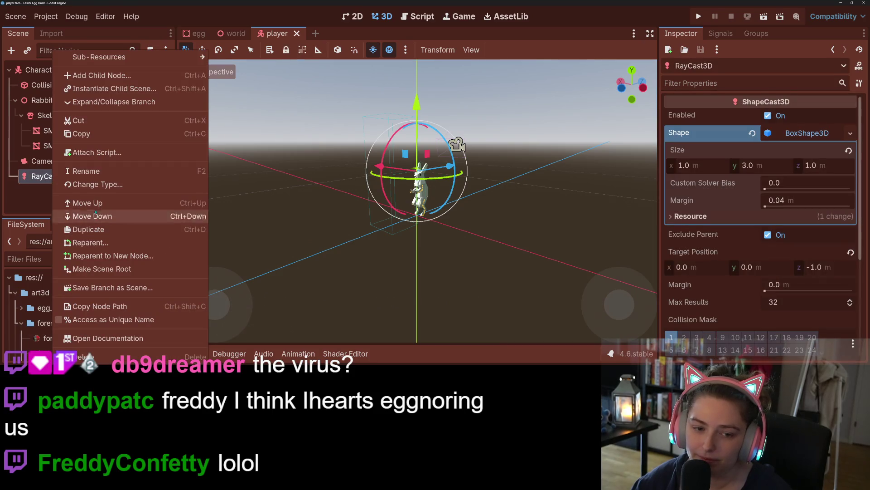
click(93, 172)
text(ShapeCast)
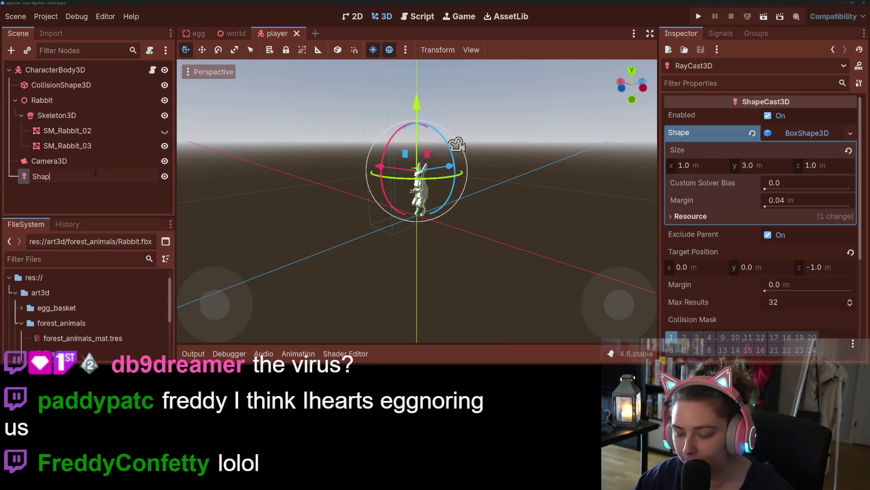
key(Return)
key(ctrl+s)
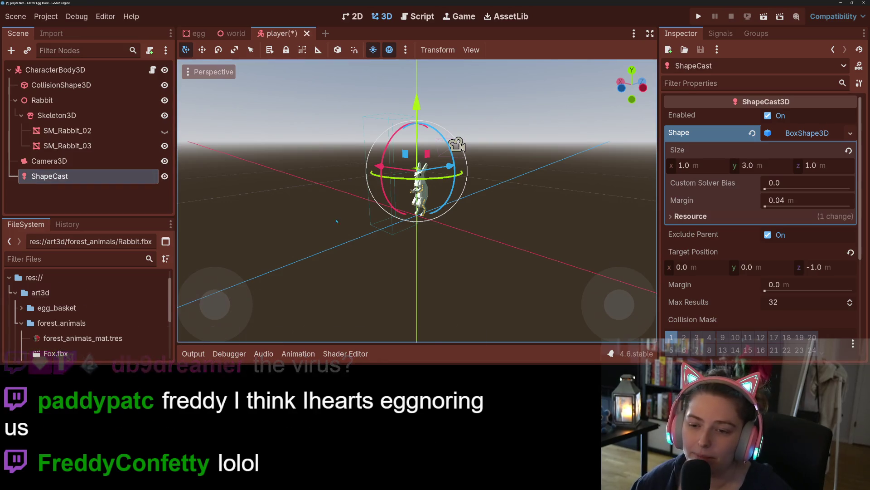
click(498, 228)
drag(497, 228, 373, 256)
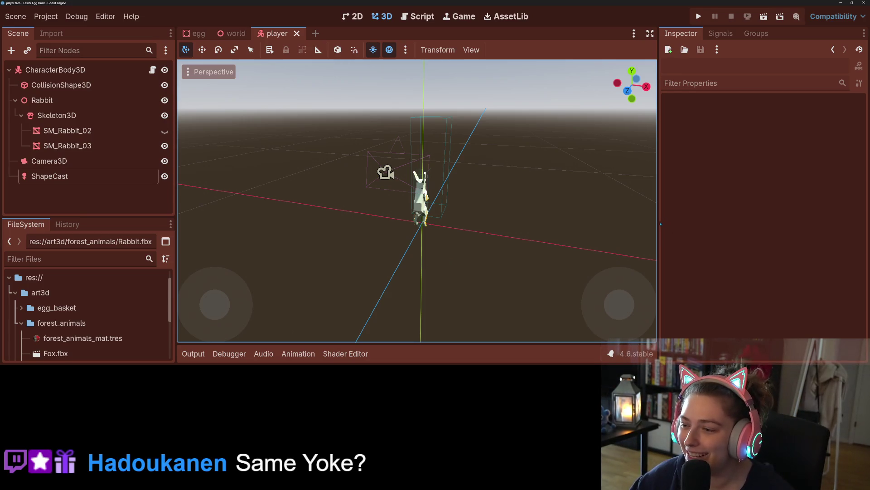
scroll(570, 247, up, 3)
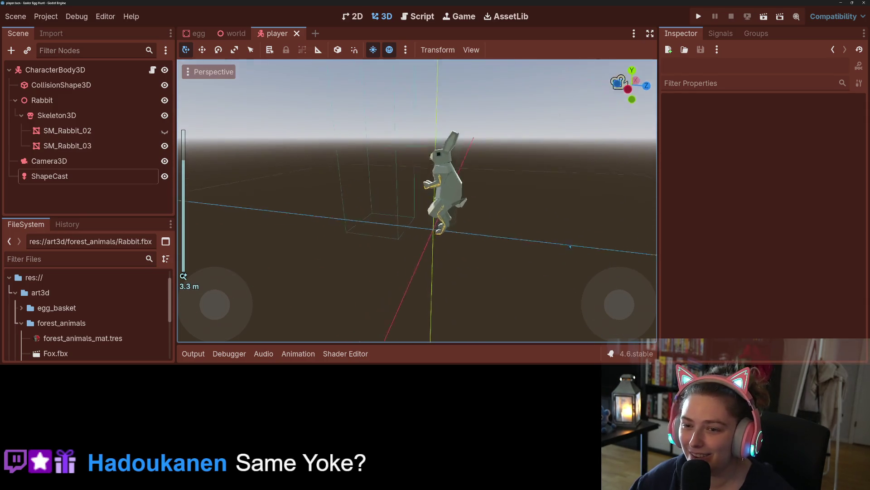
key(KP_1)
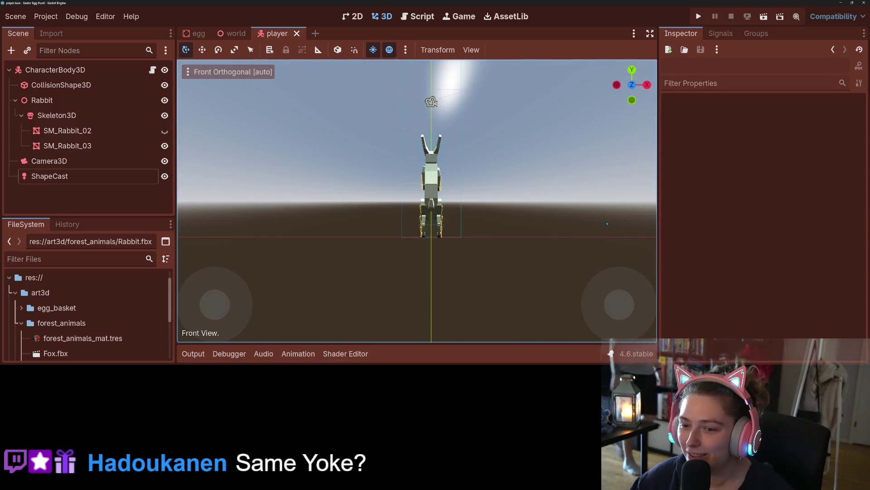
key(KP_3)
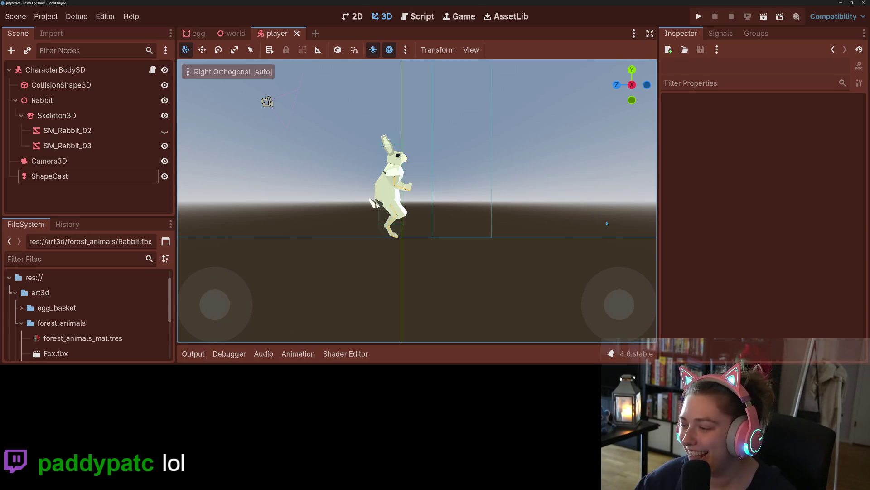
scroll(607, 223, down, 6)
mouse_move(511, 266)
mouse_down()
mouse_move(349, 291)
mouse_move(355, 275)
mouse_up()
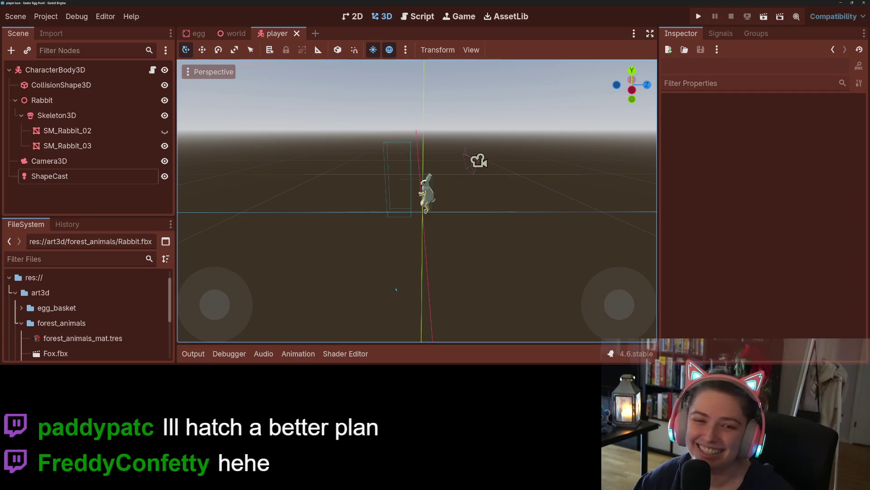
scroll(379, 278, up, 5)
scroll(423, 277, up, 2)
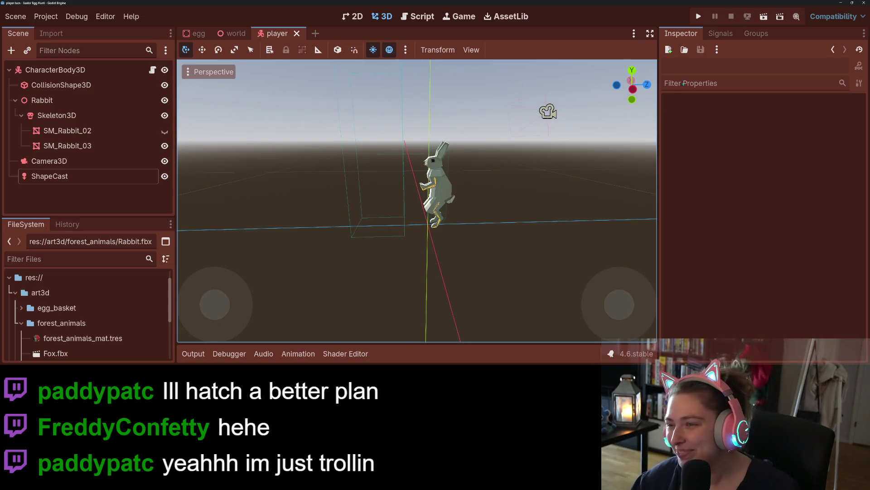
- After a quick test run, set the world's CharacterBody3D y rotation to 0°
click(698, 16)
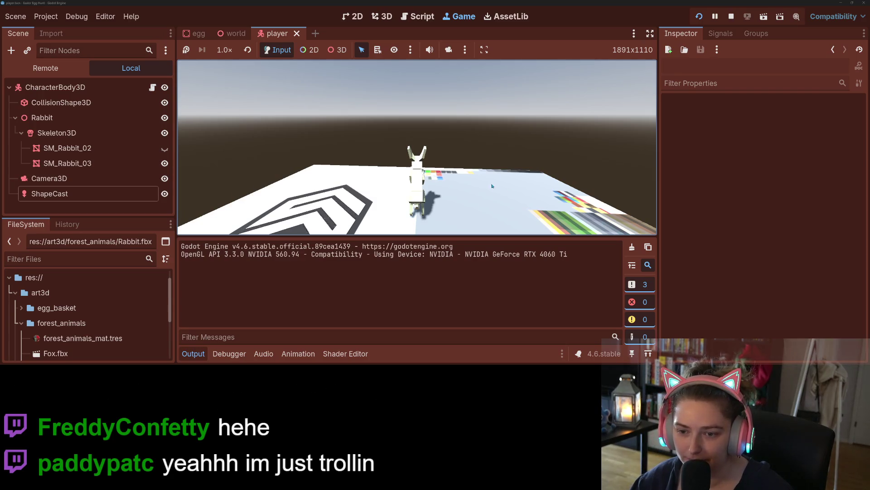
key(F8)
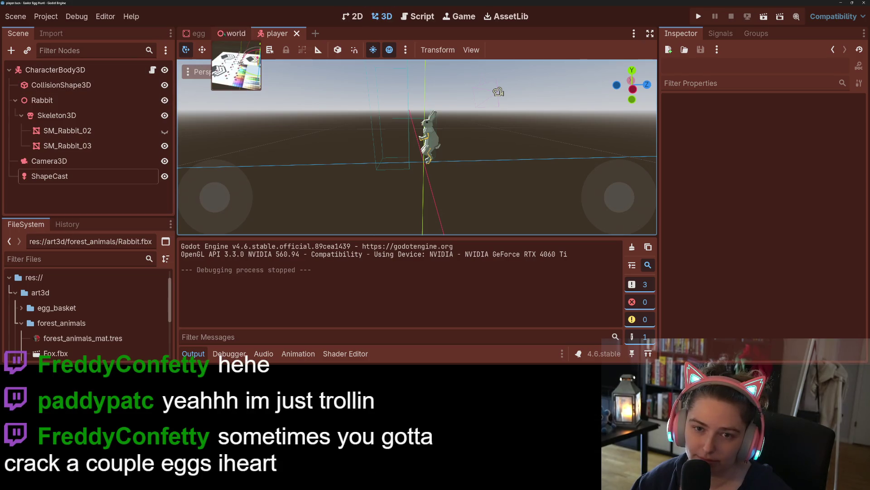
click(229, 33)
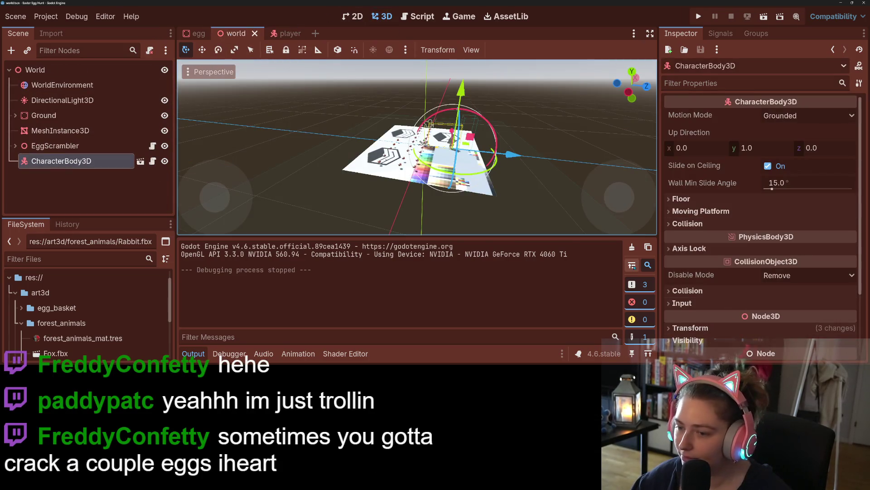
scroll(721, 248, down, 3)
click(721, 247)
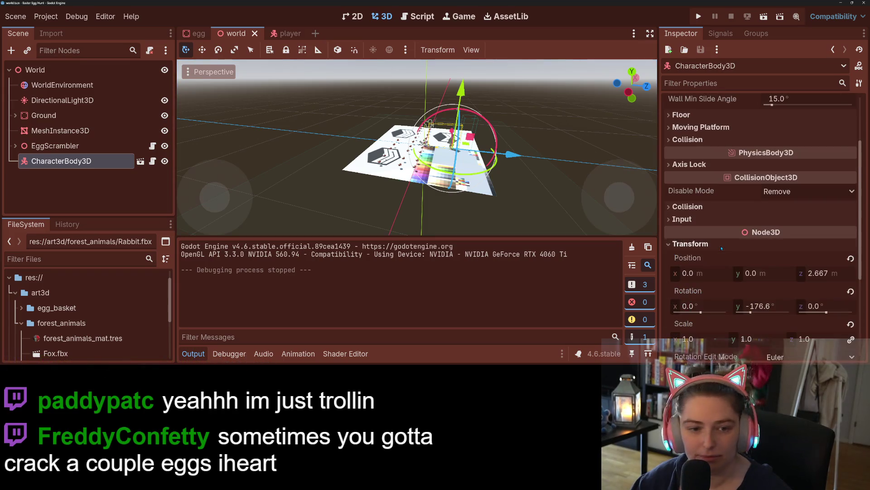
click(770, 305)
text(0)
key(Return)
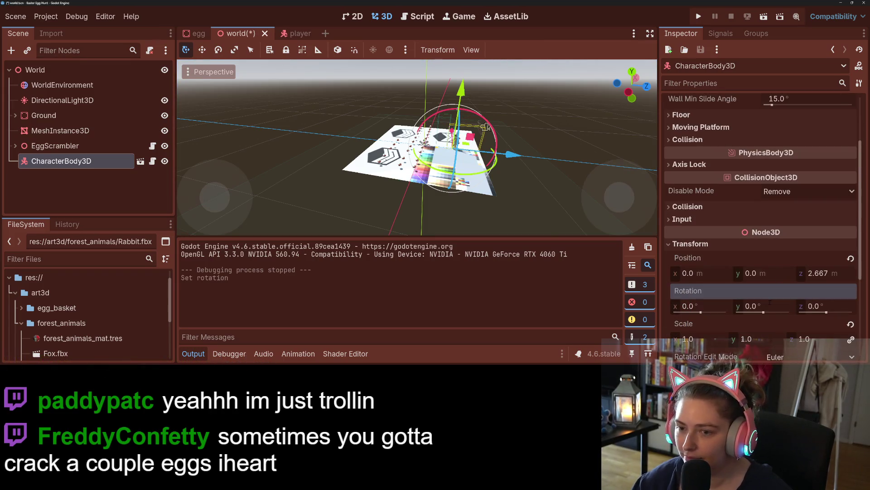
- Playtest the game, walking the rabbit forward, right and back among the eggs with W, D, S
click(699, 16)
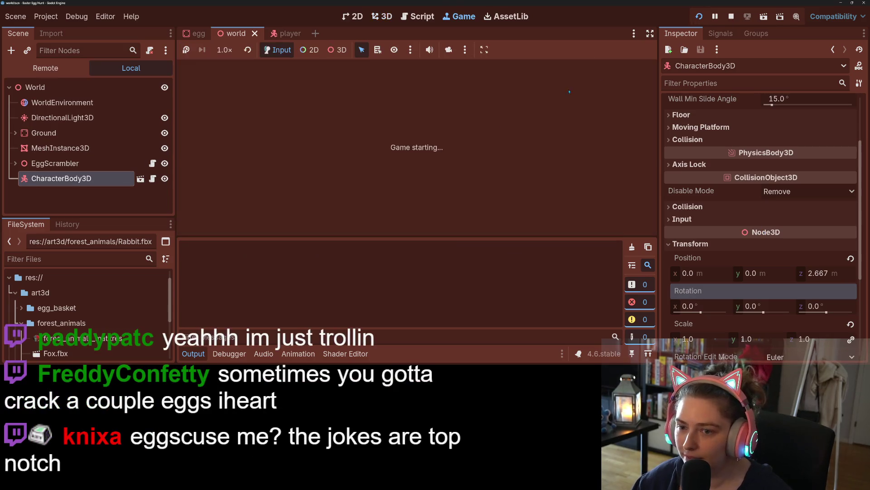
key(w)
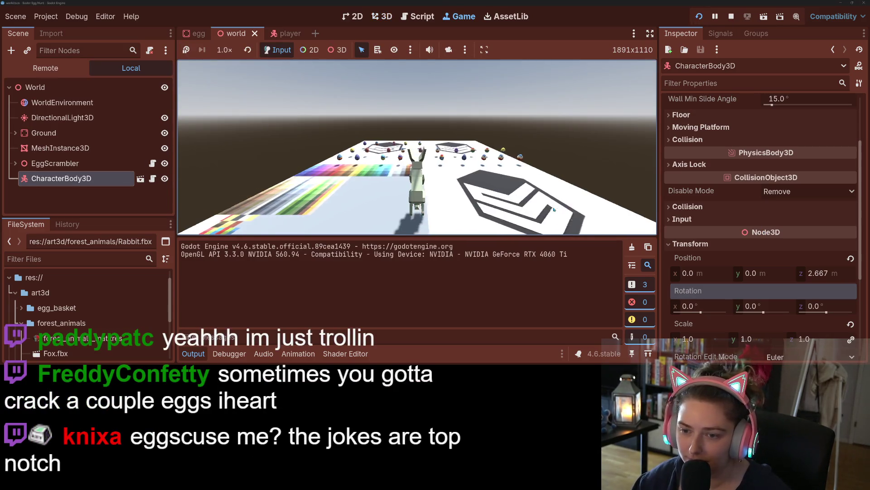
key(w)
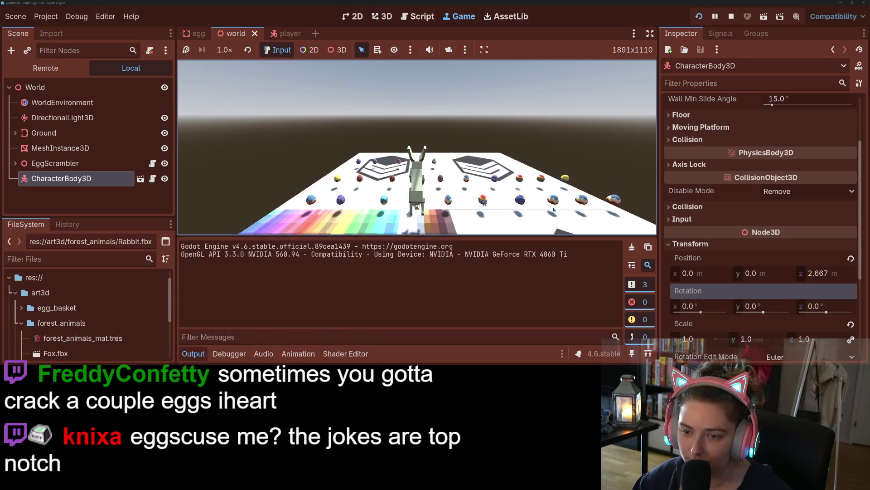
key(d)
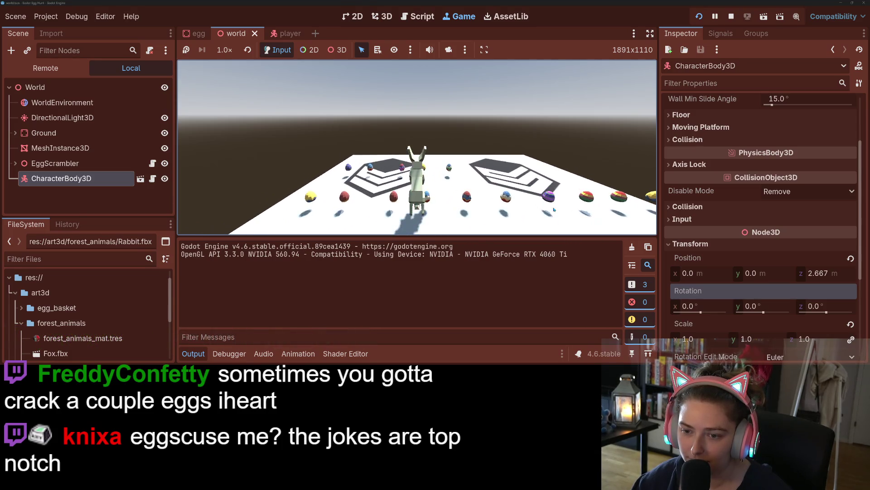
key(s)
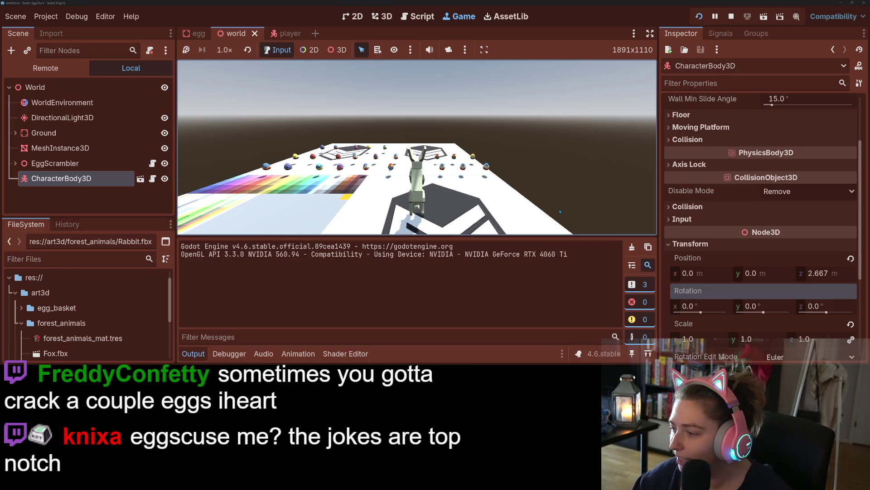
key(F8)
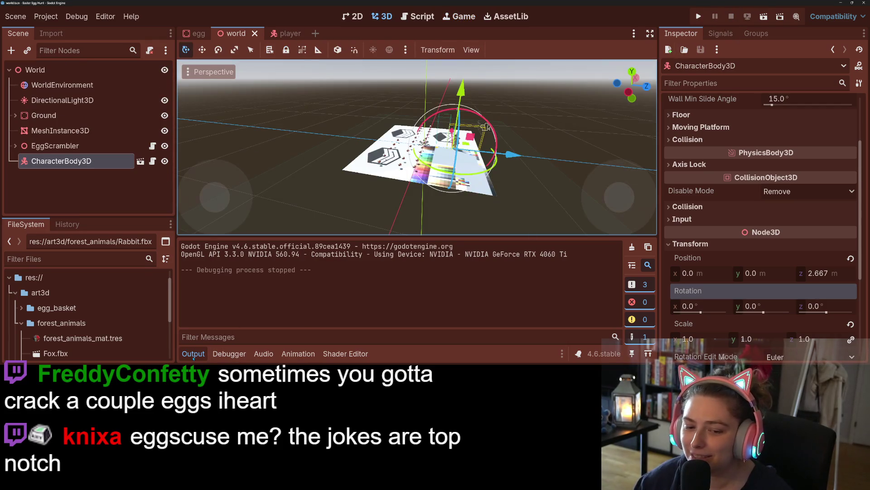
- Collapse the Output panel and zoom the world scene's 3D viewport
click(193, 354)
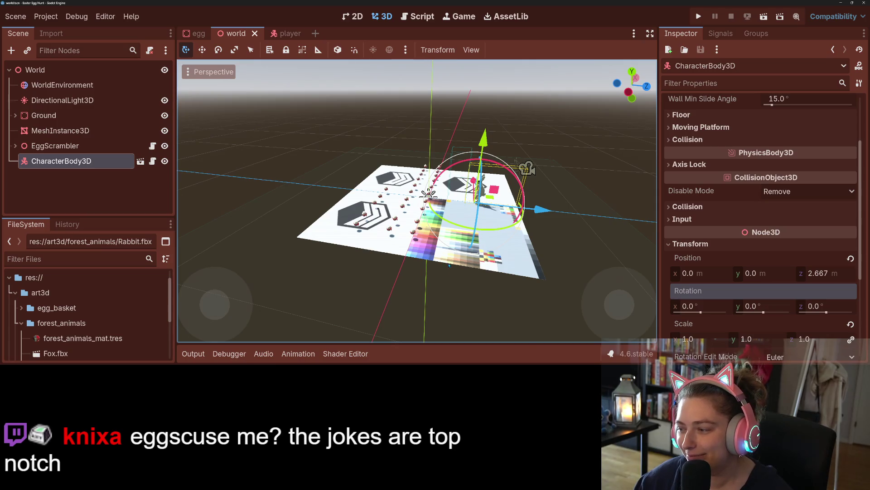
scroll(449, 264, down, 4)
scroll(463, 284, up, 4)
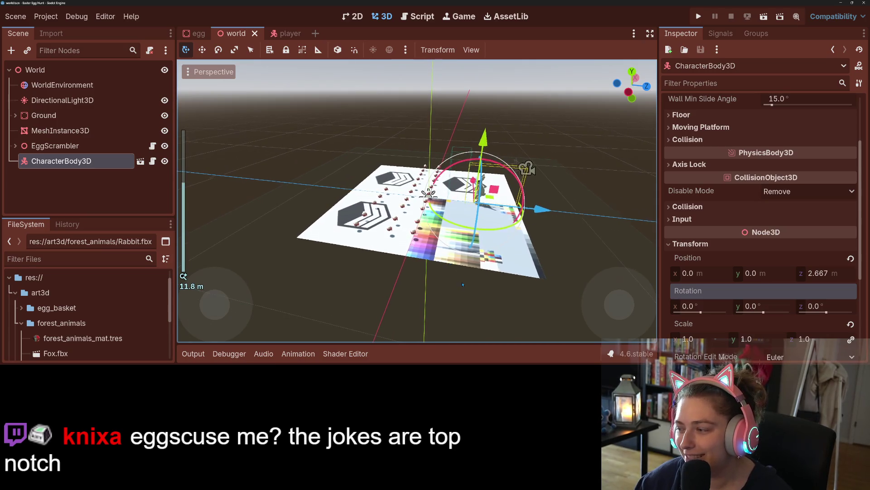
scroll(463, 284, up, 4)
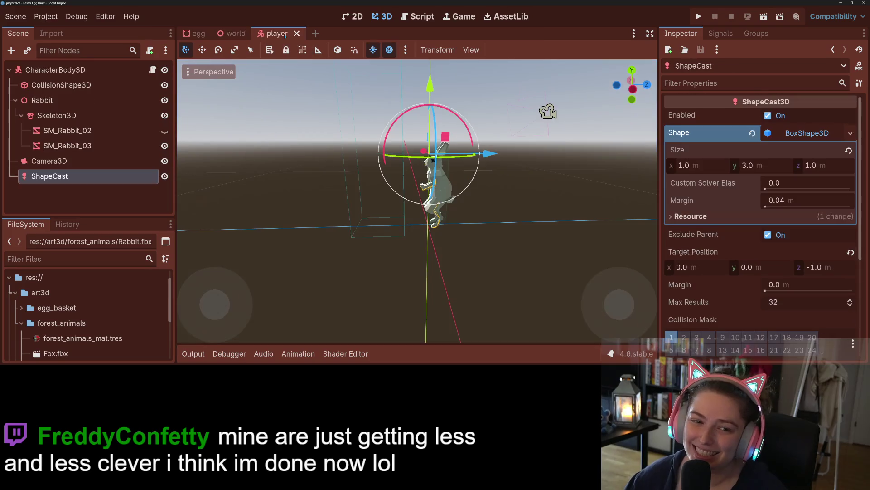
- From the player scene, show player.gd in the Script editor scrolled to the top, caret on line 9
click(281, 34)
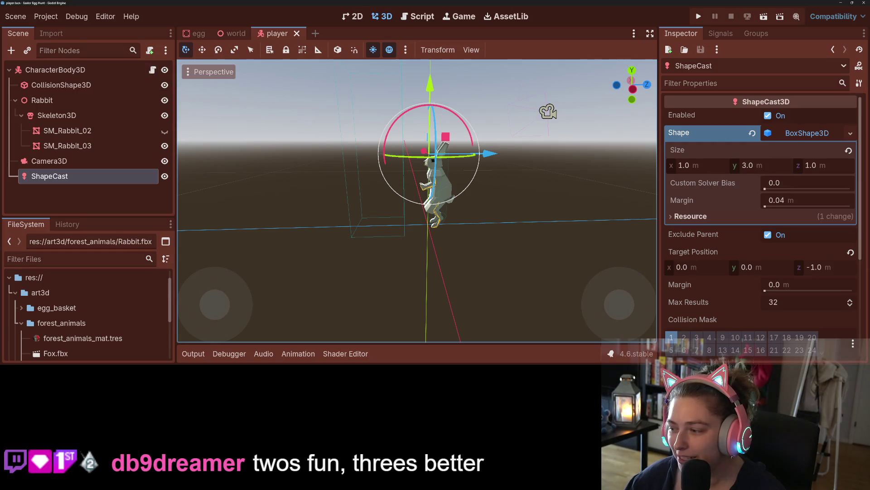
key(ctrl+F3)
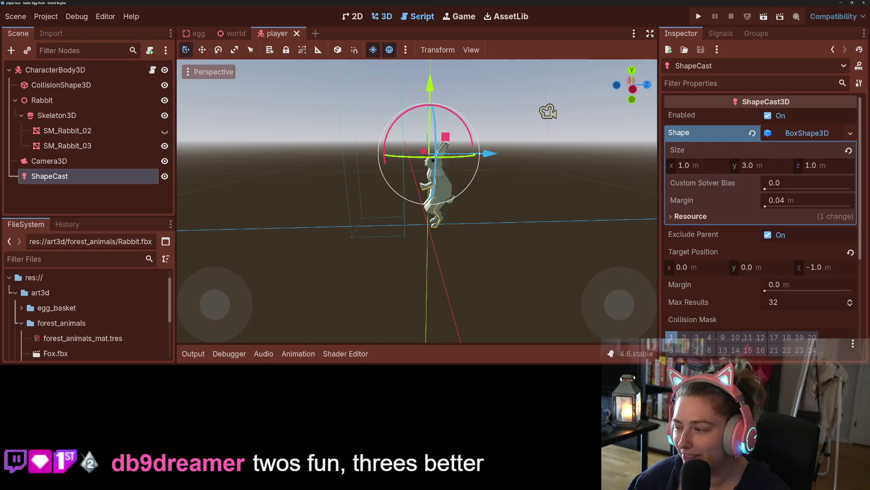
scroll(479, 159, up, 4)
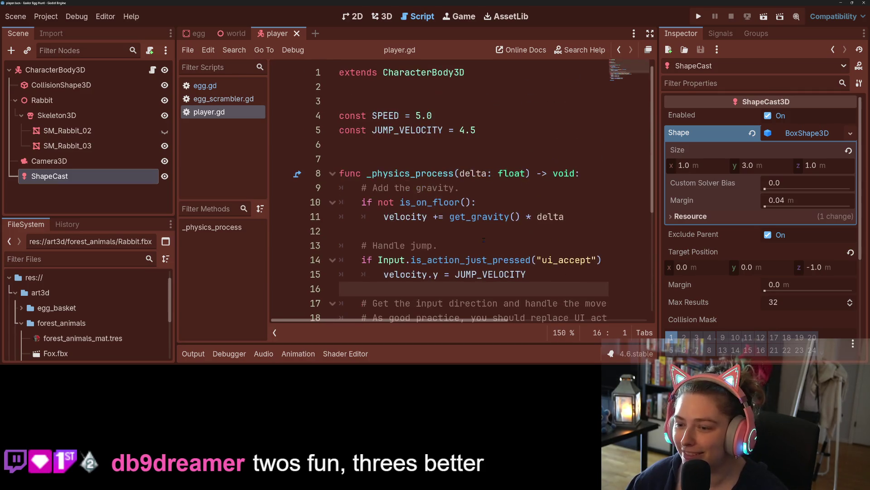
scroll(484, 241, down, 2)
scroll(453, 191, up, 2)
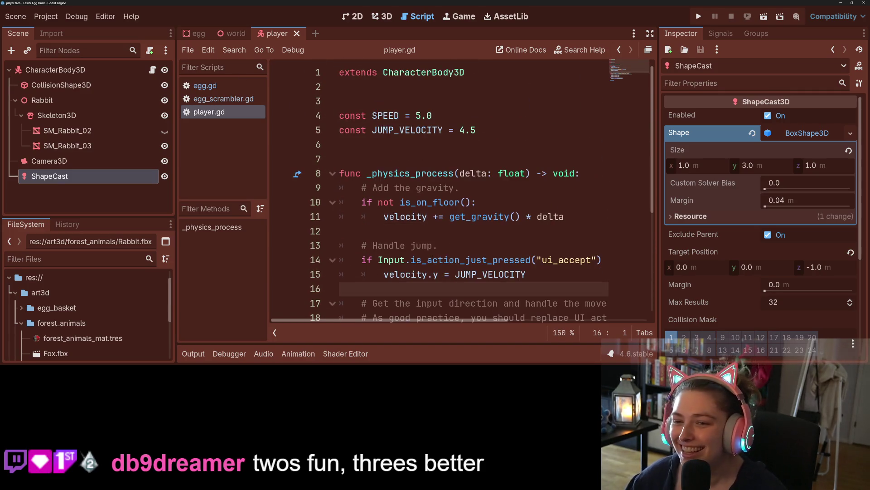
click(475, 186)
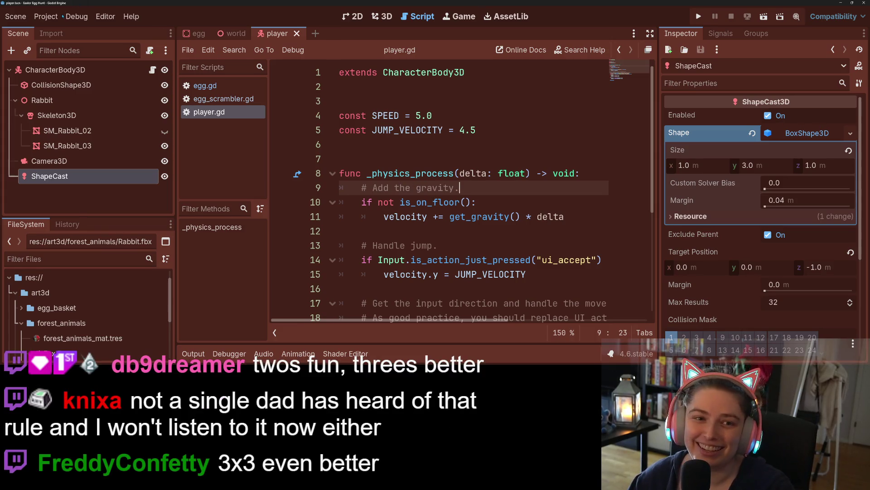
click(45, 16)
- In Project Settings' Input Map, create an interact action bound to the physical E key
click(64, 30)
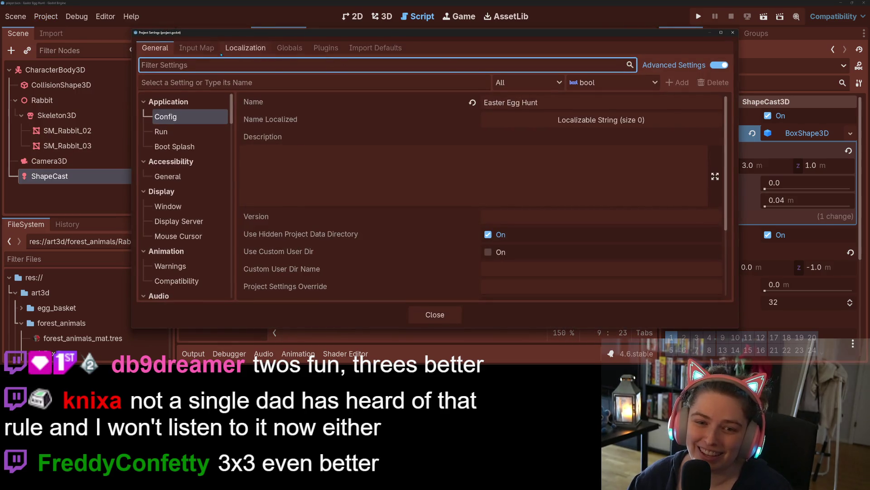
click(196, 47)
click(537, 79)
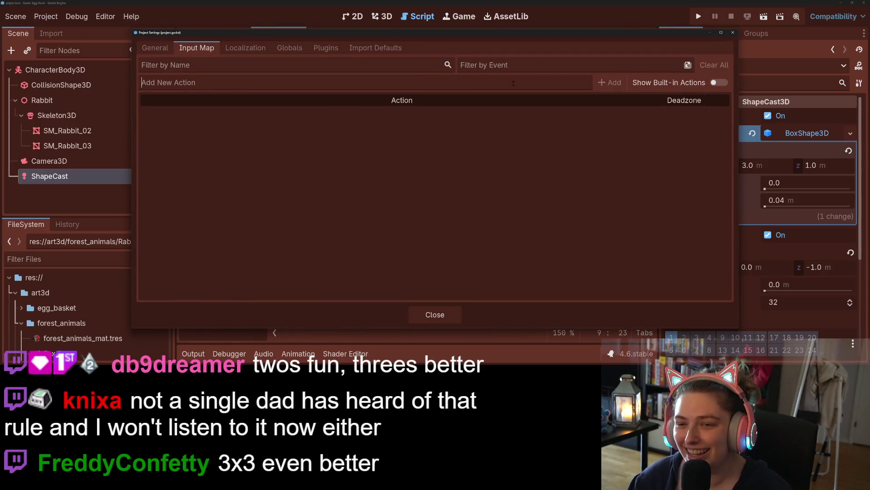
text(interact)
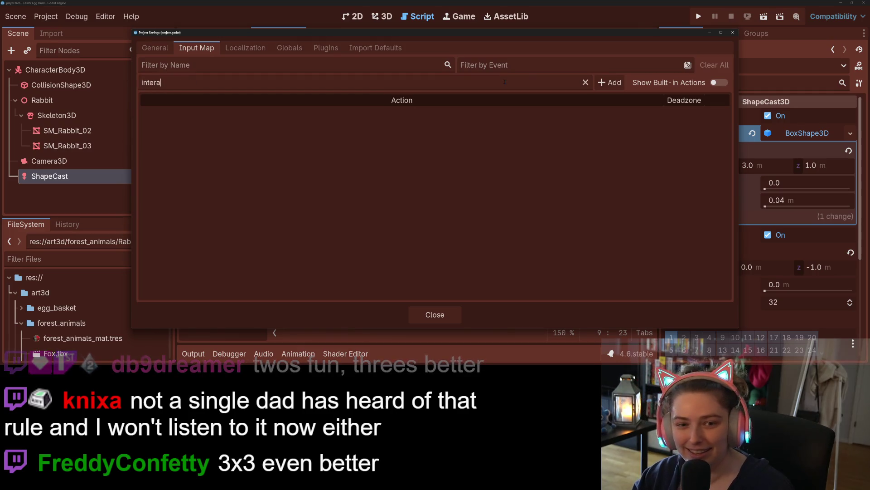
key(Return)
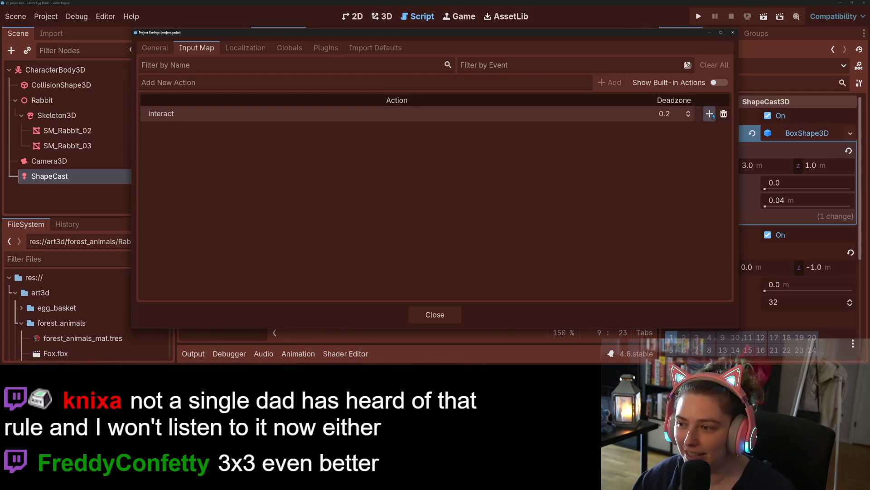
click(709, 113)
key(e)
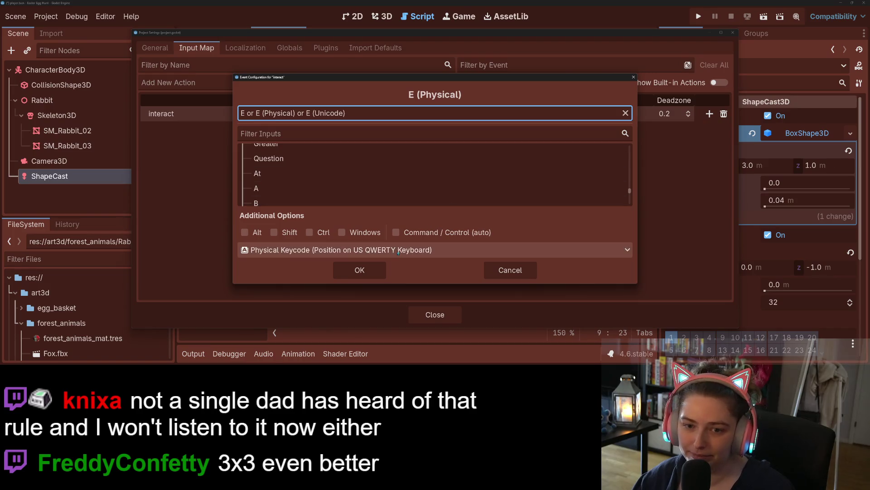
click(367, 269)
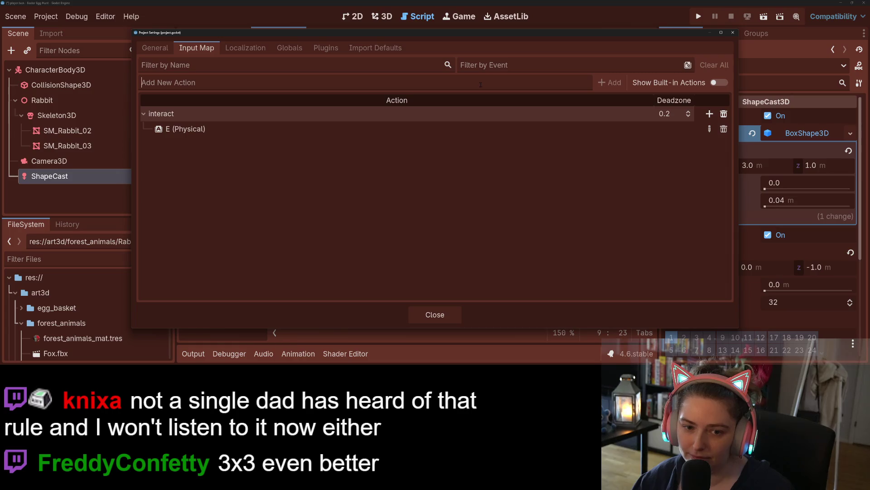
- Cancel the extra input event, close Project Settings, and return to player.gd
click(710, 114)
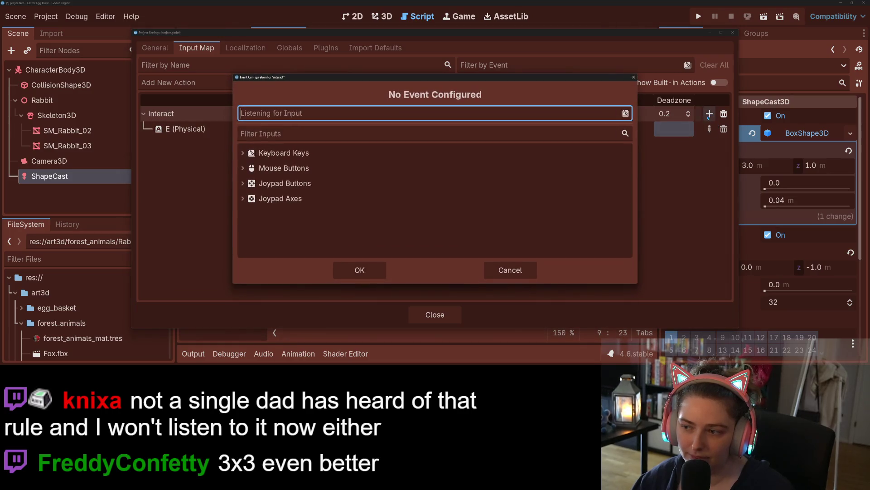
click(510, 270)
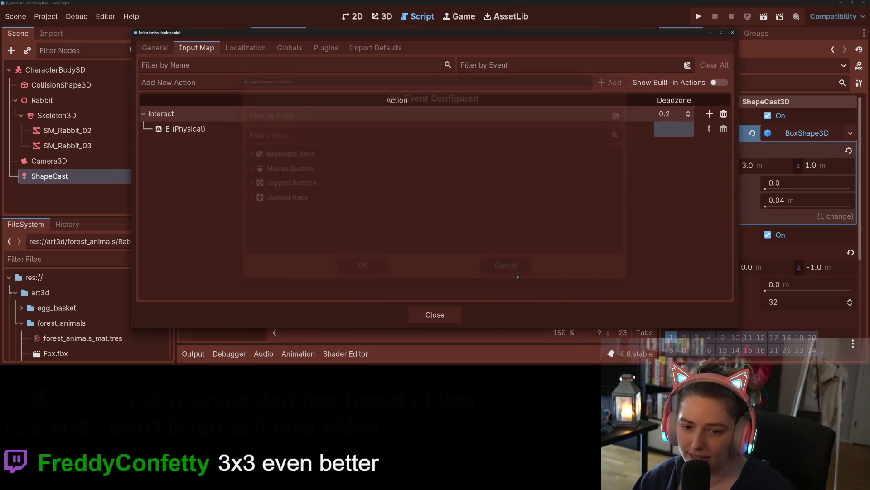
click(429, 323)
click(432, 187)
- Below move_and_slide(), write if Input.is_action_just_pressed("interact"): using autocomplete
scroll(453, 191, down, 3)
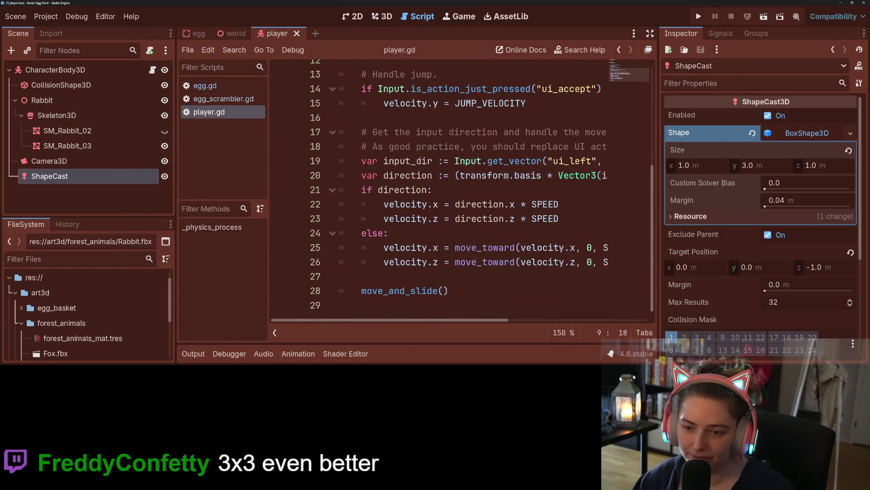
click(463, 291)
key(Return)
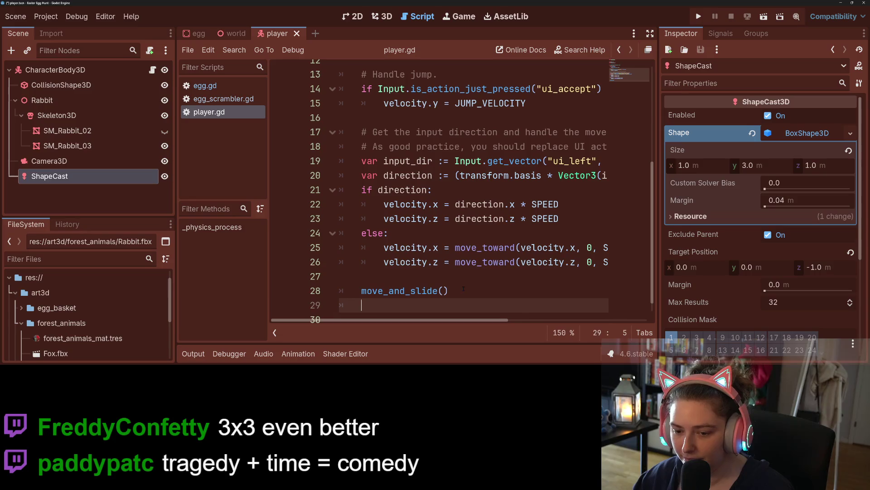
key(Return)
text(if Inpu)
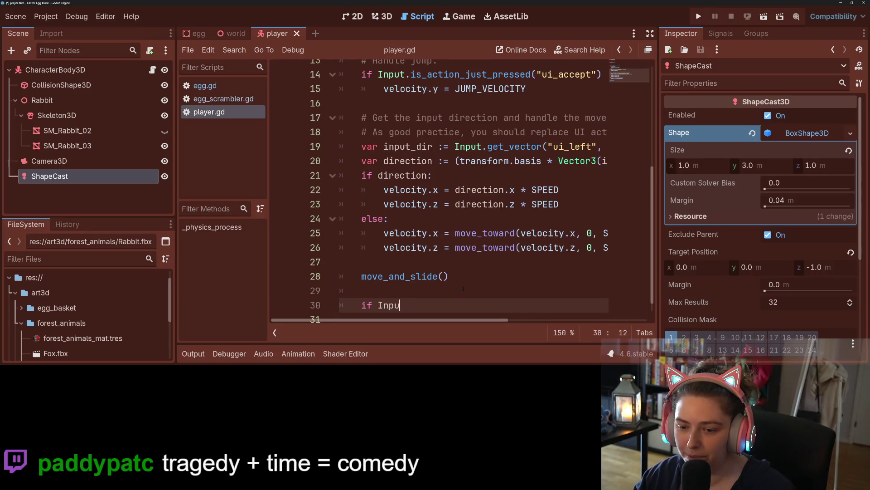
text(t.i)
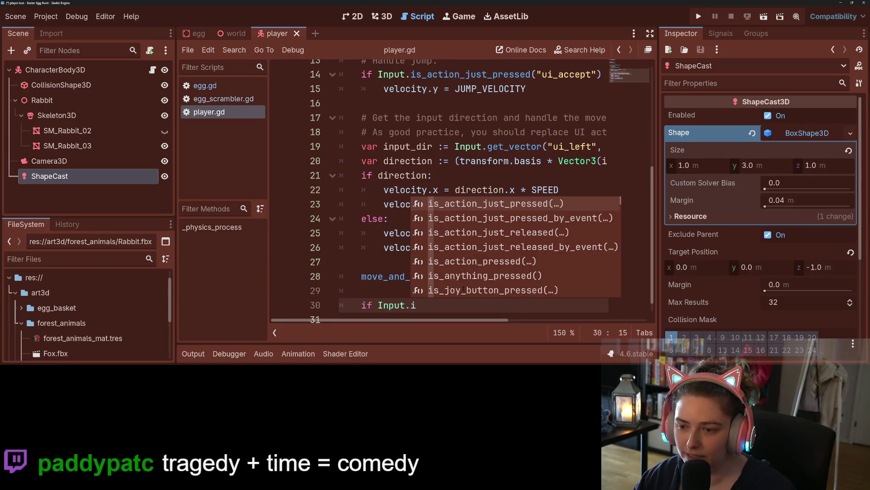
key(Return)
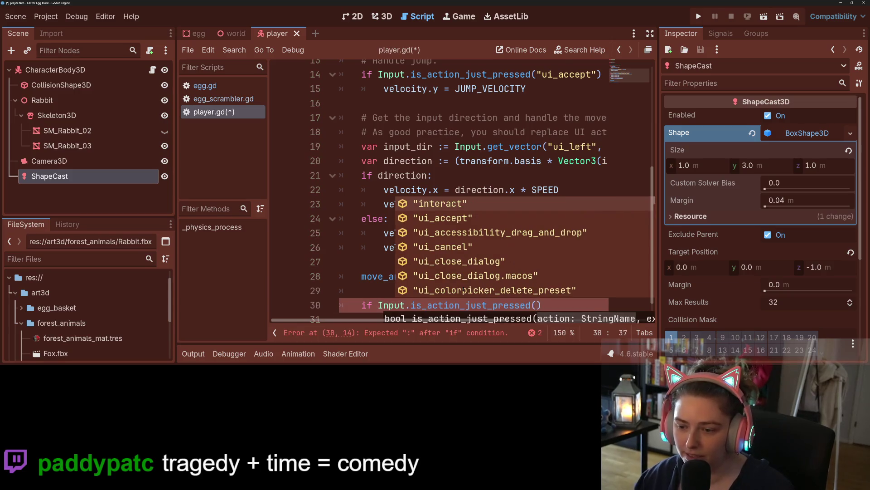
key(Return)
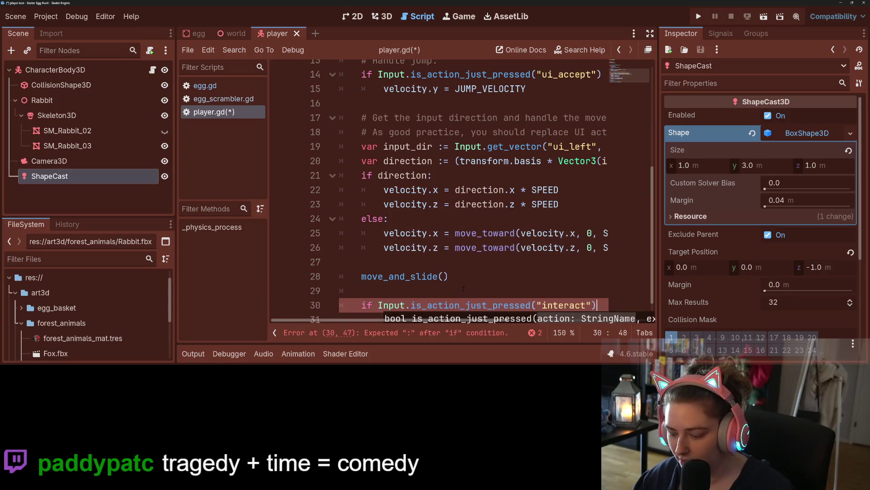
text(:)
key(Return)
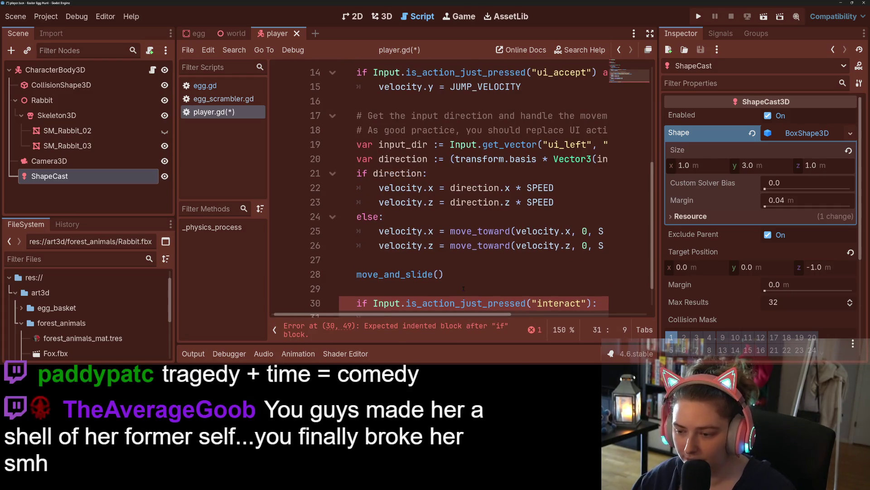
- Put pass as the if body on line 31, leaving the ShapeCast node's name unchanged
scroll(464, 290, down, 1)
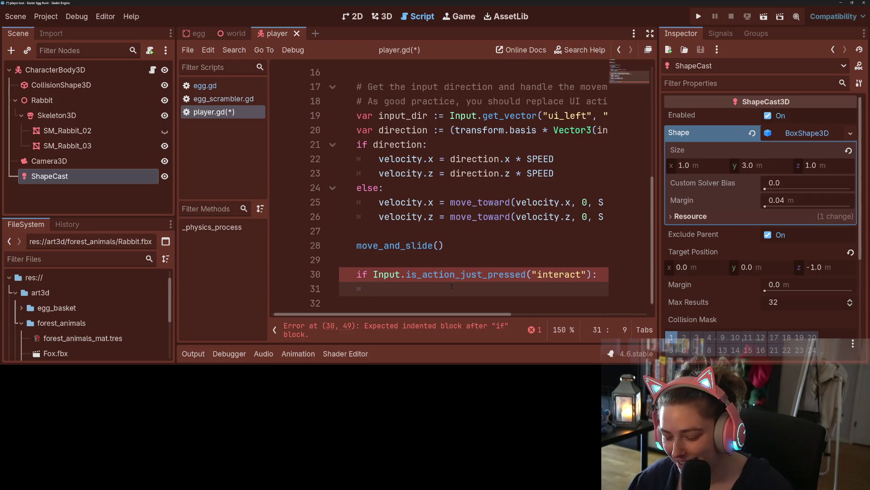
mouse_move(451, 281)
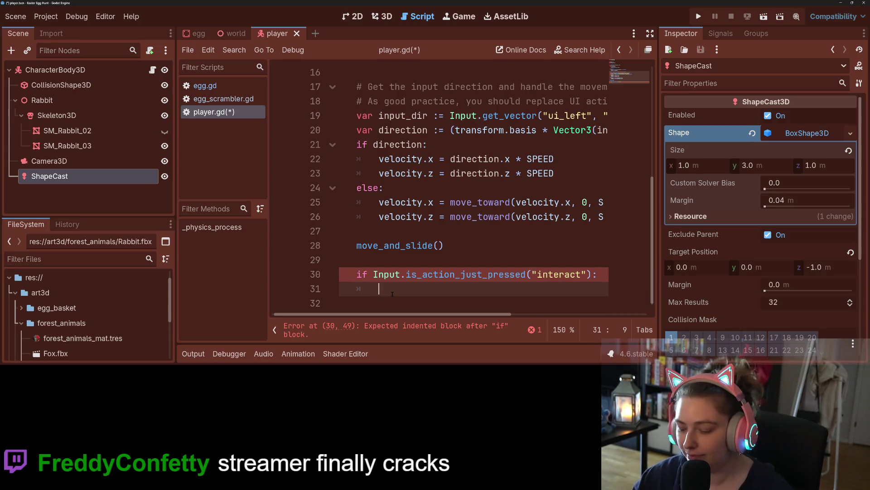
text(pass)
scroll(454, 285, up, 5)
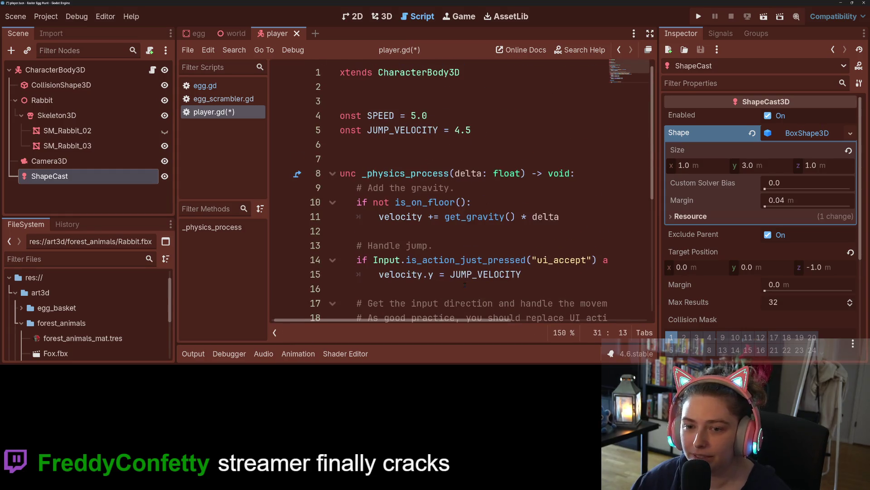
scroll(465, 284, down, 1)
scroll(464, 285, left, 1)
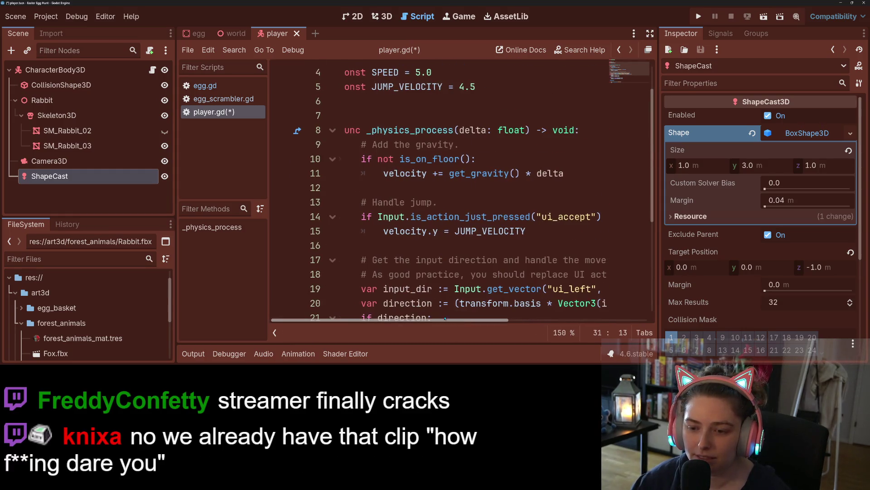
scroll(383, 288, down, 4)
double_click(394, 290)
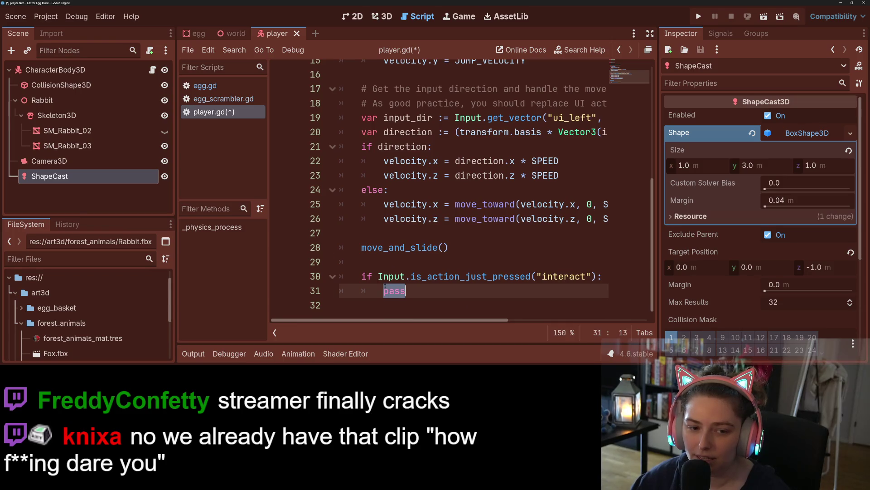
double_click(126, 171)
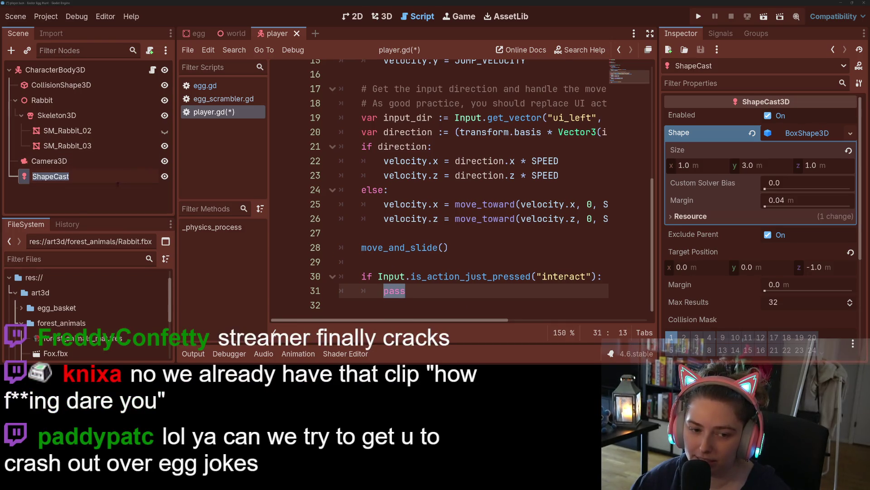
key(Return)
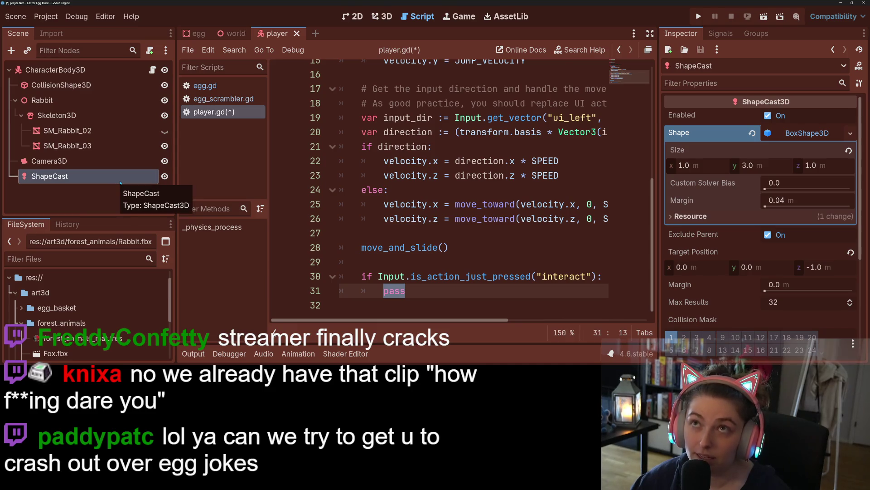
- Glance at the ShapeCast's Signals, return to the Inspector, and save player.gd
click(725, 34)
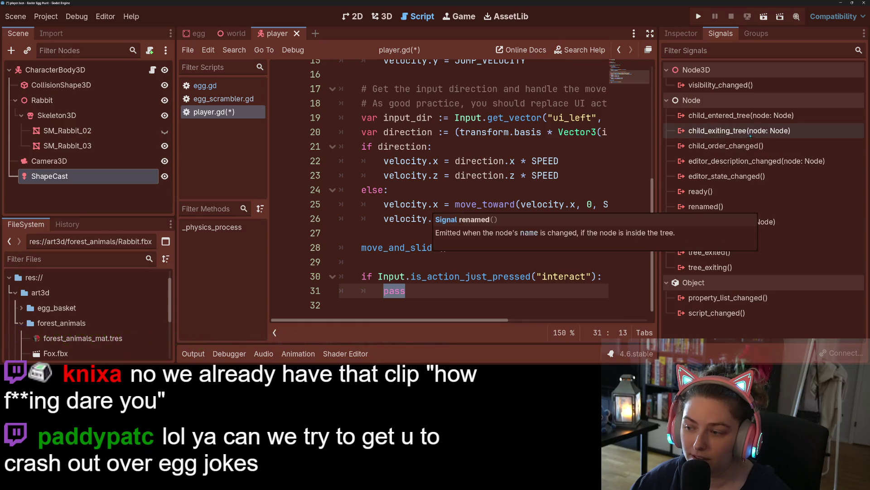
click(686, 35)
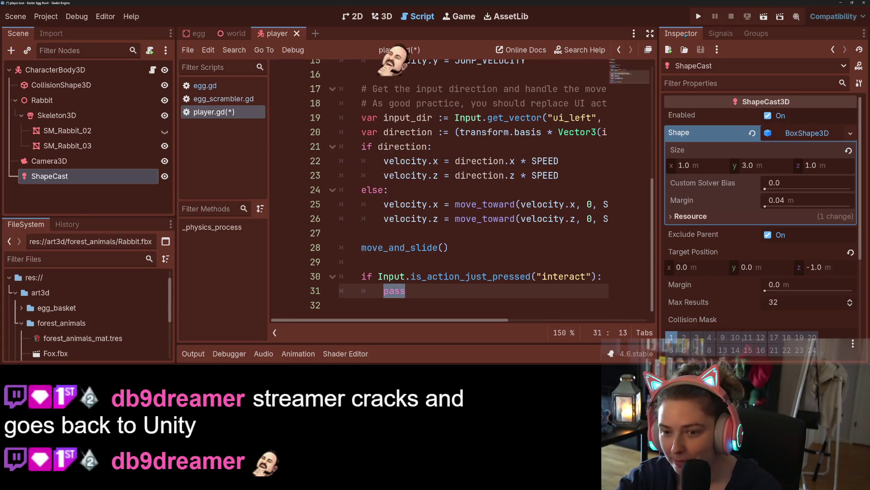
key(ctrl+s)
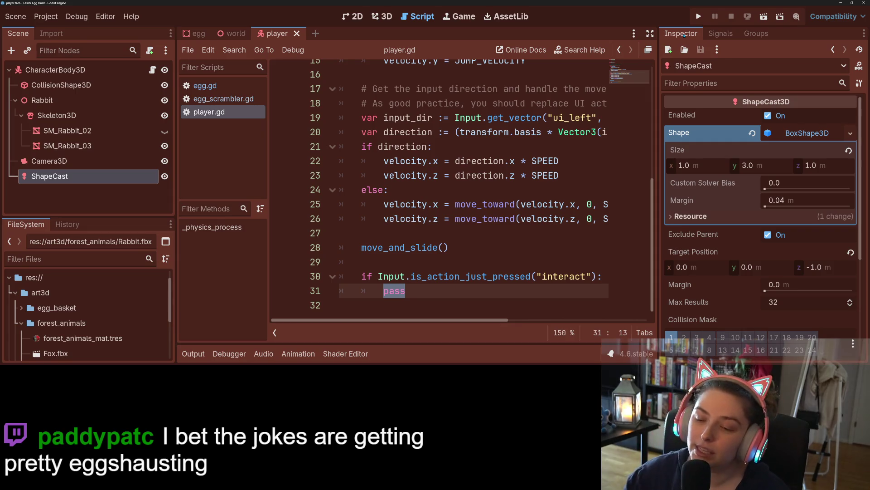
- Add var col = $ShapeCast.get_collider(0) above the interact check
click(436, 265)
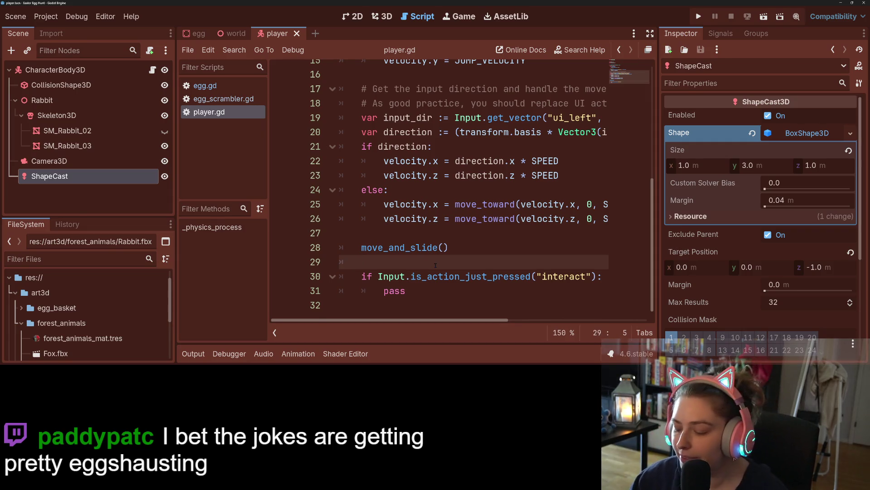
key(Return)
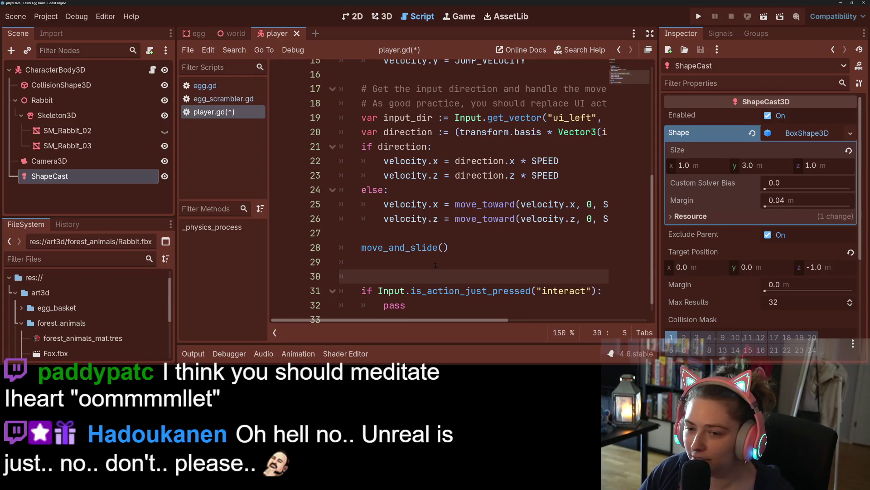
text(var col)
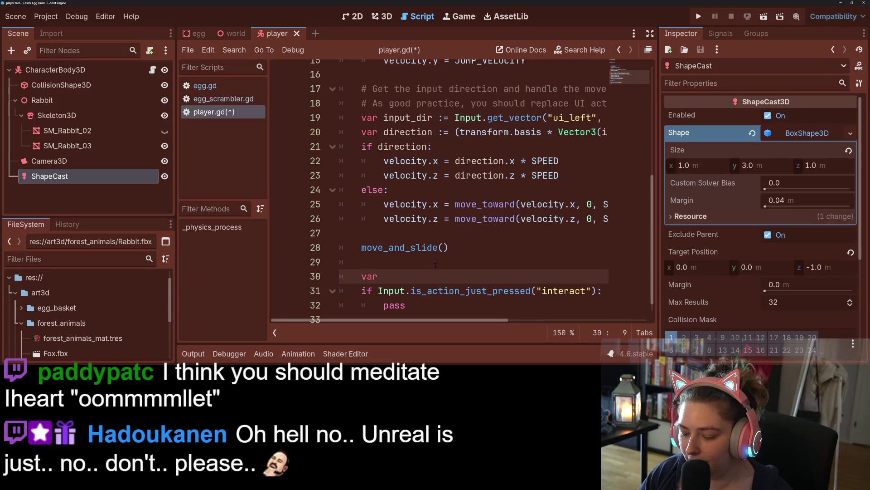
text( = )
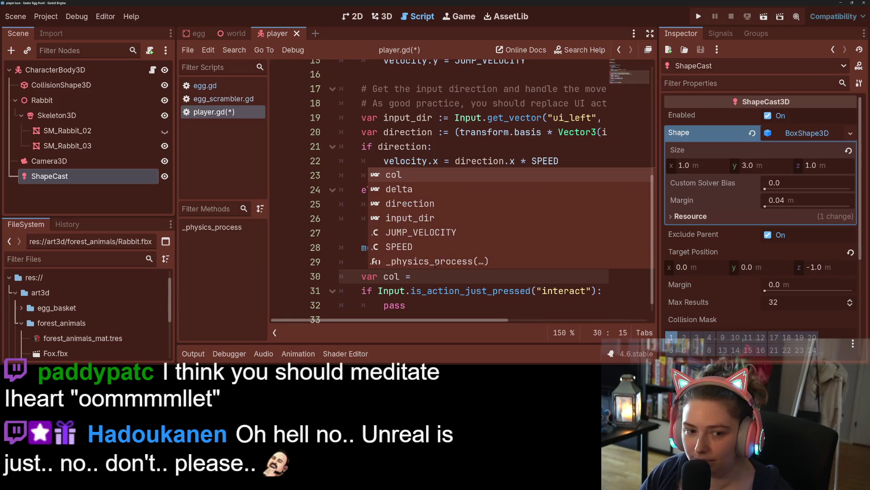
text($R)
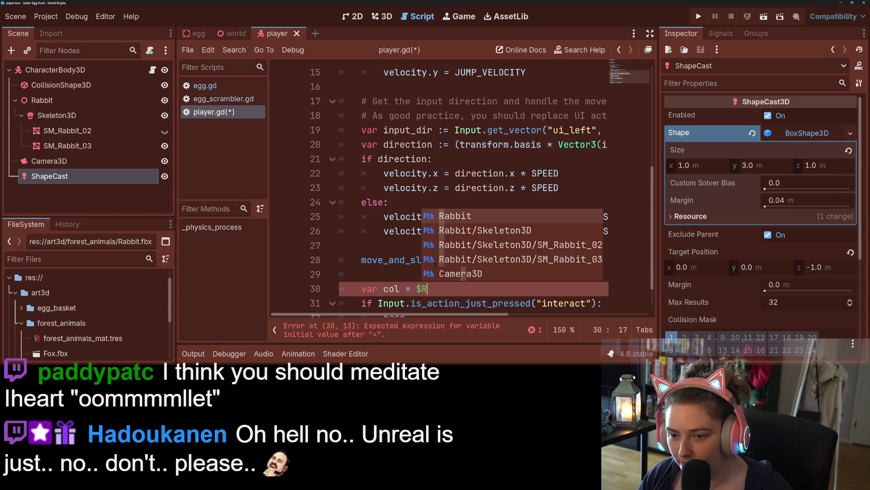
key(BackSpace)
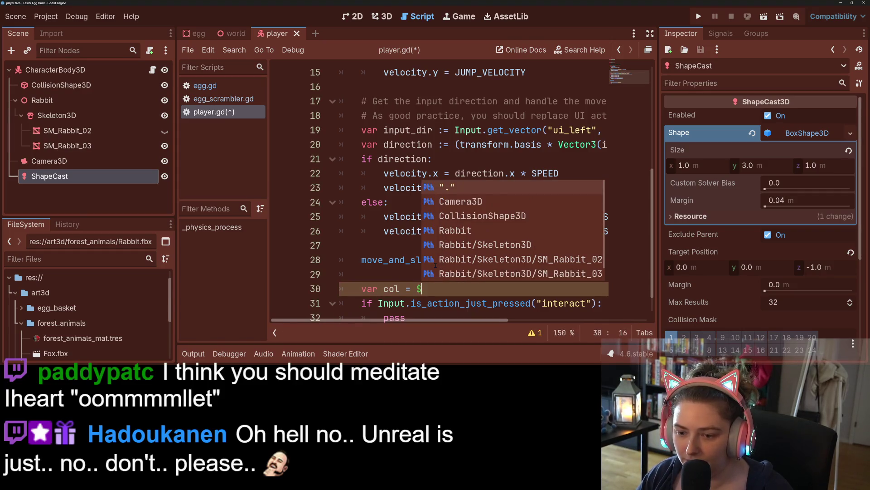
text(S)
key(Return)
text(.g)
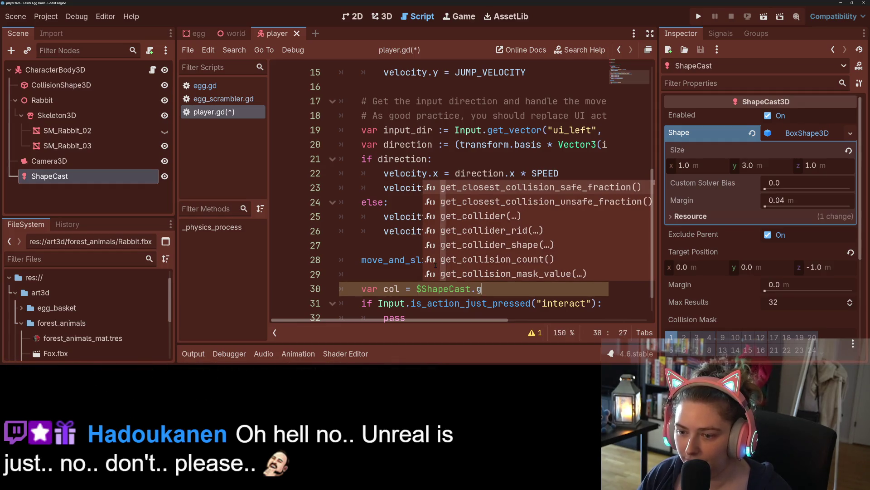
key(Down)
key(Down)
key(Down)
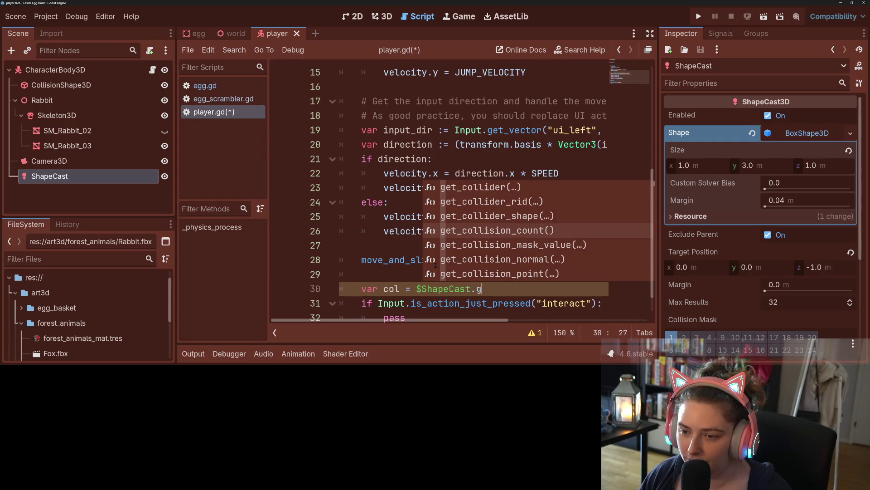
key(Up)
key(Up)
key(Up)
key(Down)
key(Down)
key(Return)
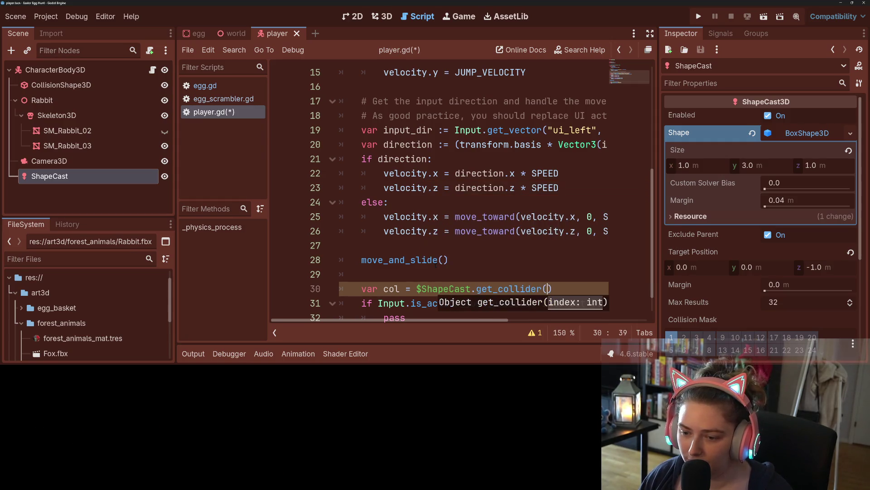
mouse_move(533, 290)
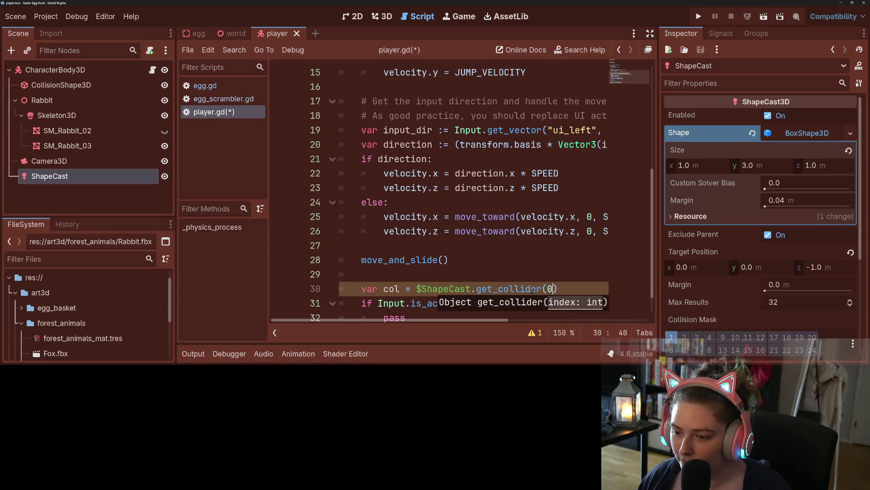
text(0)
- Above it, start if $ShapeCast.get_collision_count() via autocomplete
click(510, 276)
key(Return)
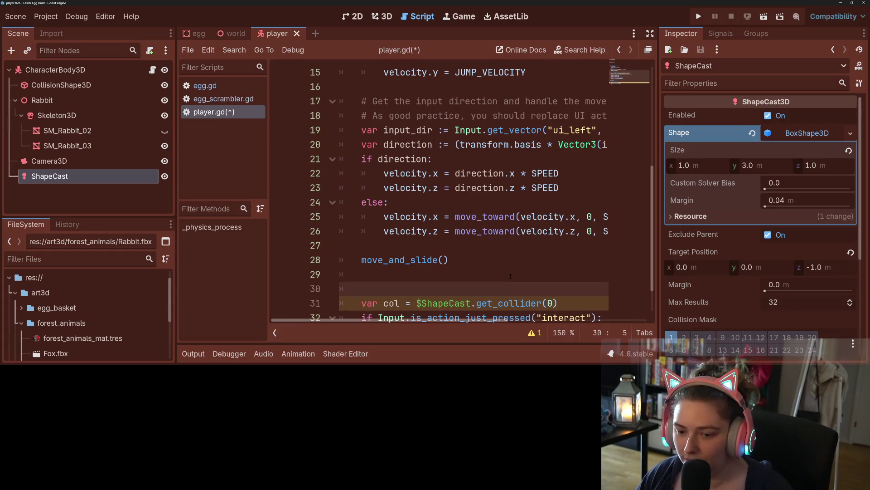
text(if )
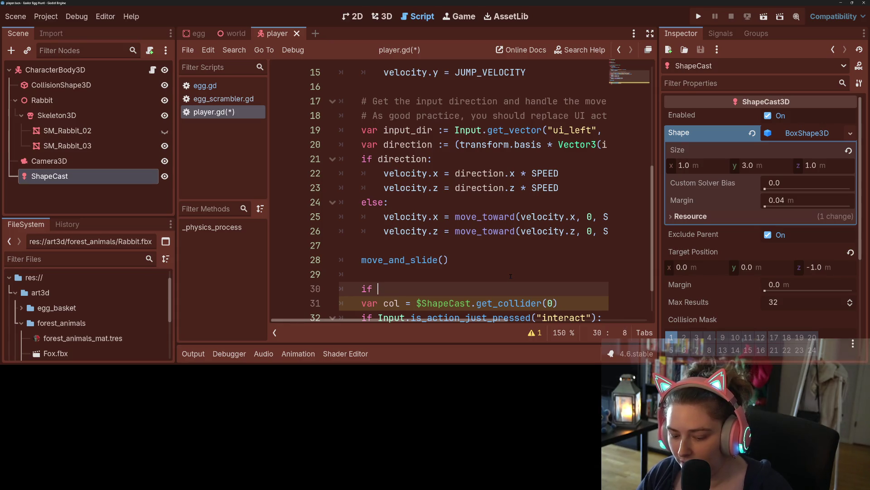
text($S)
key(Return)
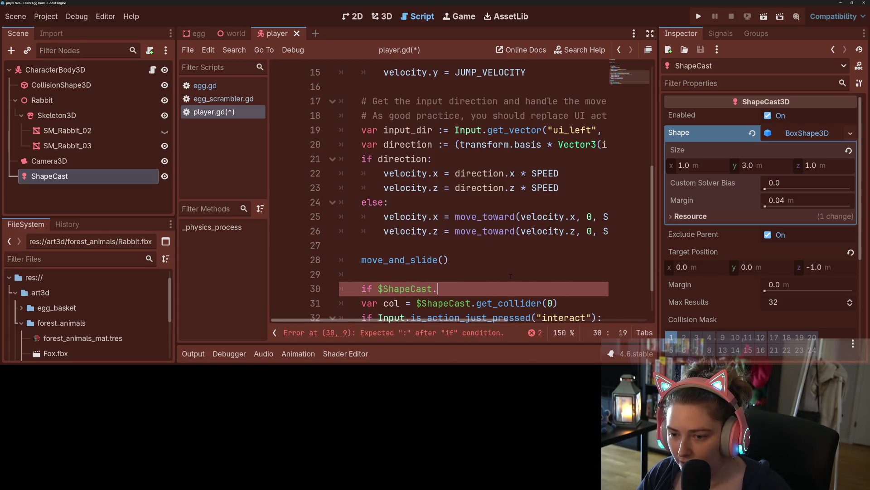
text(.g)
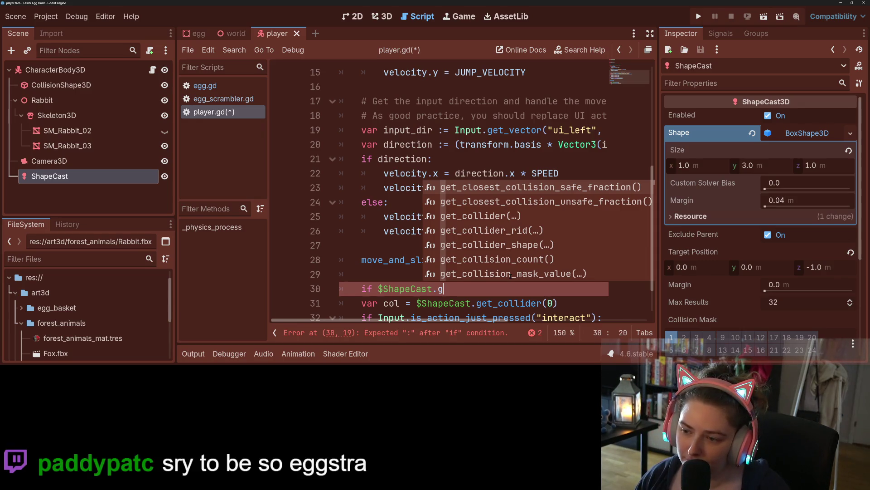
key(Return)
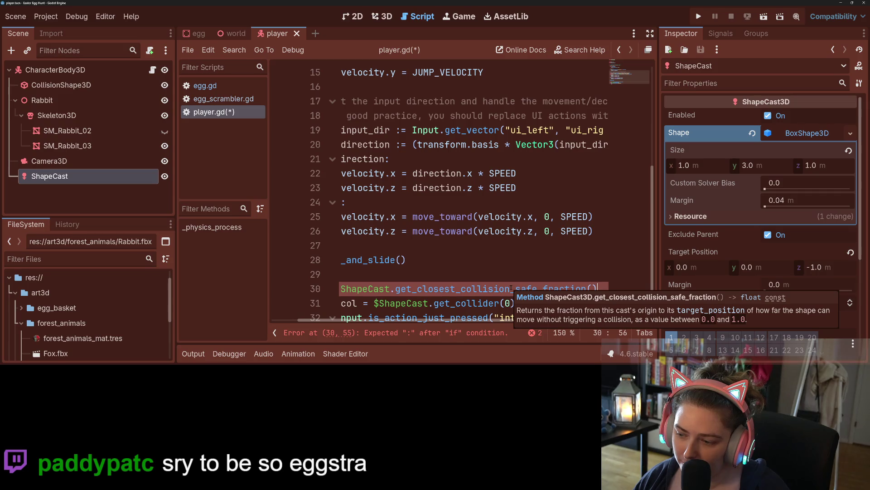
key(ctrl+BackSpace)
key(ctrl+BackSpace)
text(g)
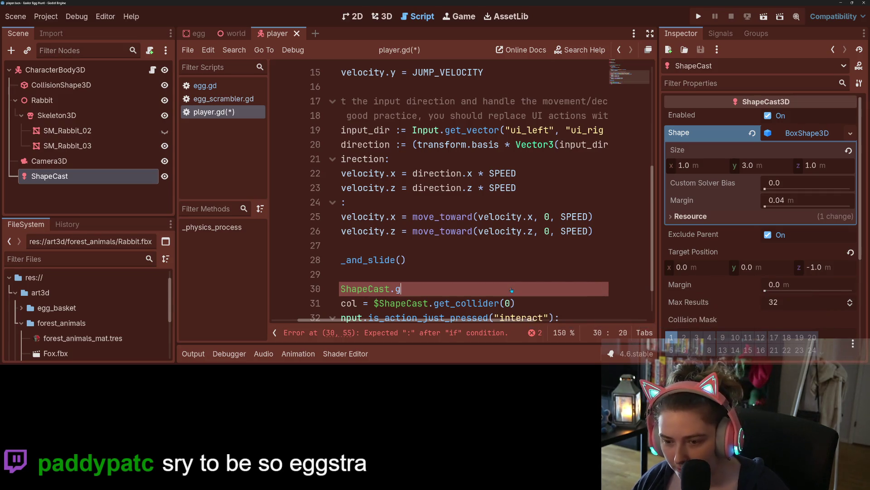
text(et)
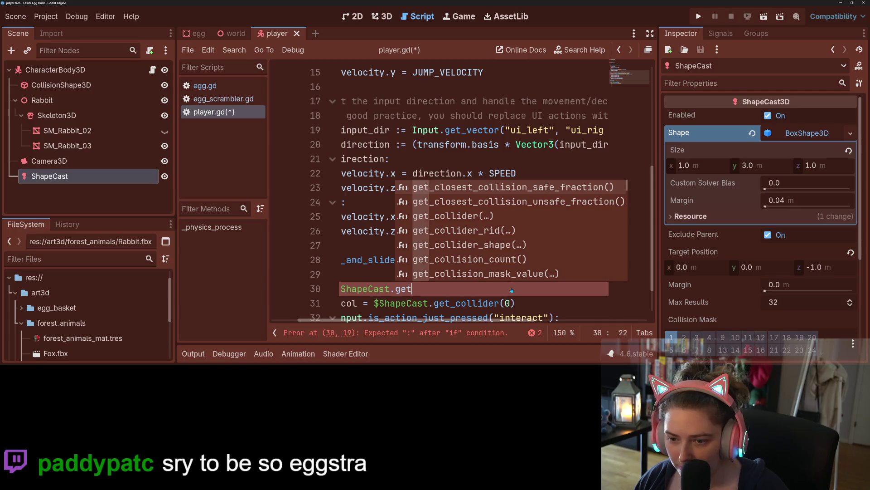
key(Down)
key(Down)
key(Down)
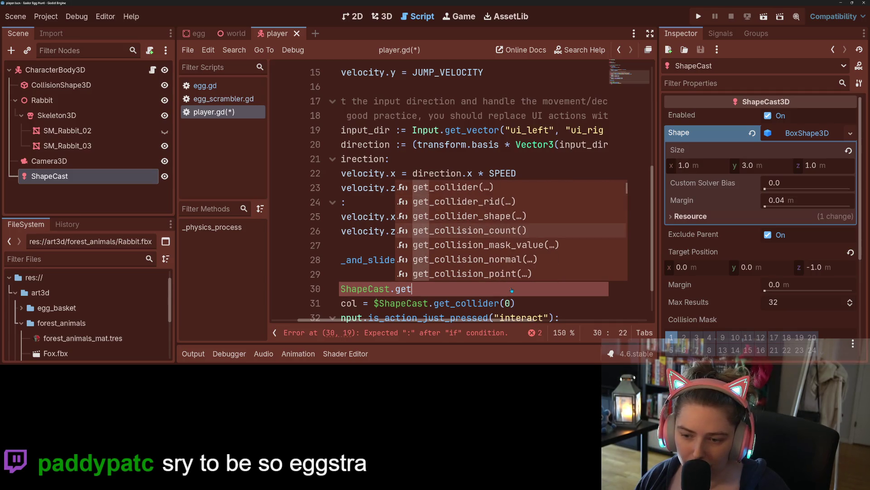
key(Down)
key(Down)
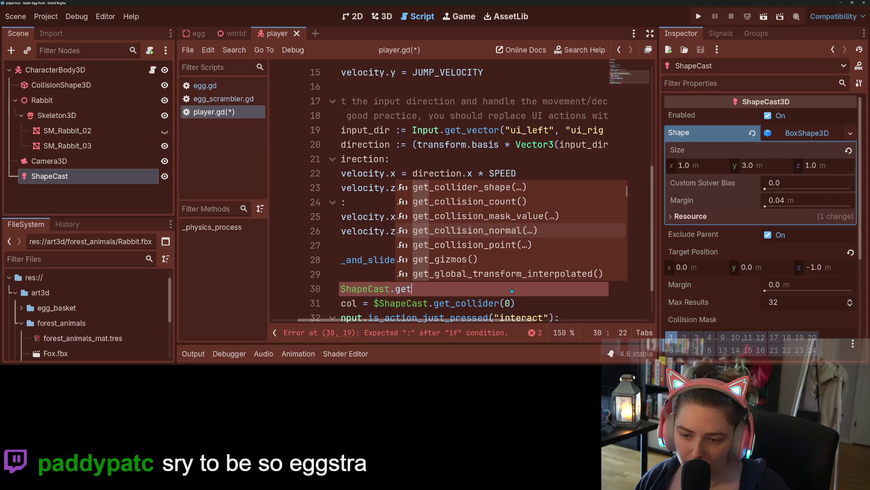
key(Up)
key(Up)
key(Return)
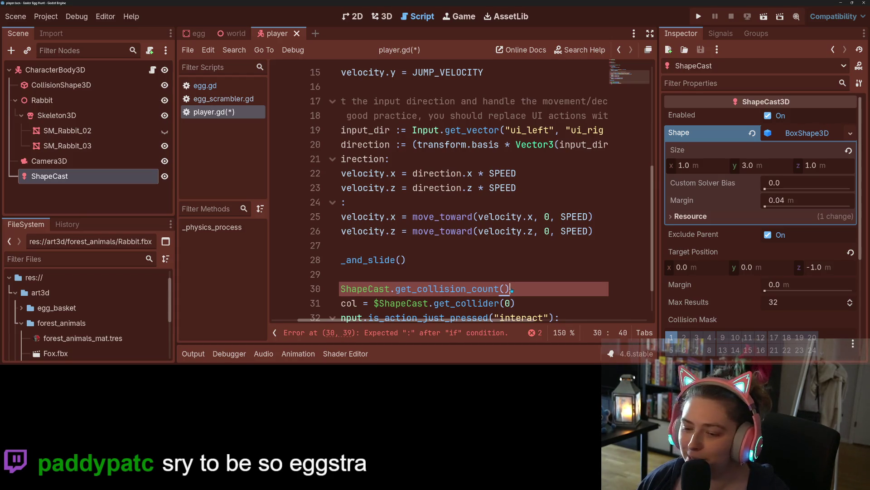
- Finish the condition with > 0: and select the col, interact check and pass lines
scroll(447, 294, left, 3)
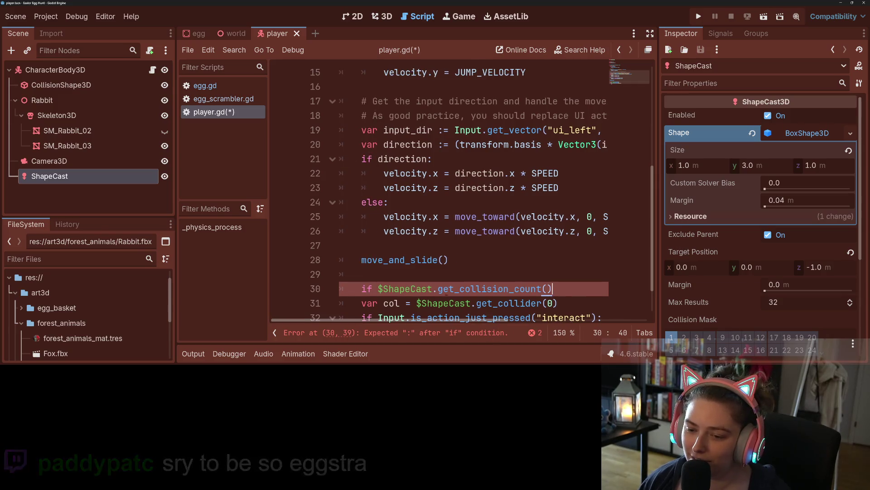
text(> )
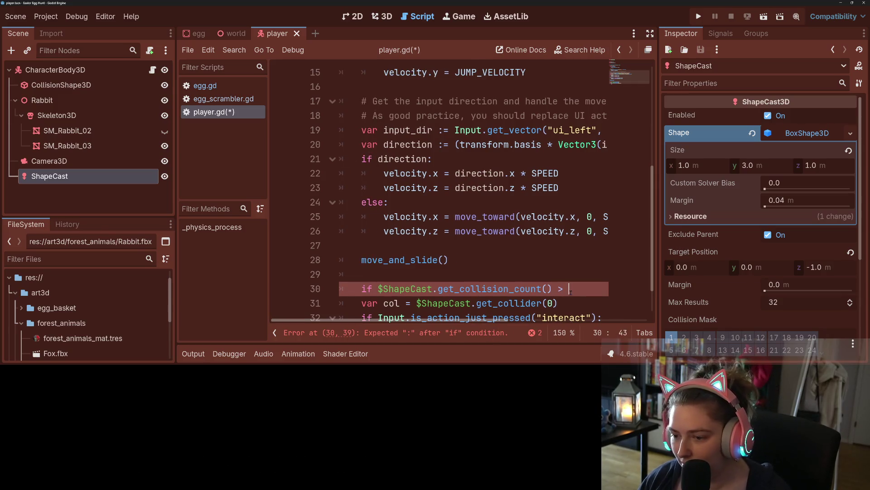
text(0:)
scroll(570, 292, down, 1)
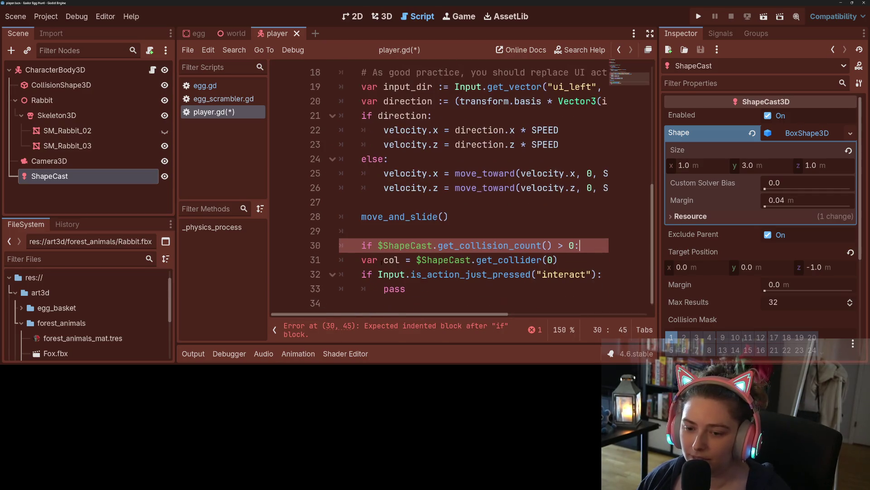
mouse_move(349, 260)
mouse_down()
mouse_move(602, 274)
mouse_move(412, 290)
mouse_up()
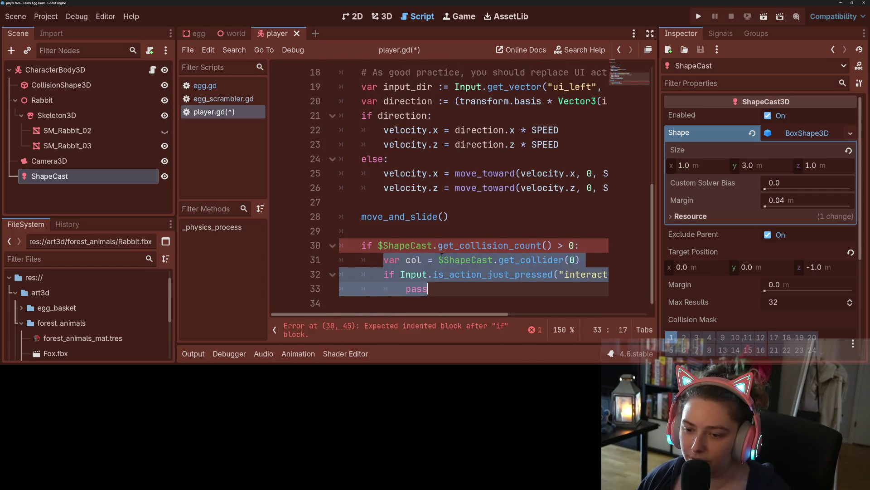
key(Tab)
click(395, 233)
scroll(426, 265, up, 5)
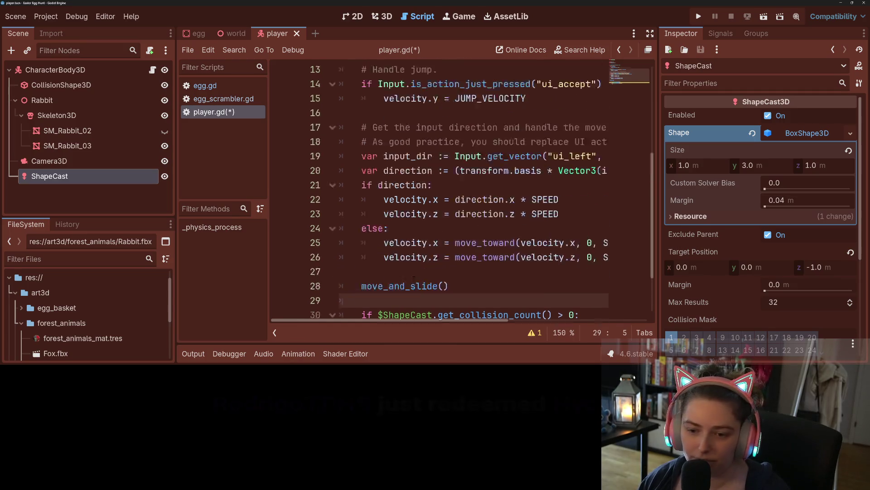
click(408, 159)
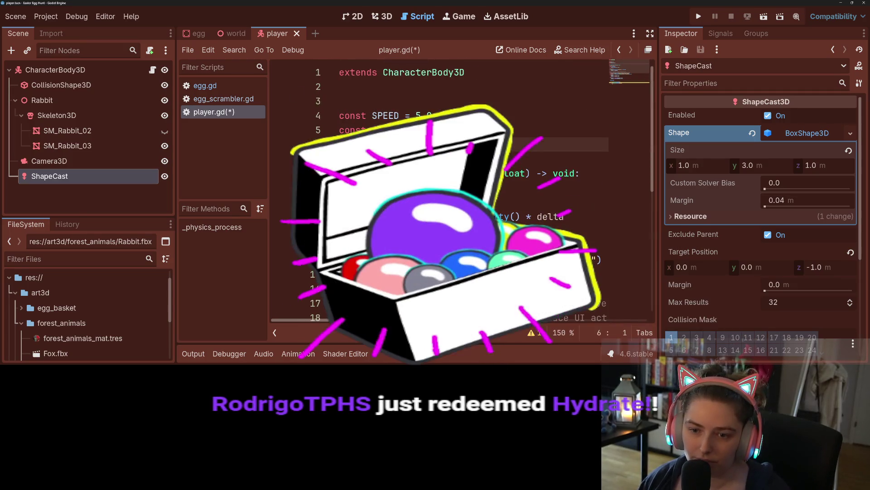
key(Return)
key(Up)
text(@onready var)
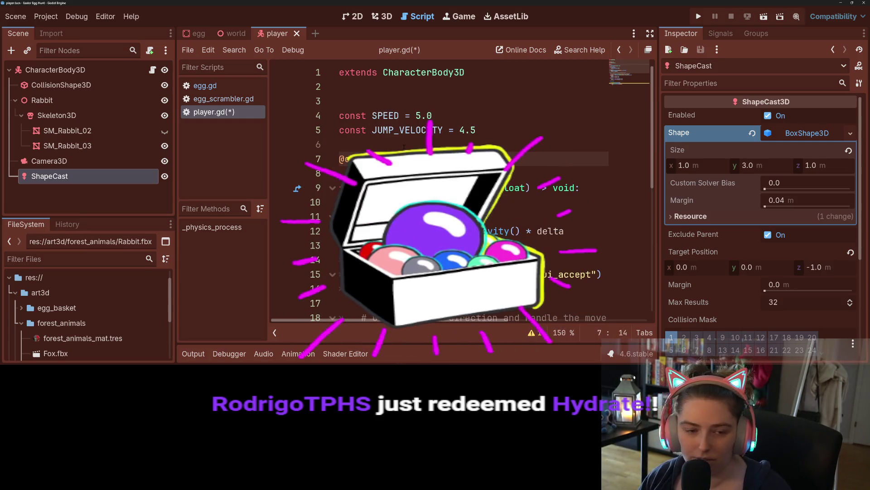
key(Home)
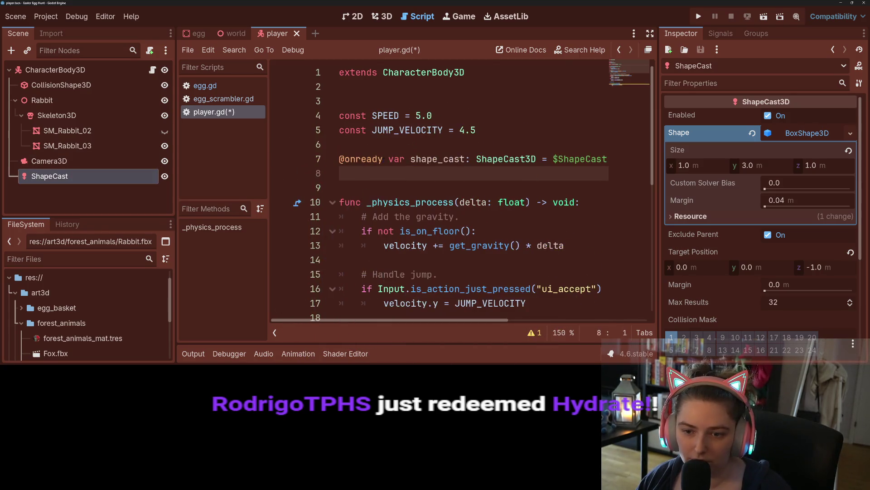
click(438, 160)
double_click(437, 160)
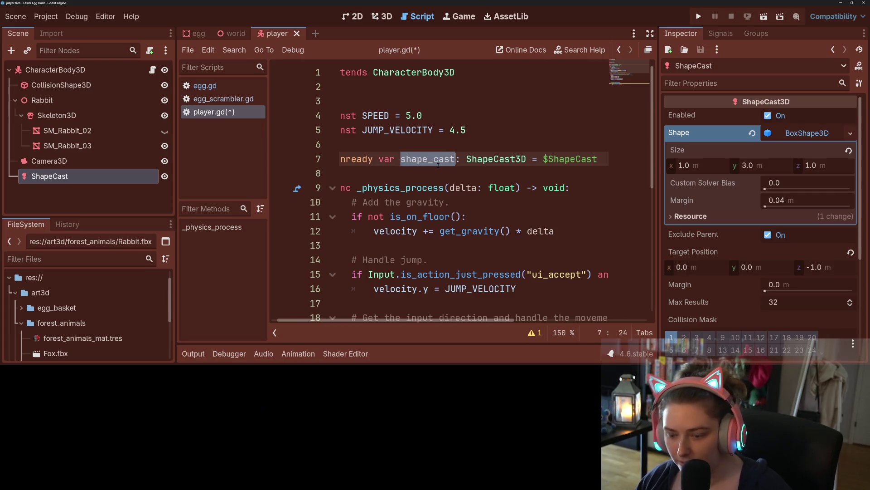
- Replace $ShapeCast with shape_cast on lines 31 and 32, then save player.gd
scroll(460, 181, down, 6)
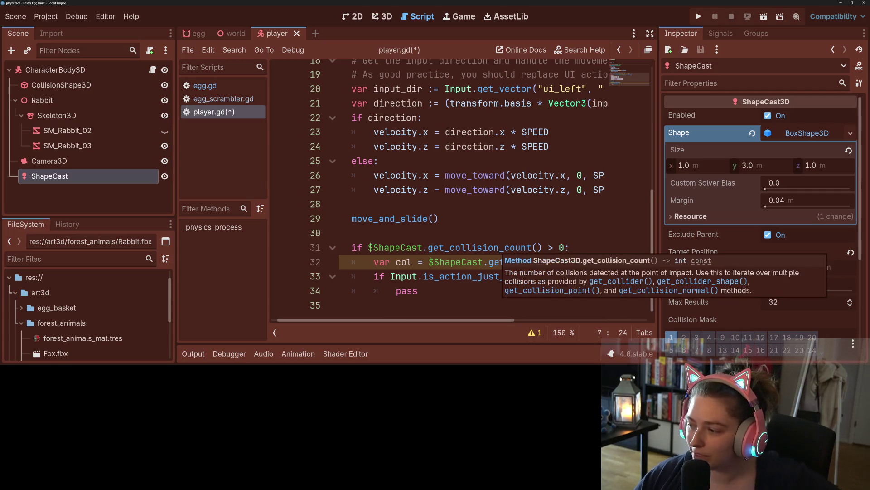
mouse_move(492, 248)
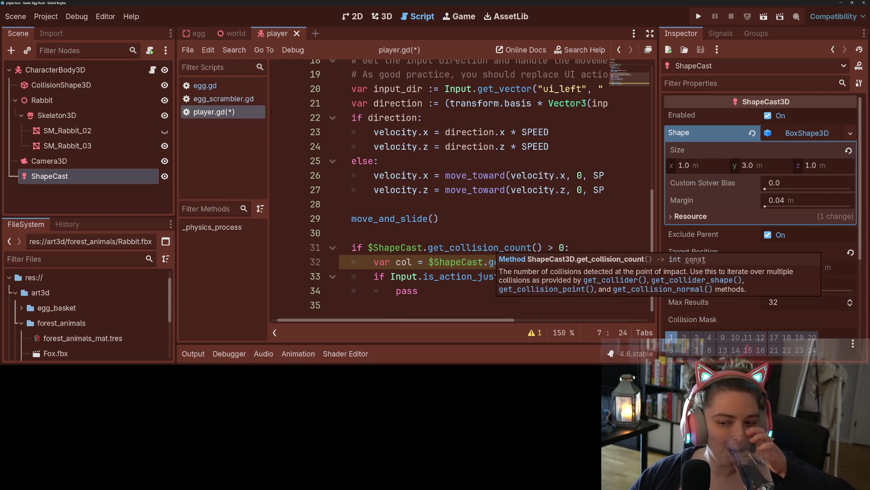
double_click(397, 247)
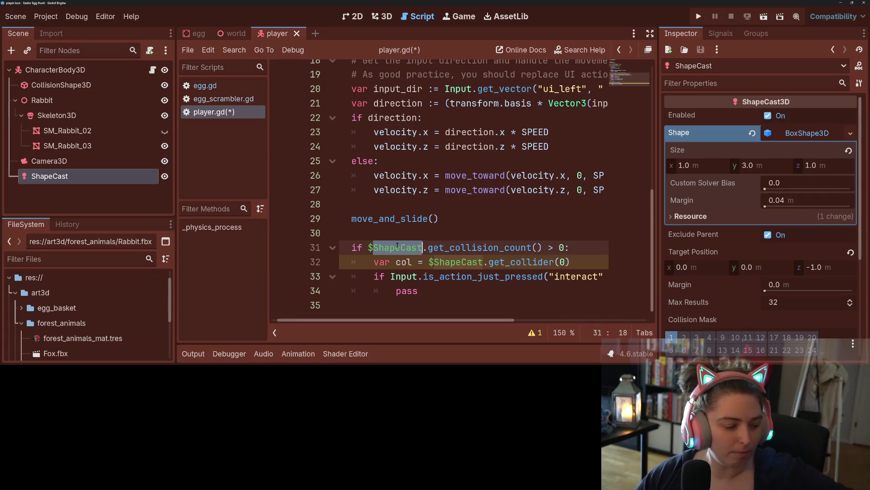
key(BackSpace)
key(BackSpace)
text(s)
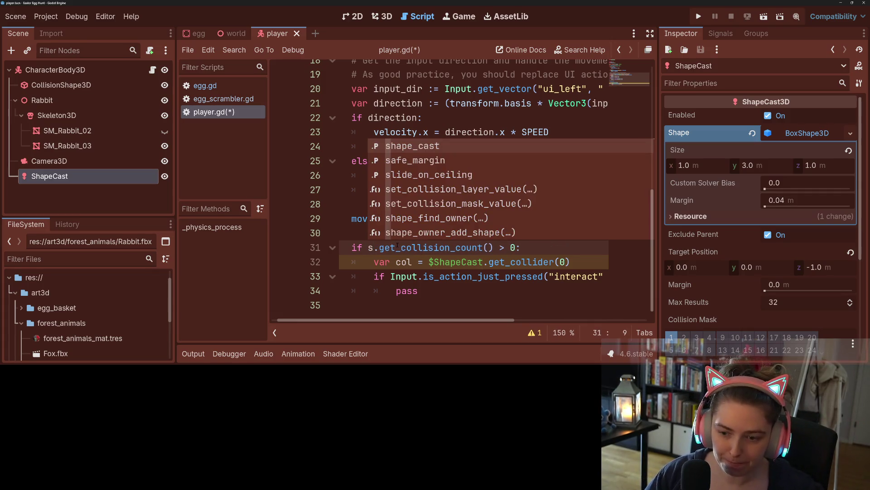
key(Return)
double_click(397, 261)
key(ctrl+c)
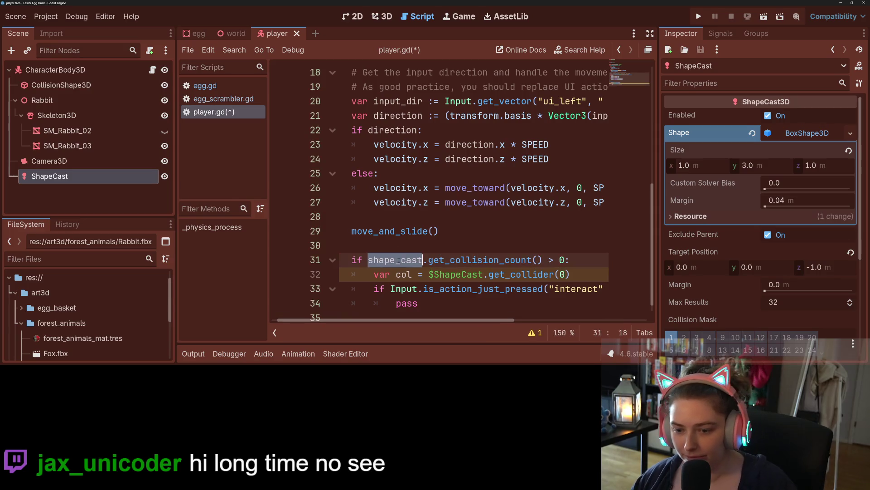
drag(430, 275, 484, 275)
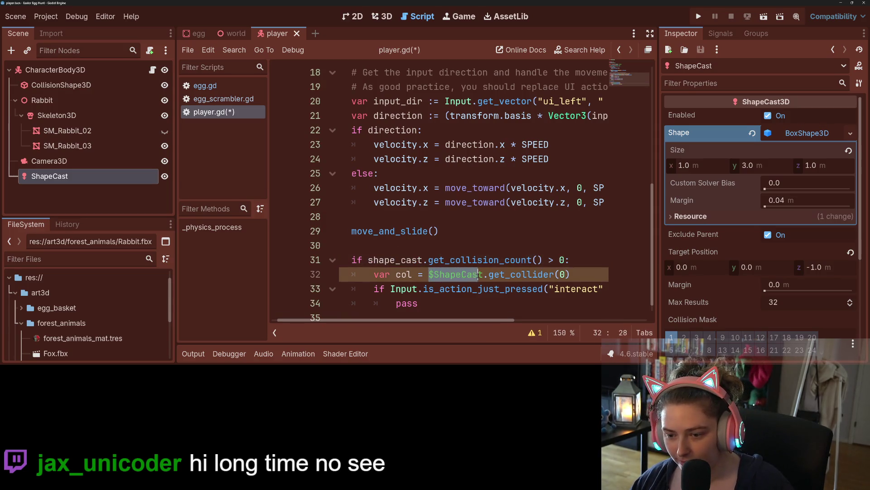
key(ctrl+v)
key(ctrl+s)
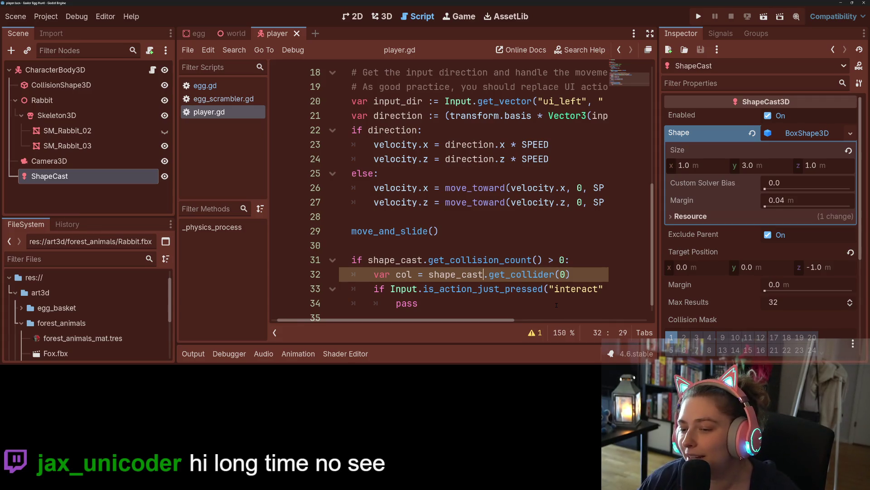
scroll(403, 262, down, 1)
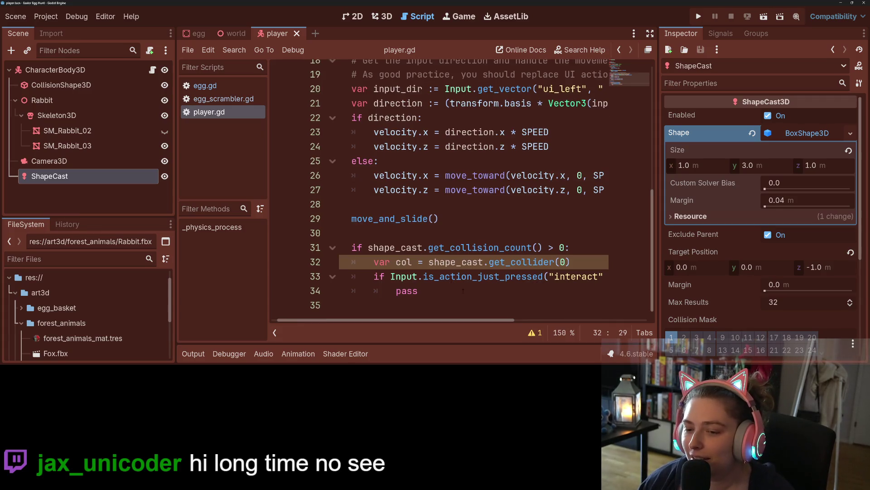
double_click(404, 262)
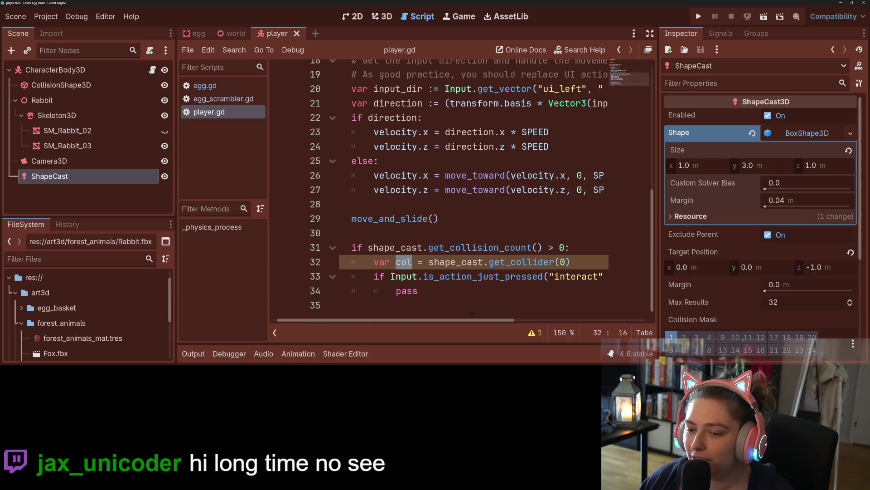
mouse_move(473, 320)
mouse_down()
mouse_move(505, 321)
mouse_move(476, 321)
mouse_up()
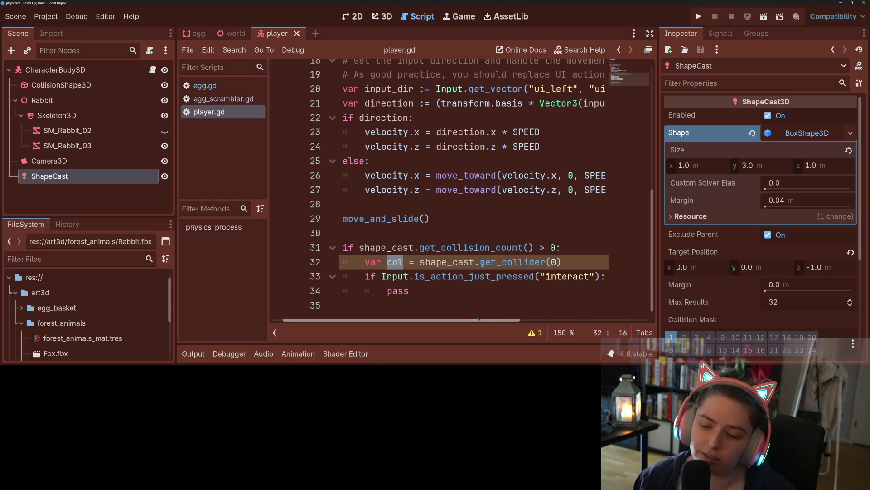
scroll(431, 268, left, 2)
click(393, 234)
- Add a 'func _handle_collisions() -> void:' header and call _handle_collisions() after move_and_slide()
key(BackSpace)
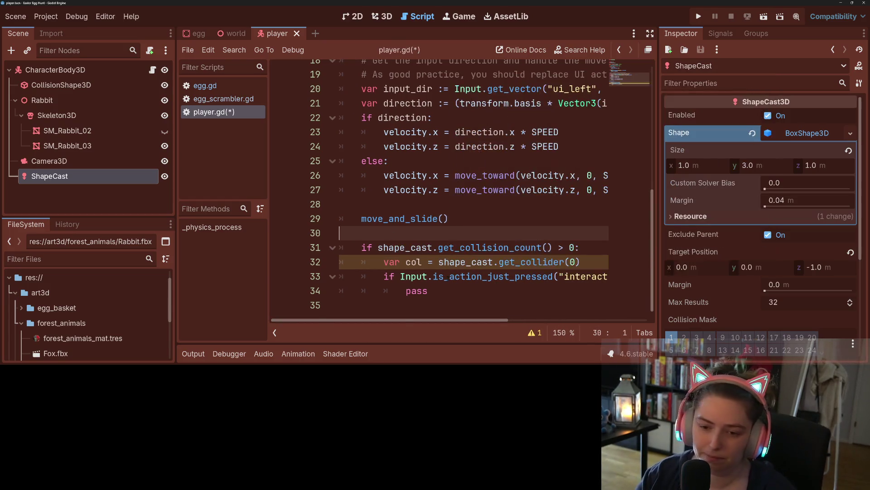
key(Return)
key(Return)
text(func _handle)
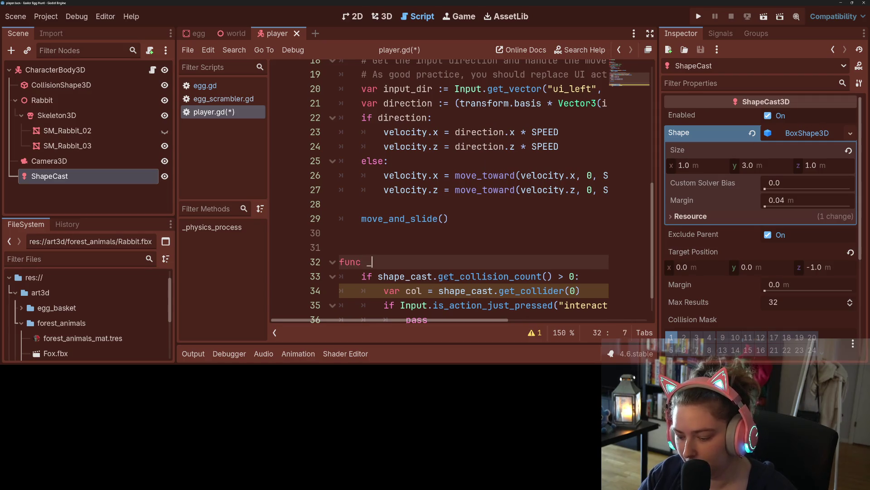
text(_collision)
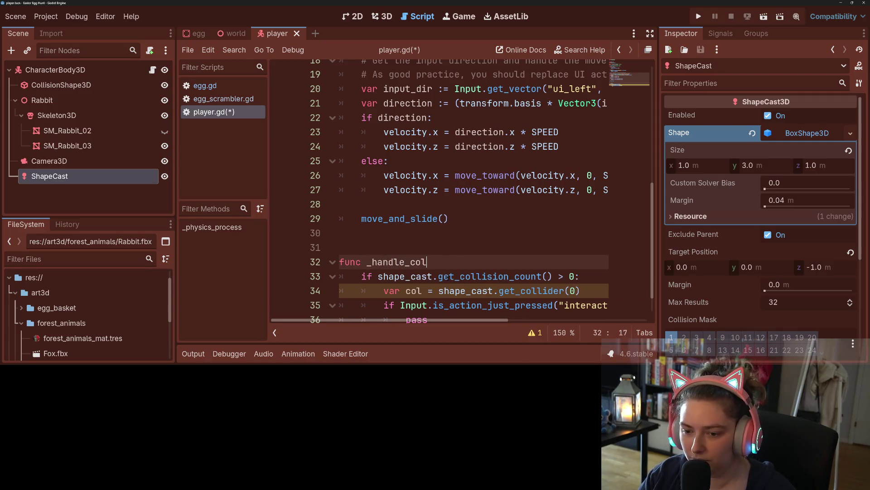
text(s() -> voi)
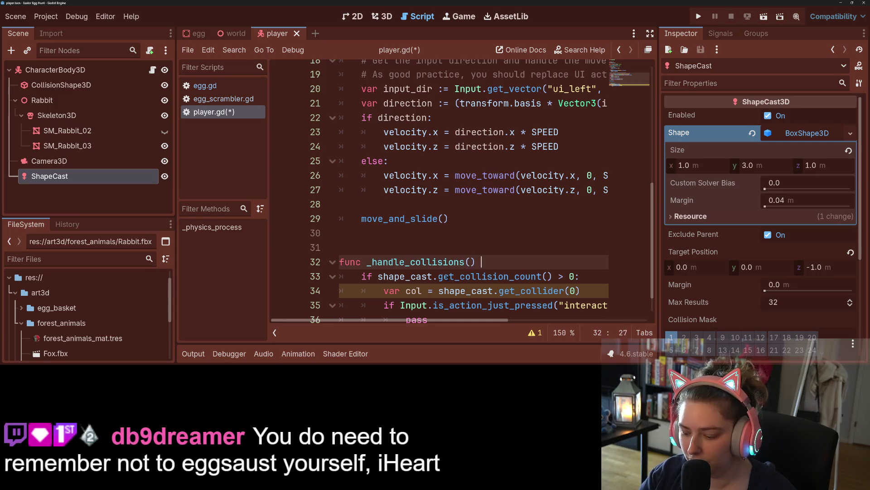
text(d:)
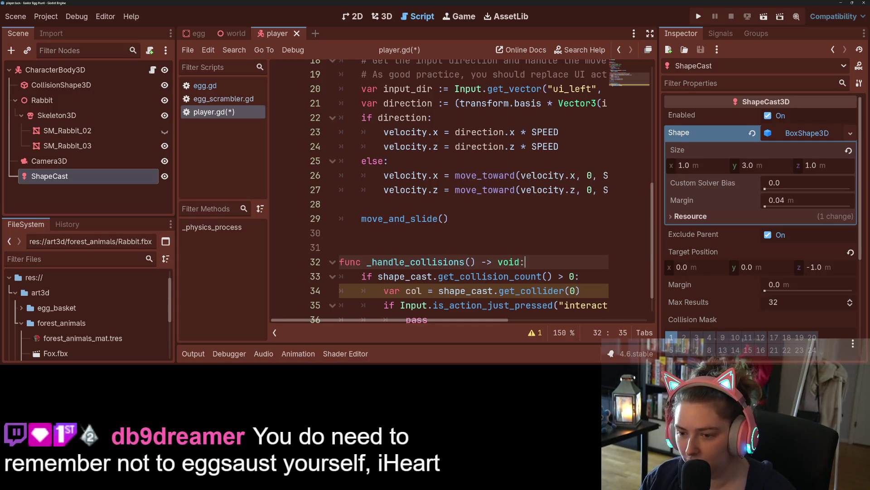
click(398, 234)
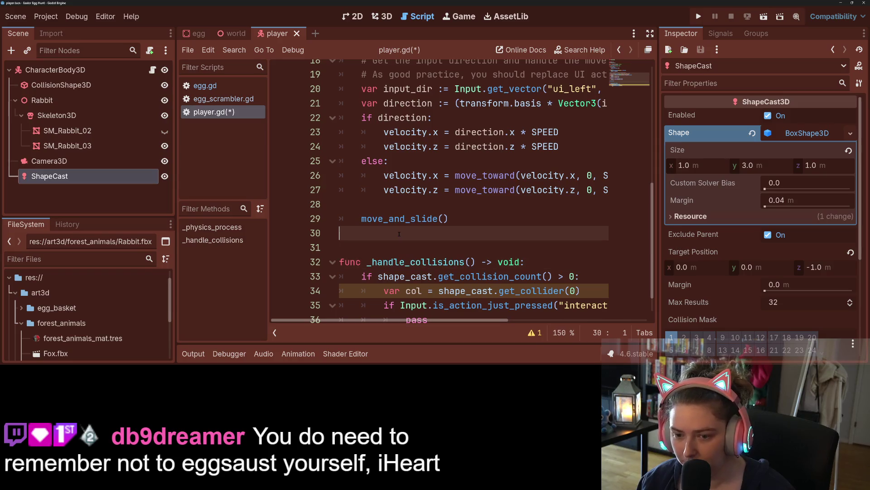
text(_handle_collisions())
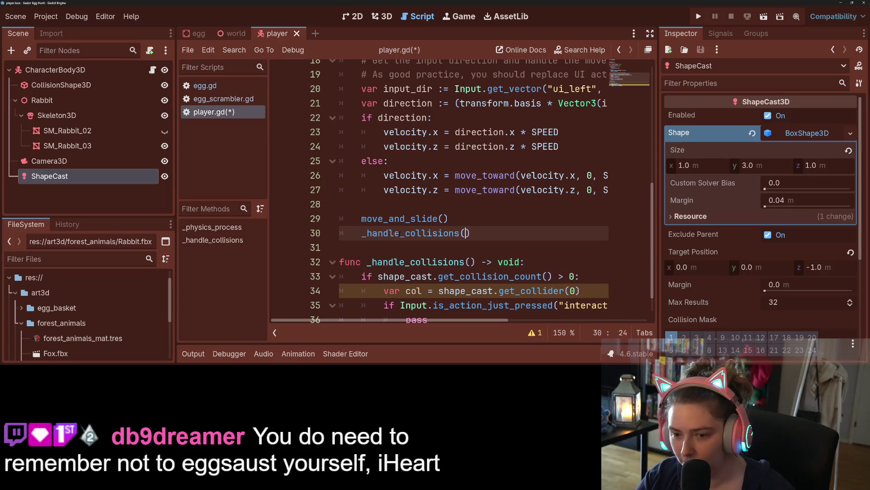
key(ctrl+s)
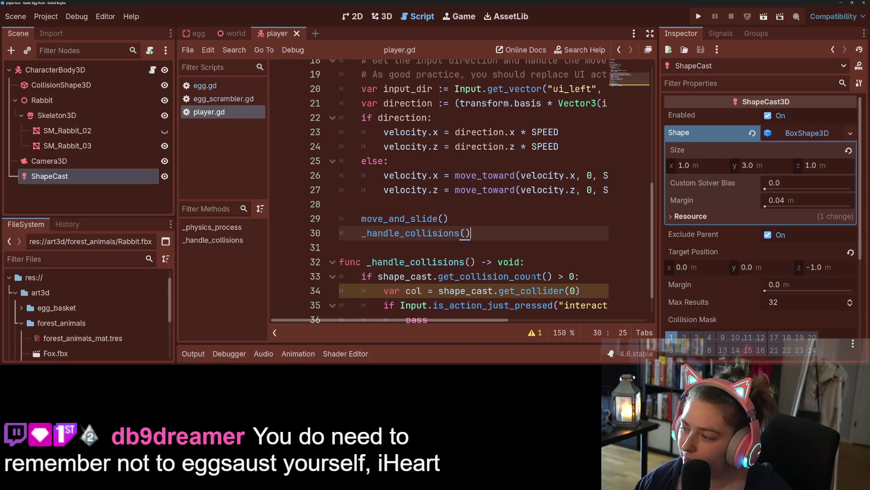
- Move the get_collision_count if-condition into _physics_process, nesting the _handle_collisions() call under it
mouse_move(532, 278)
click(495, 276)
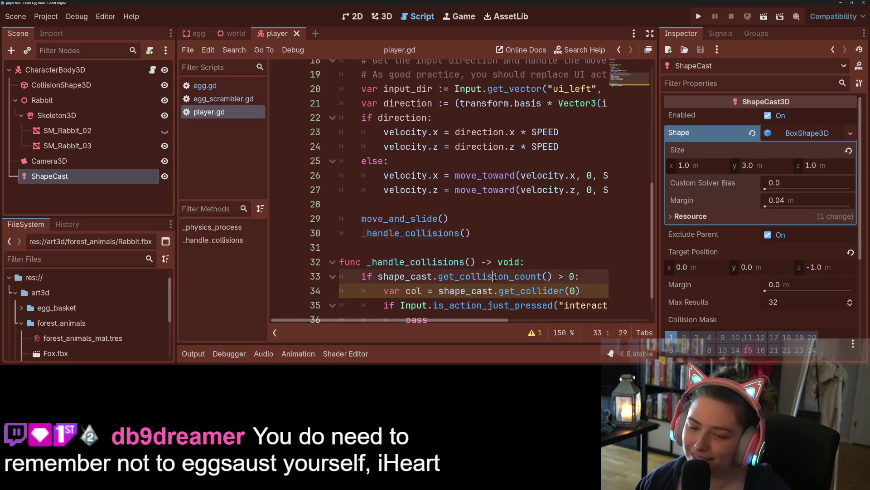
click(426, 262)
scroll(399, 262, down, 1)
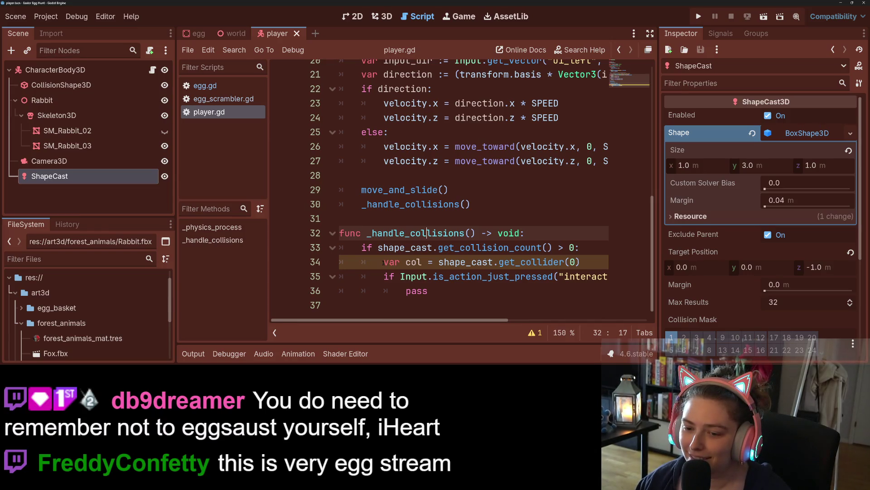
drag(361, 248, 570, 247)
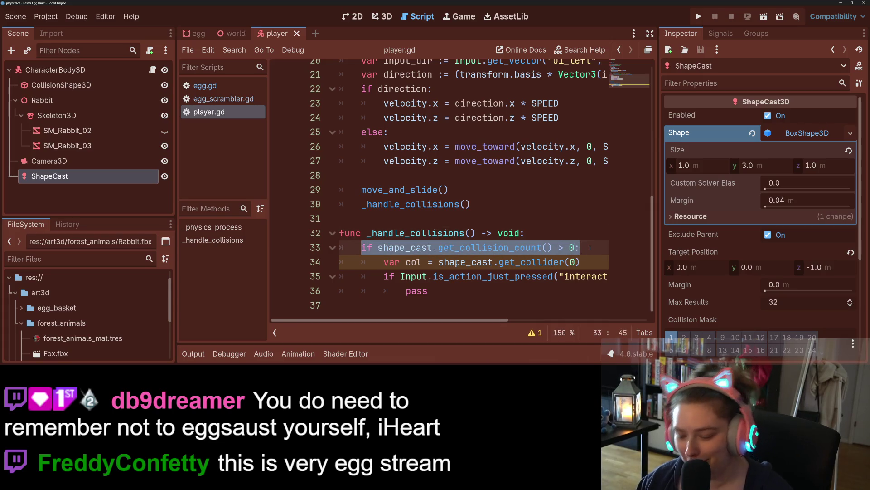
key(ctrl+x)
click(466, 191)
key(Return)
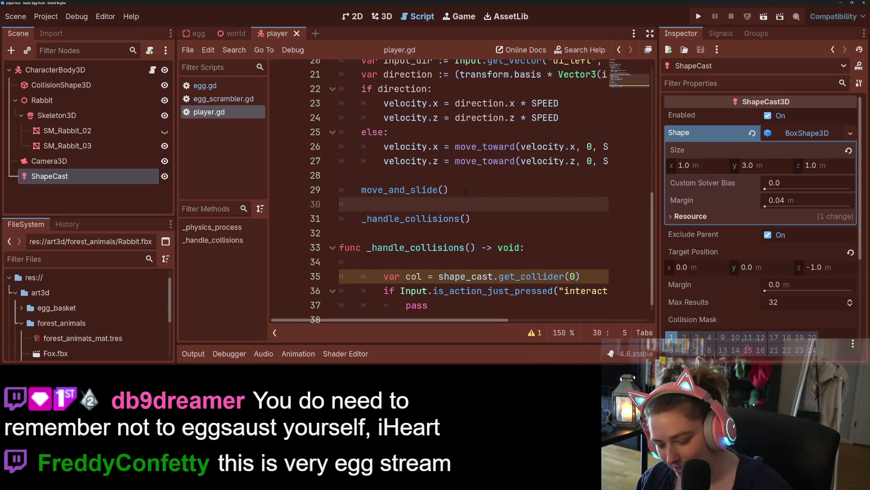
key(ctrl+v)
key(Down)
key(Home)
key(Tab)
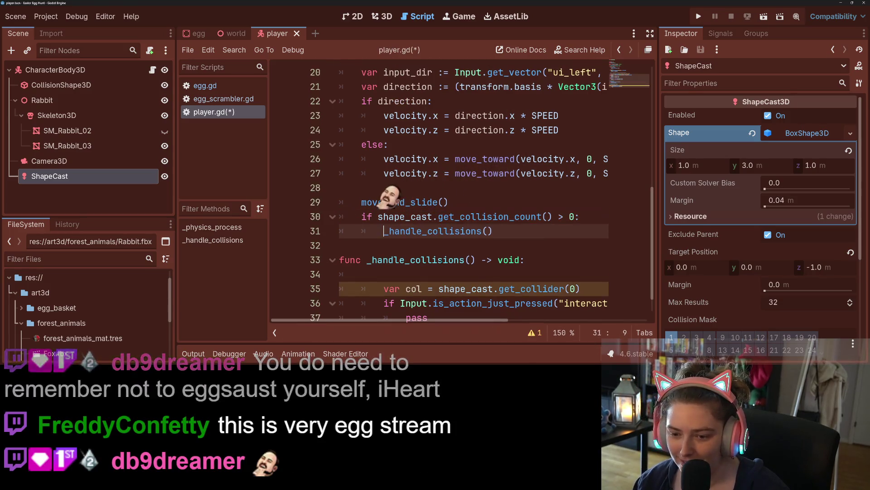
- Unindent the _handle_collisions() body one level, remove the leftover empty line, and save
scroll(465, 191, down, 1)
drag(384, 262, 429, 277)
key(shift+Down)
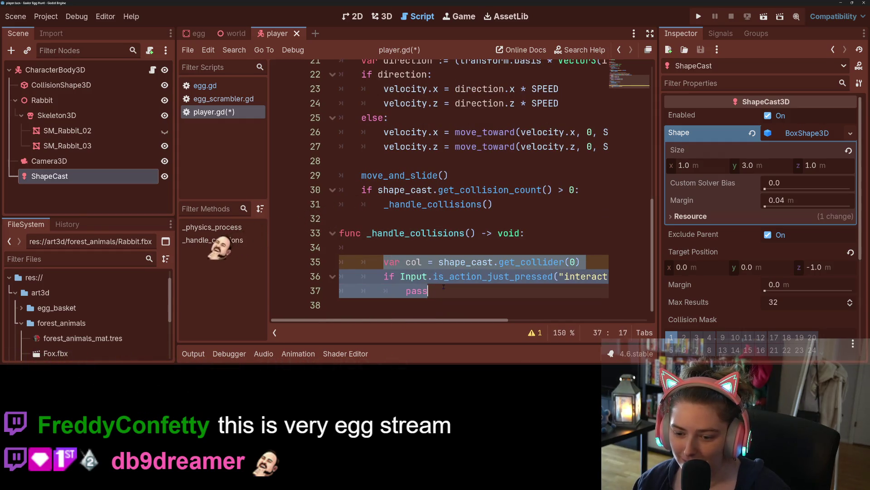
key(shift+Tab)
click(403, 246)
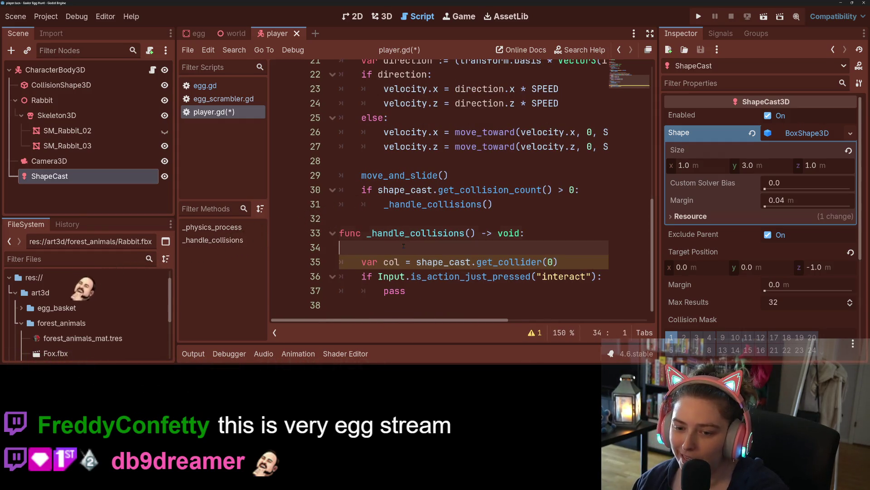
key(BackSpace)
key(BackSpace)
click(432, 272)
key(ctrl+s)
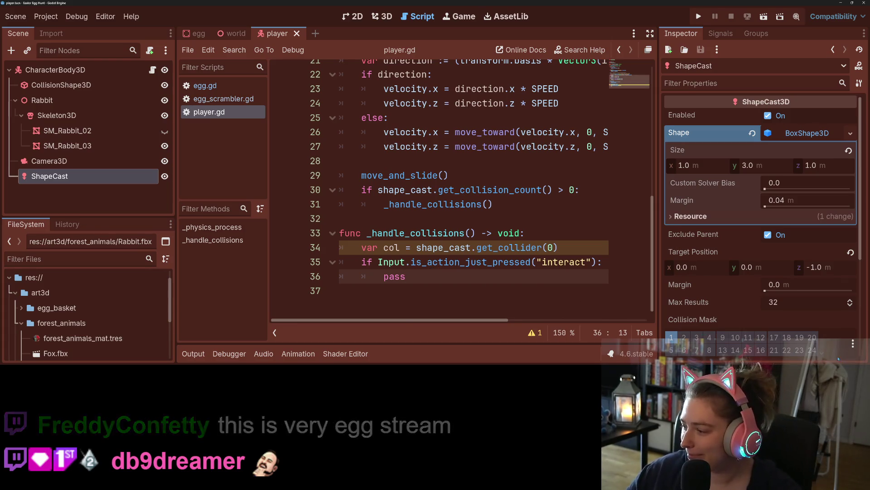
click(471, 283)
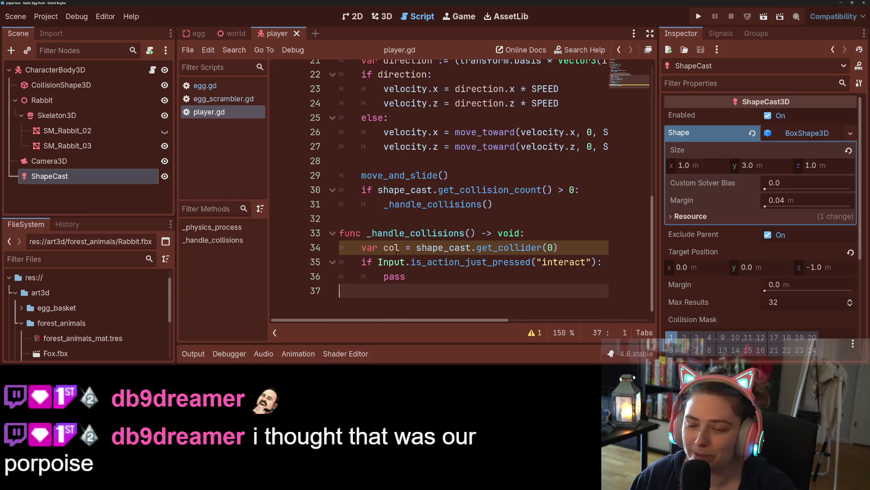
click(411, 248)
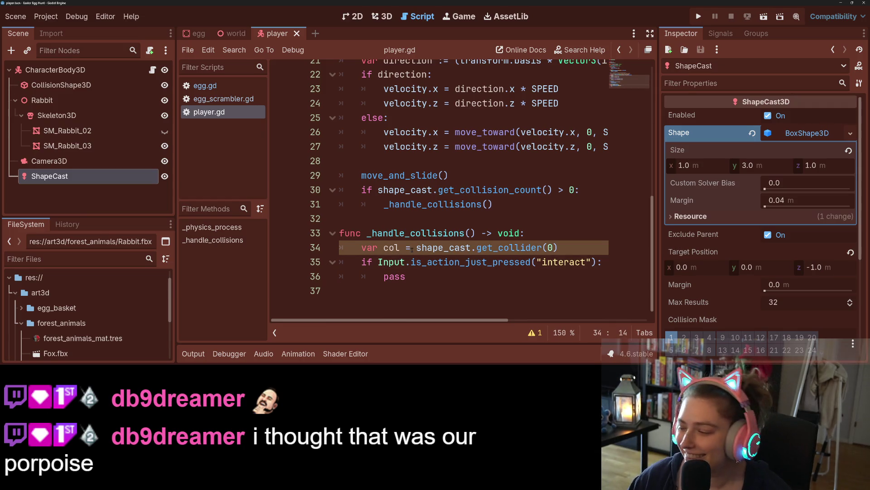
scroll(410, 248, up, 7)
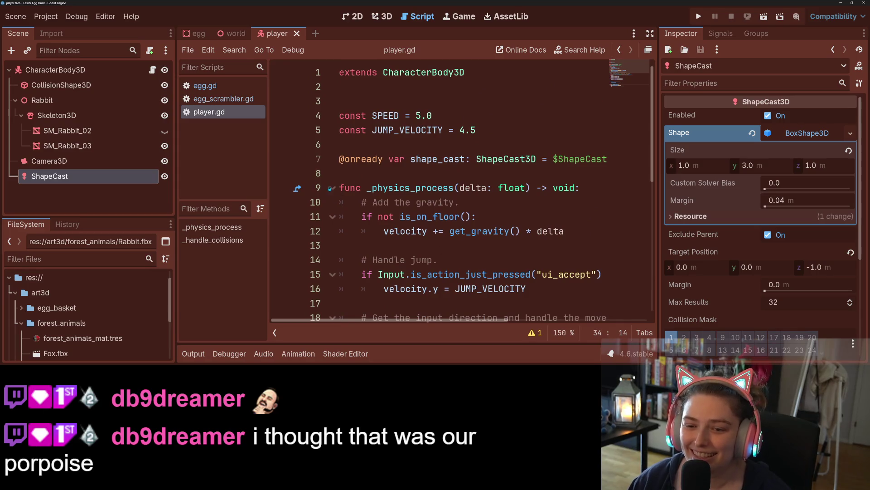
- With _physics_process folded, add 'var last_col = null' under the shape_cast declaration and save
click(332, 187)
click(525, 179)
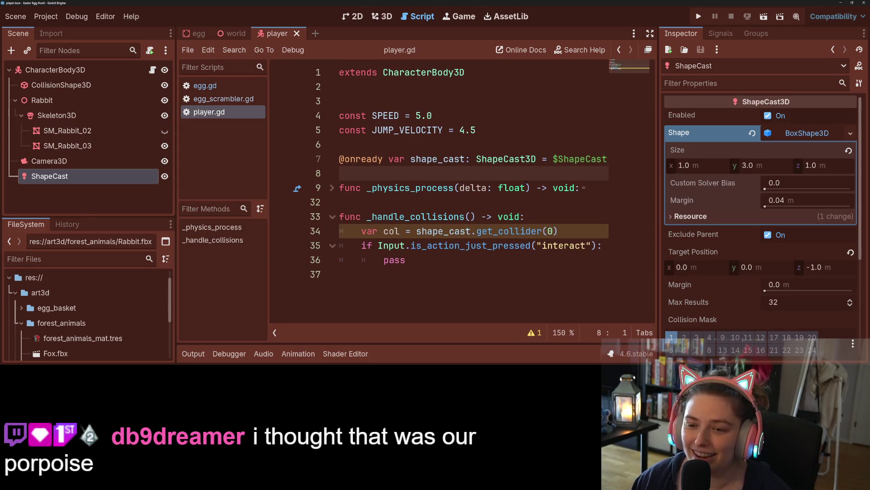
key(Return)
key(Up)
text(var la)
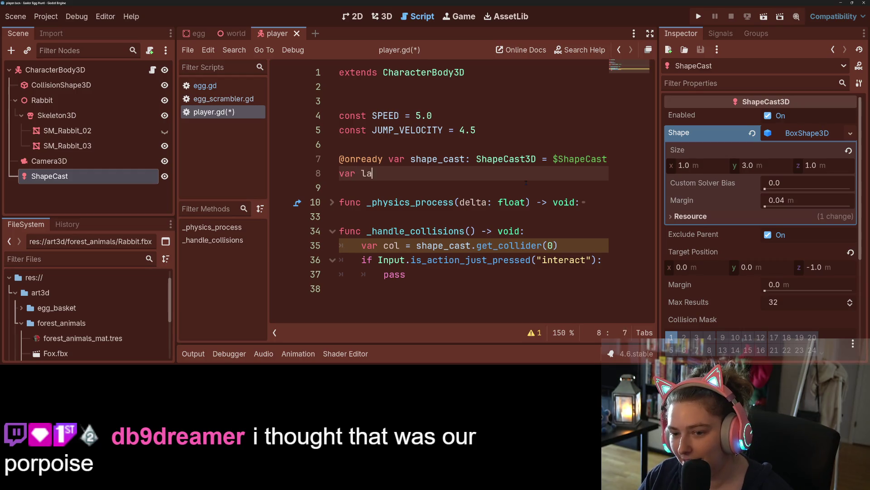
text(st_col : )
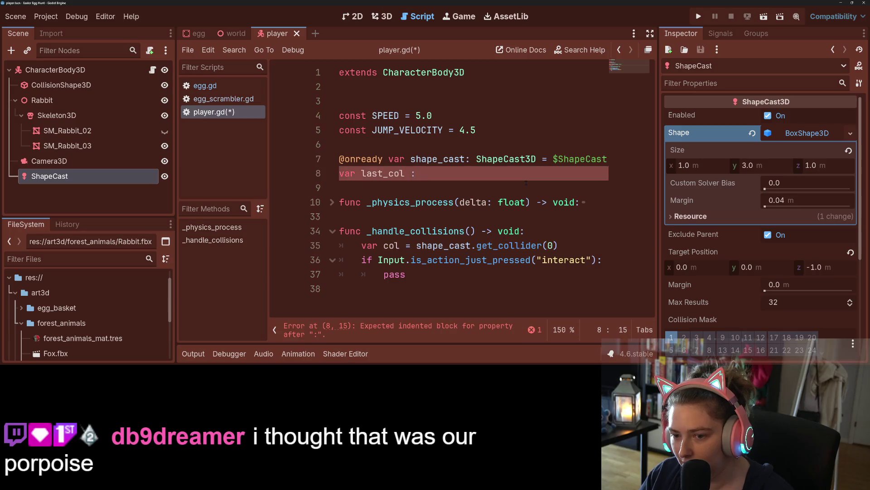
text(Stat)
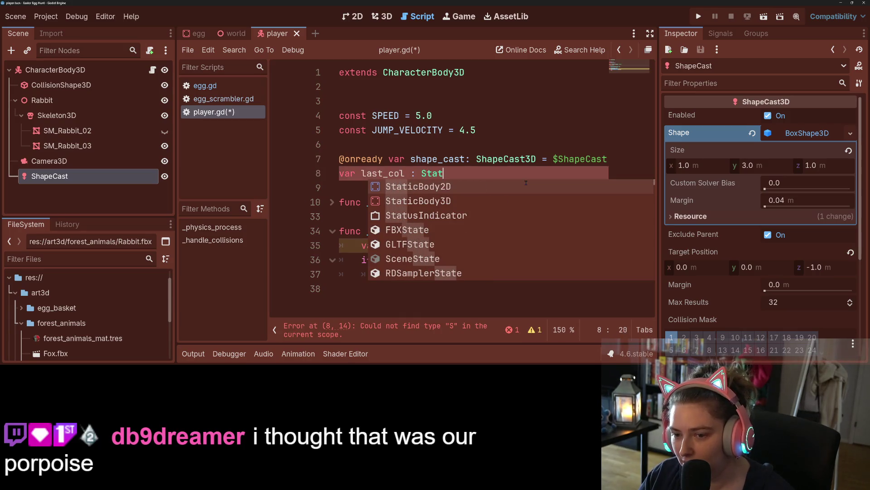
key(Down)
key(Return)
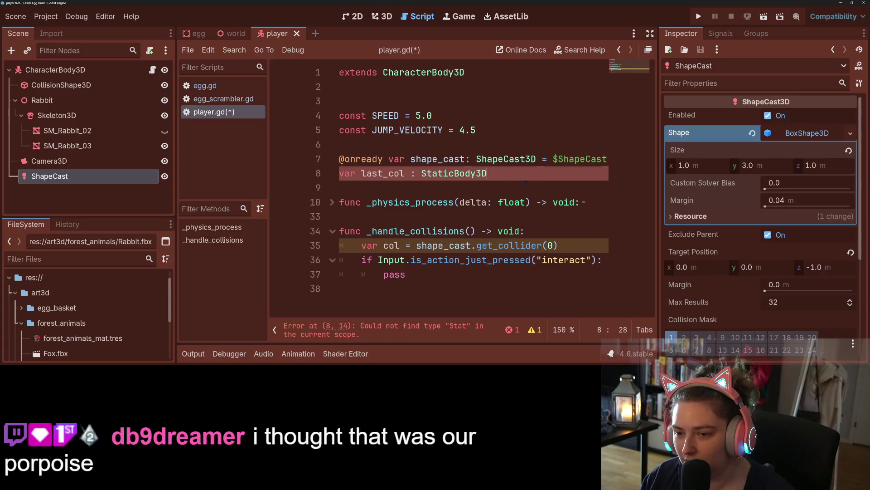
key(BackSpace)
key(BackSpace)
key(BackSpace)
key(BackSpace)
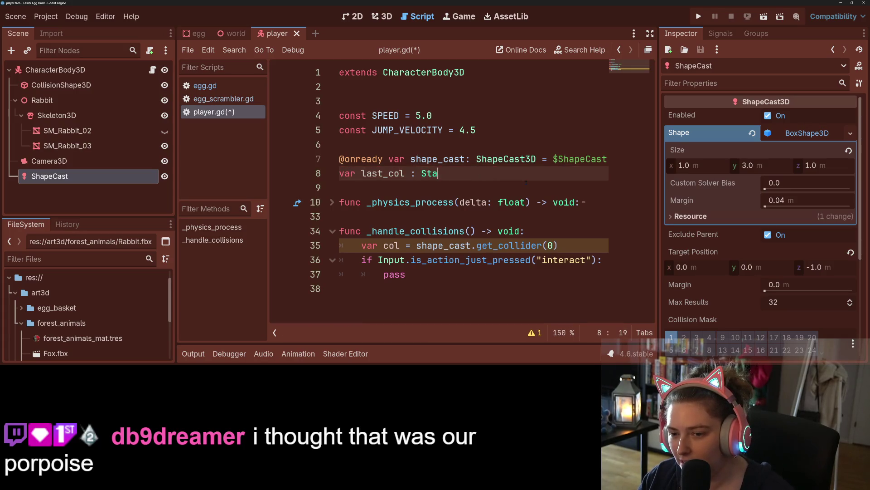
text(= null)
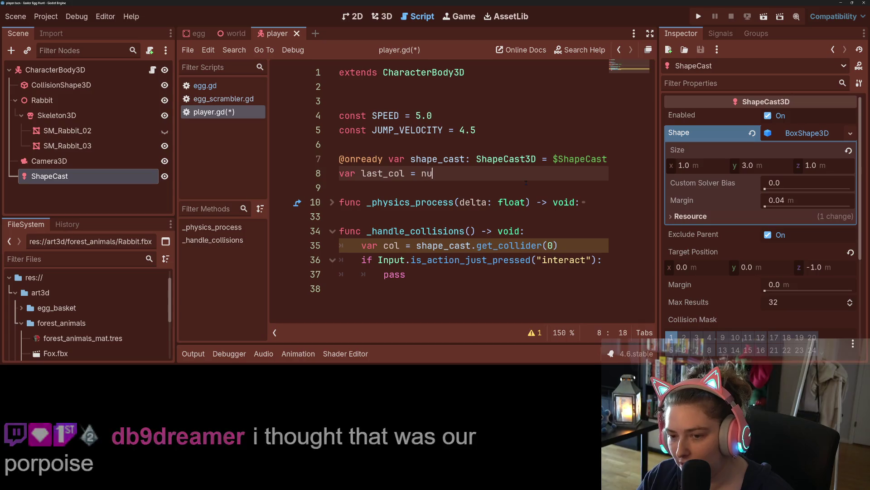
key(ctrl+s)
double_click(383, 173)
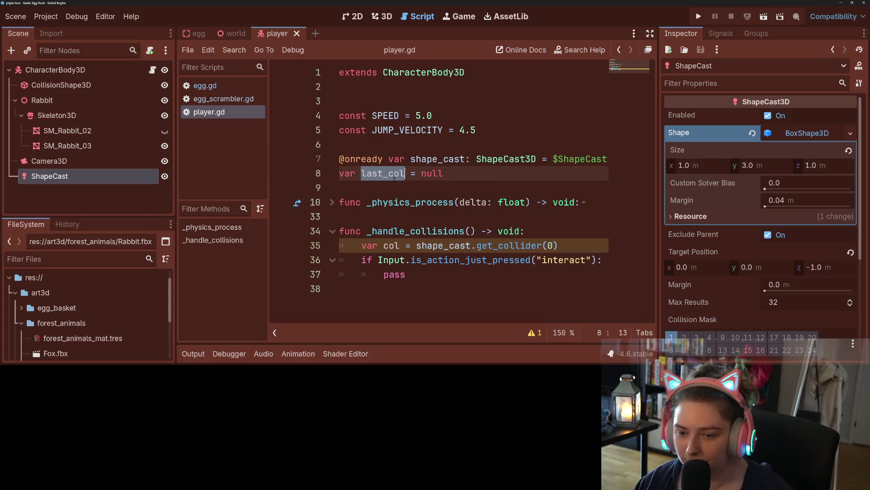
click(332, 202)
- Start _handle_collisions() with 'if shape_cast.get_collision_count() > 0:' and indent its body beneath it
scroll(454, 191, down, 7)
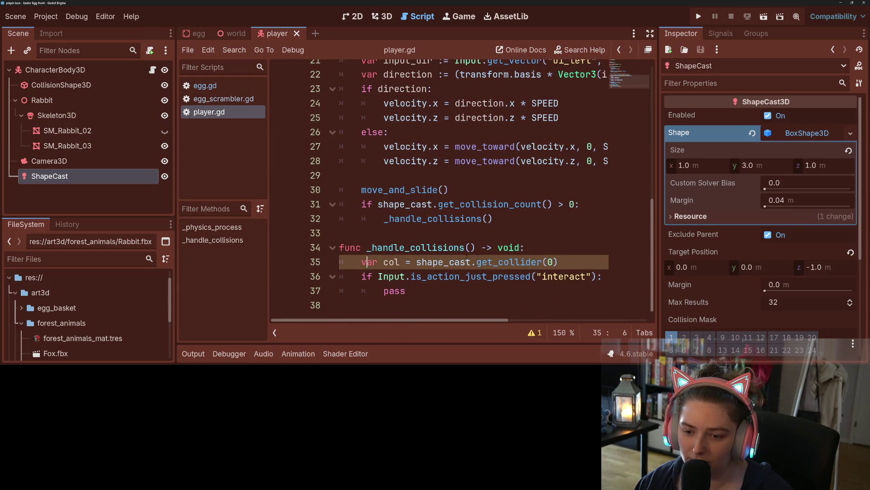
click(520, 247)
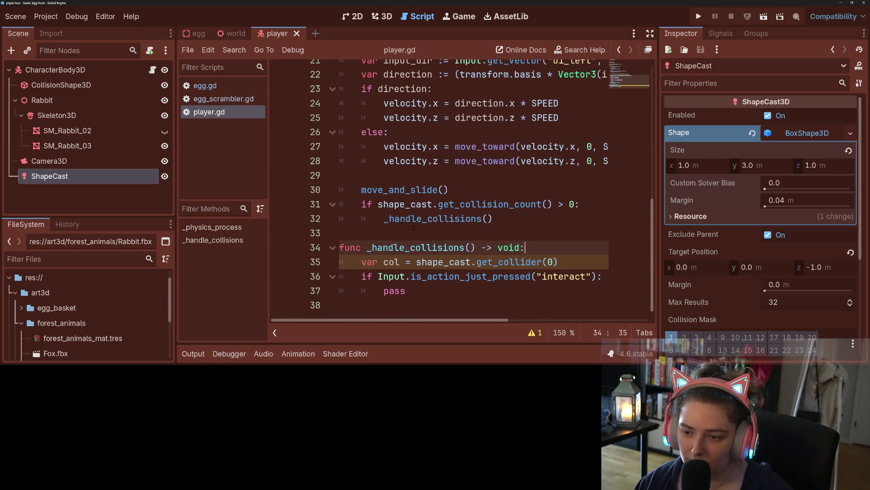
key(Return)
text(if )
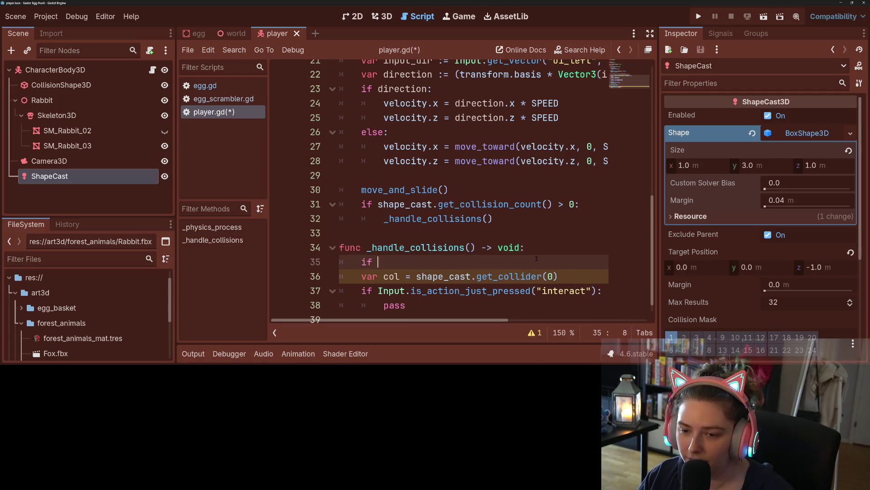
text(shape_cast.ge)
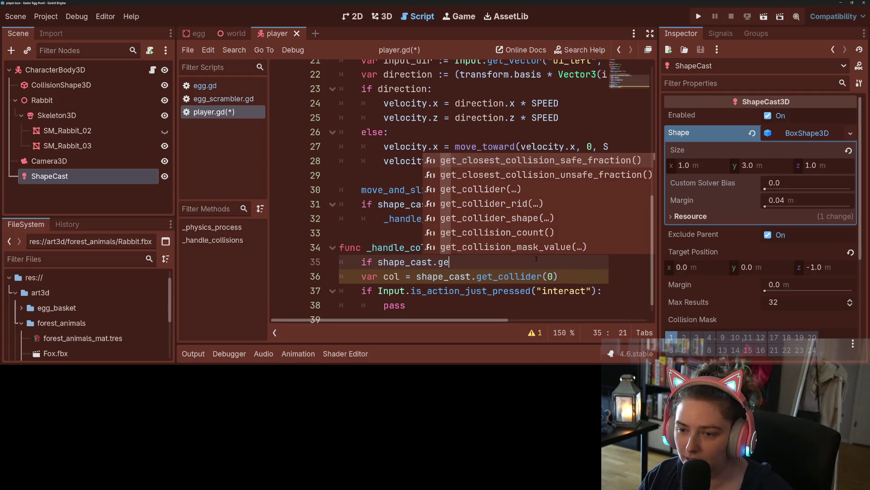
text(t)
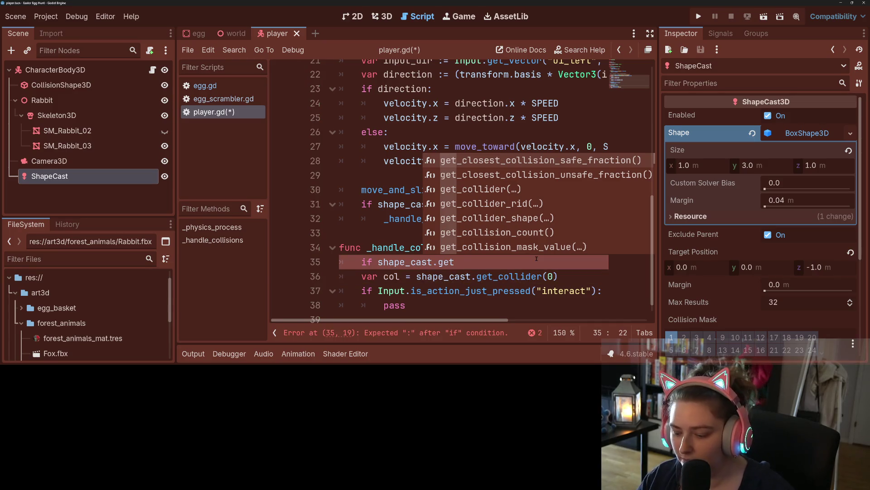
text(_c)
key(Down)
key(Down)
key(Down)
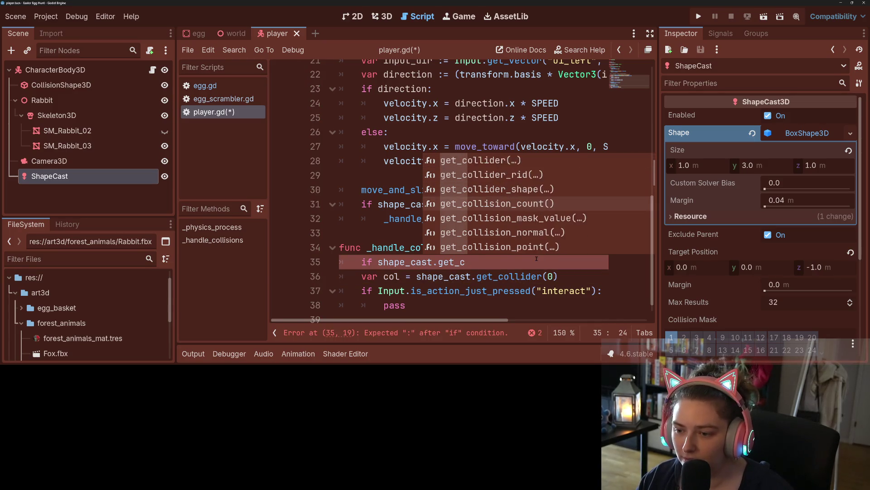
key(Return)
text(> 0")
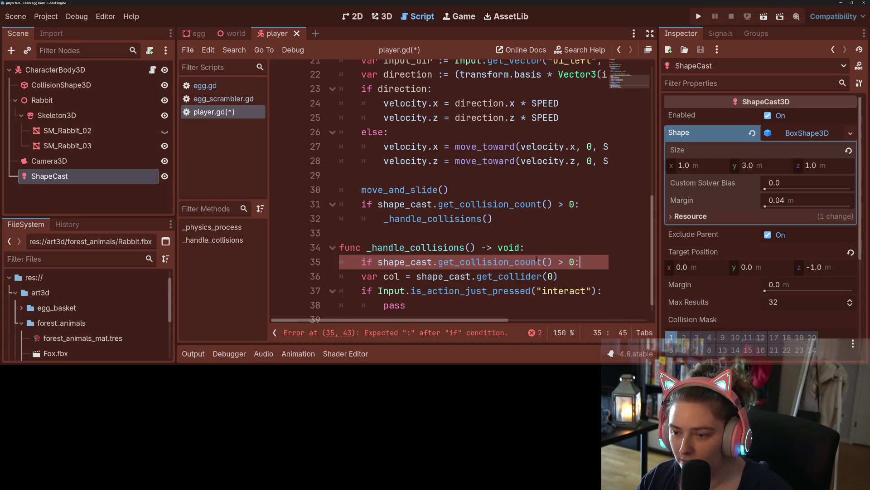
key(BackSpace)
text(:)
drag(362, 260, 406, 289)
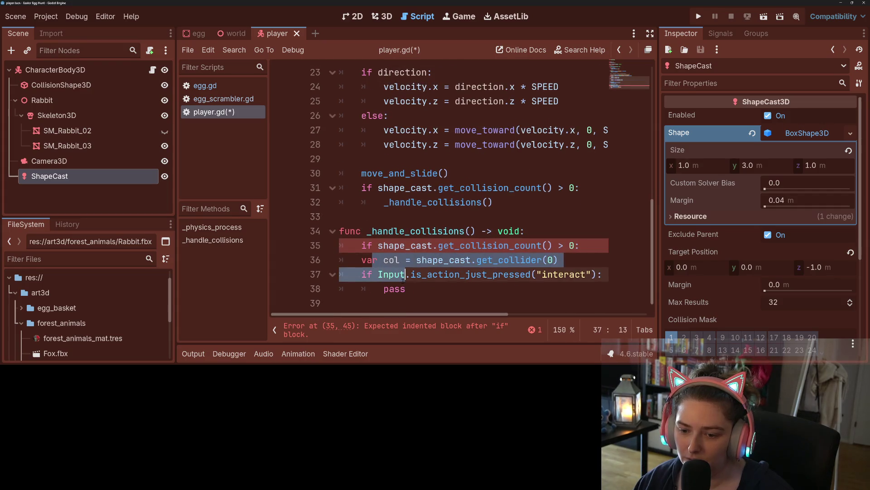
key(Tab)
- Remove the collision check from _physics_process, add 'else: last_col = null', and save
mouse_move(383, 204)
mouse_down()
mouse_move(363, 199)
mouse_move(361, 190)
mouse_up()
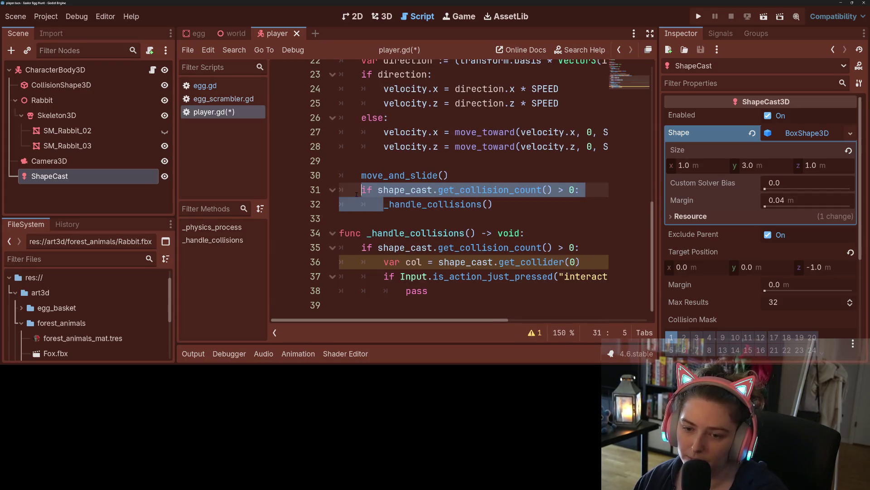
key(BackSpace)
click(470, 279)
click(469, 296)
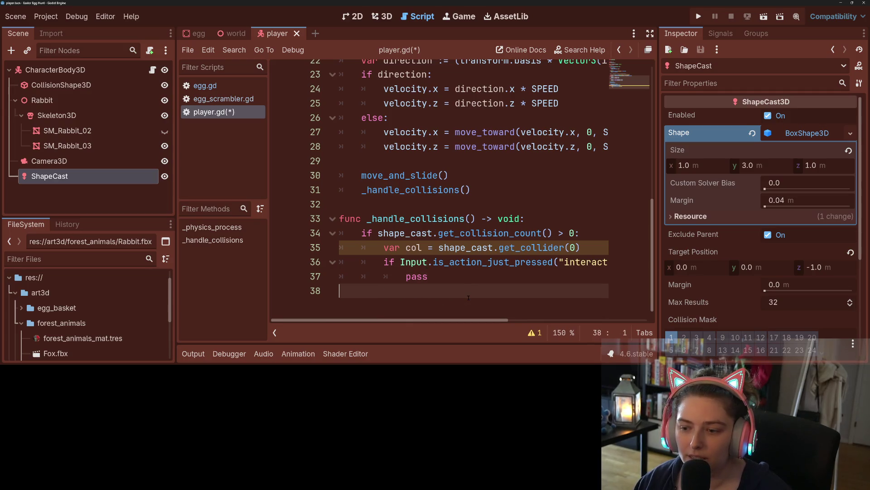
text(else:)
key(Return)
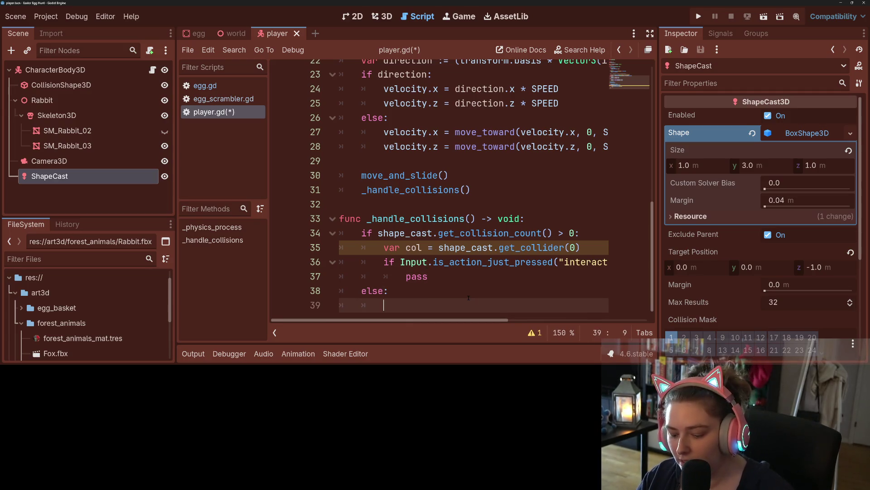
text(last_col.)
key(BackSpace)
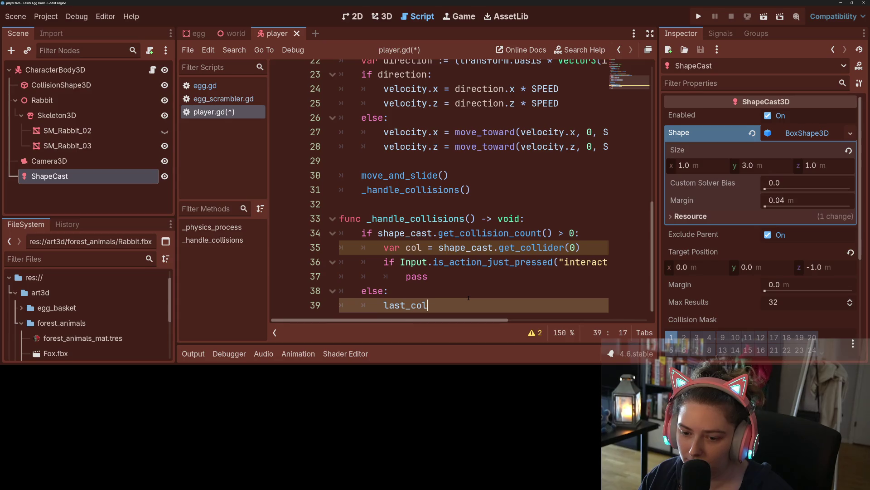
text(null)
key(ctrl+s)
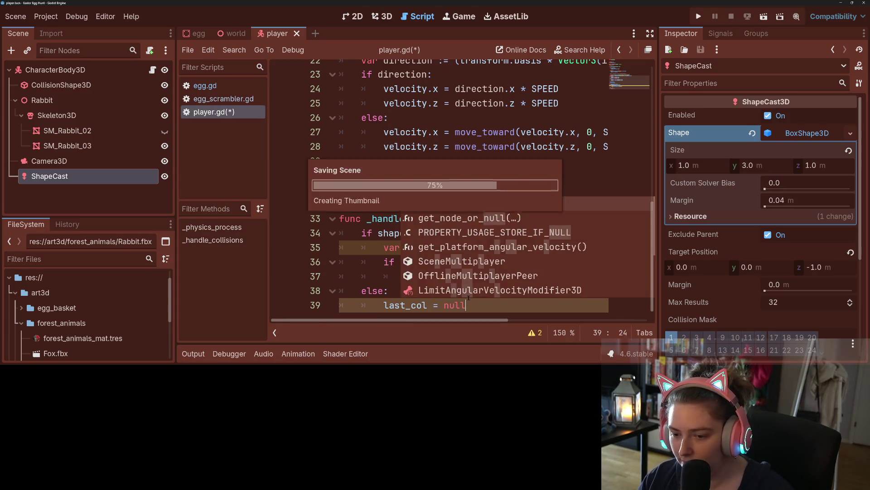
click(439, 276)
- Replace pass with 'if last_col.has_method("interact"):' calling last_col.interact(), and save
click(588, 244)
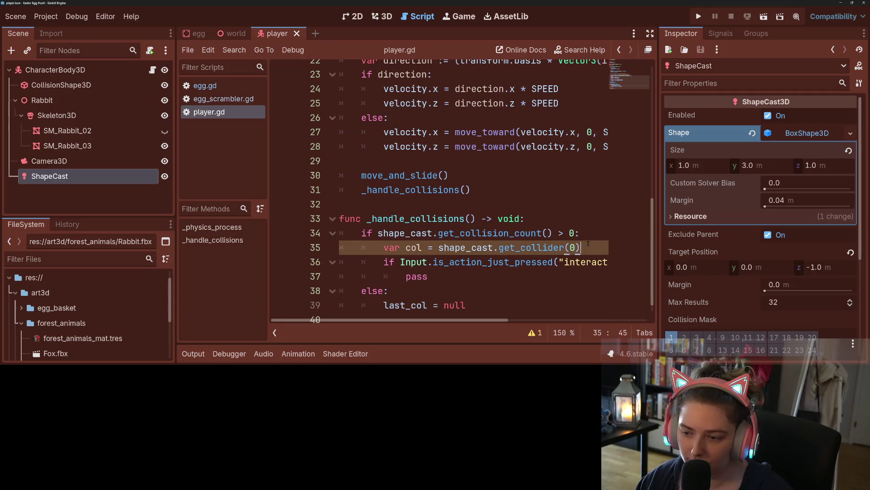
click(519, 276)
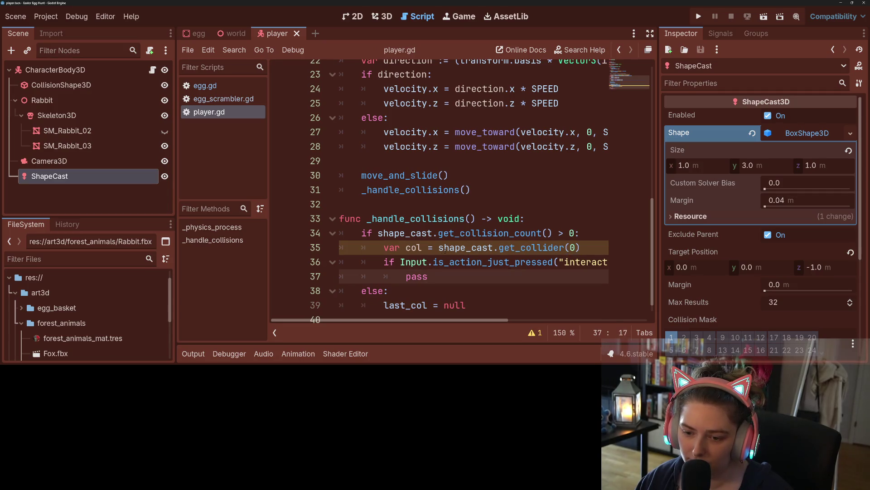
double_click(420, 276)
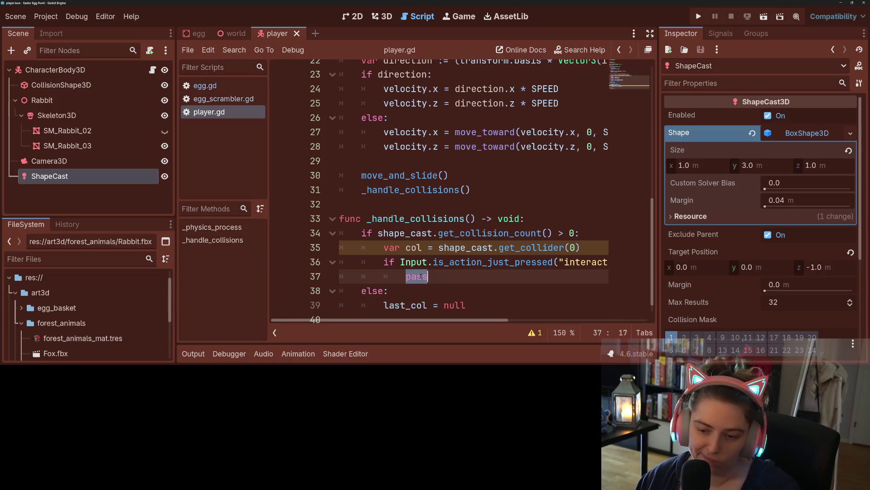
text(last_col.)
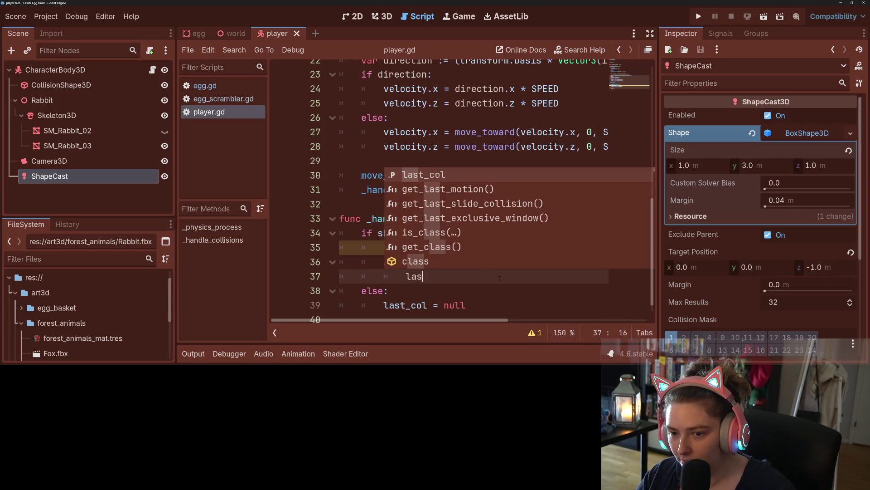
key(BackSpace)
key(BackSpace)
key(BackSpace)
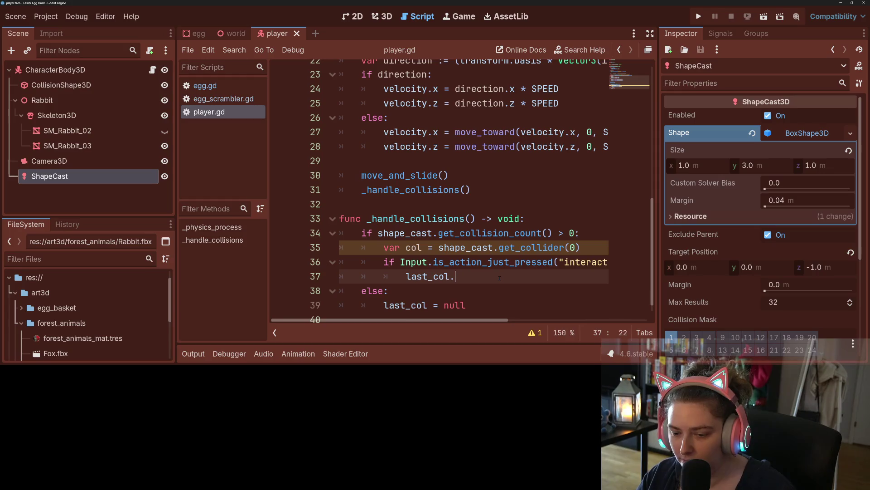
text(if )
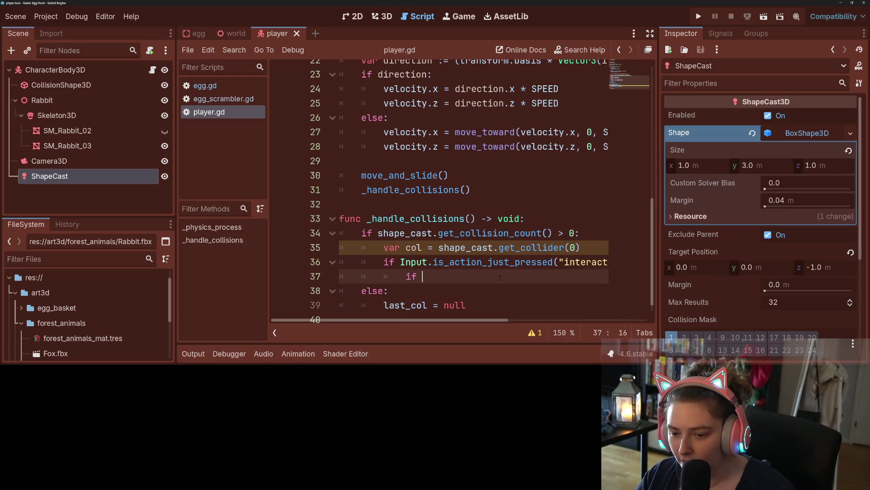
text(last_col.h)
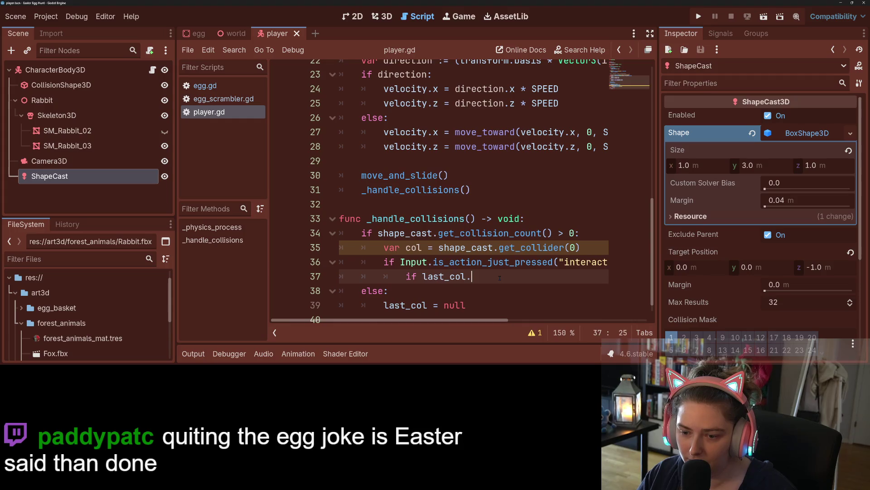
text(as_method)
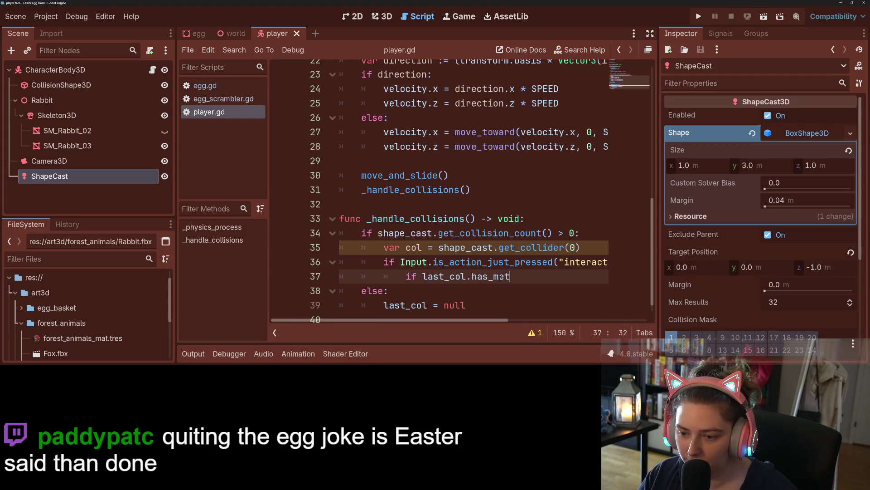
text(("intera)
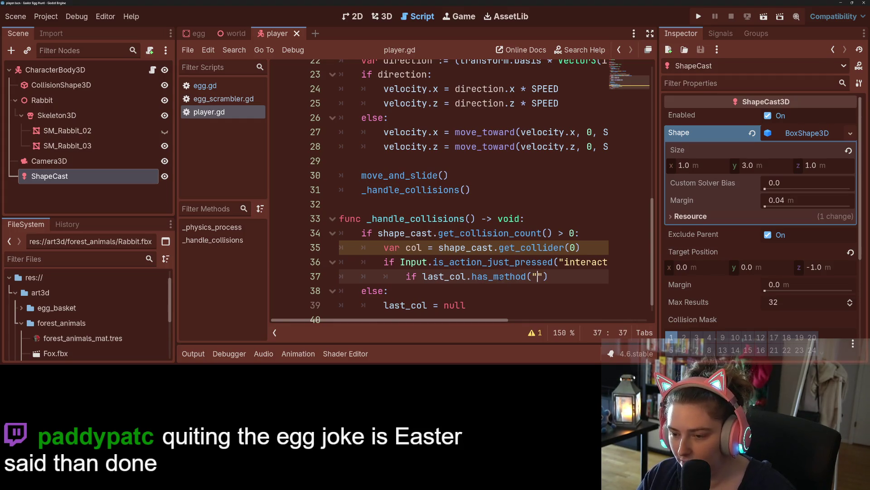
text(ct)
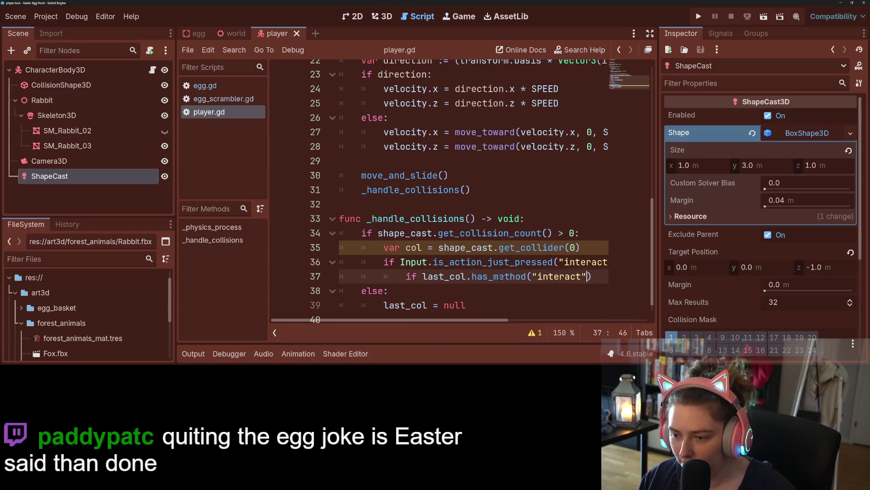
text():)
key(Return)
text(last)
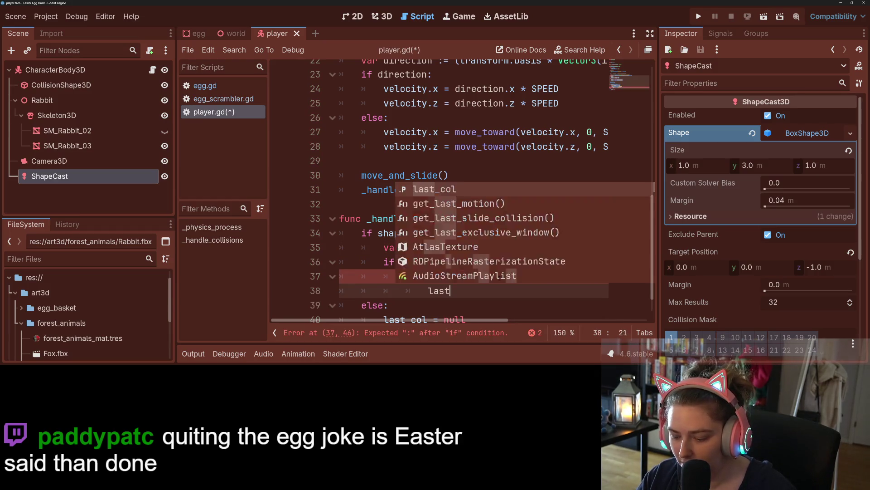
text(_col.in)
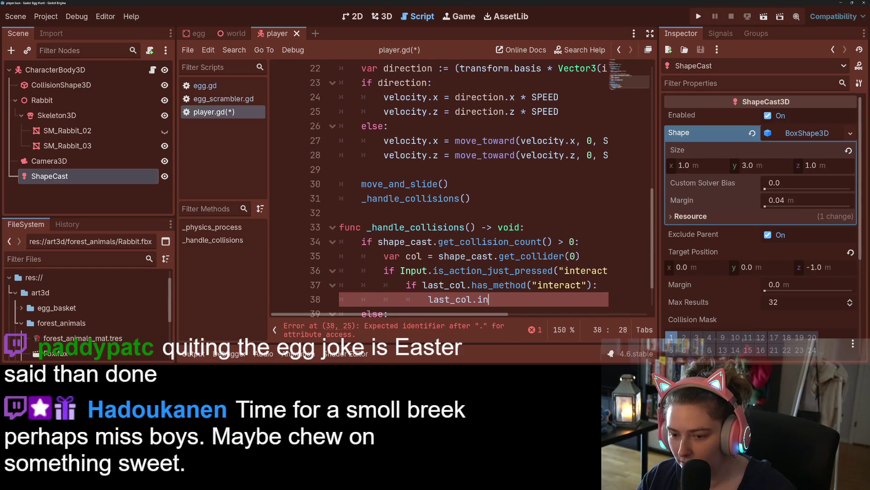
text(teract())
key(ctrl+s)
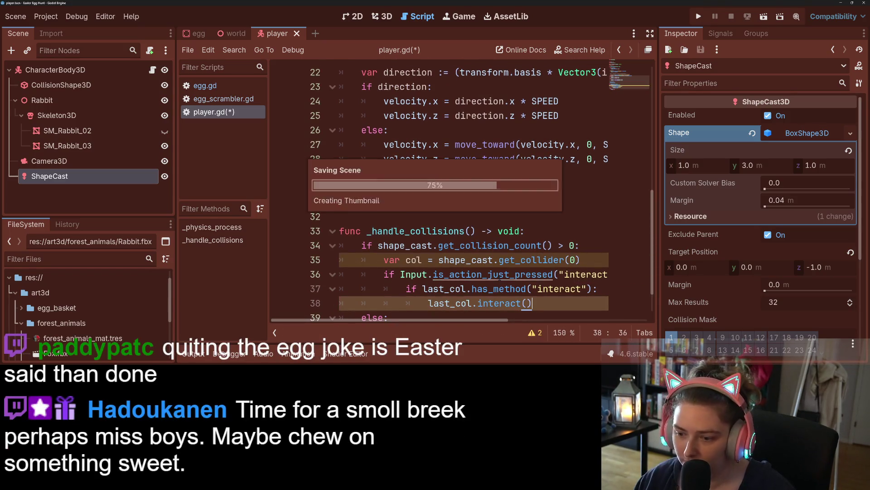
scroll(498, 283, down, 1)
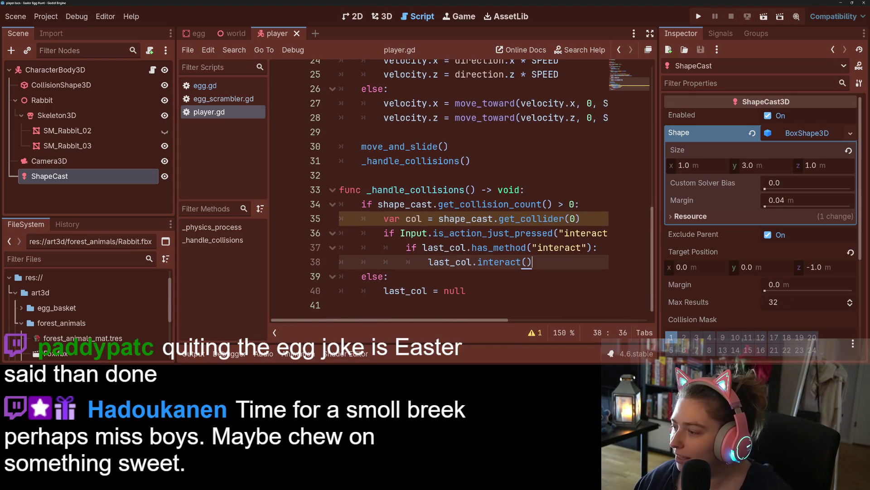
click(483, 247)
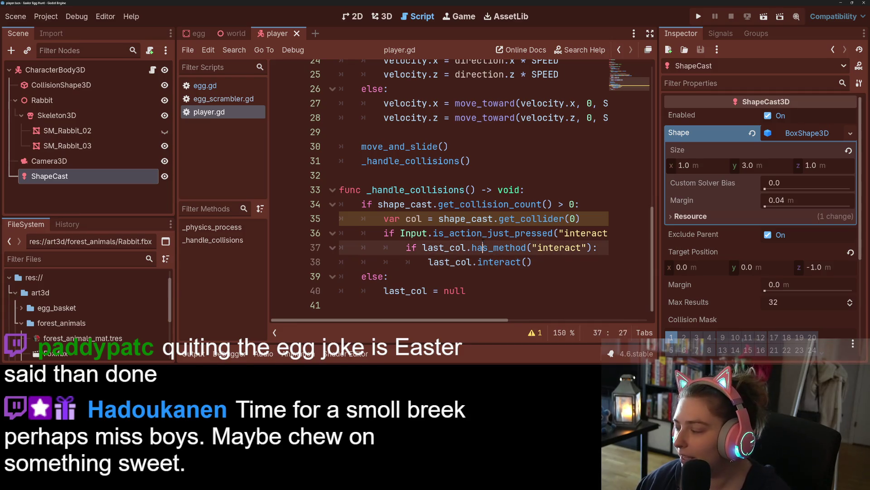
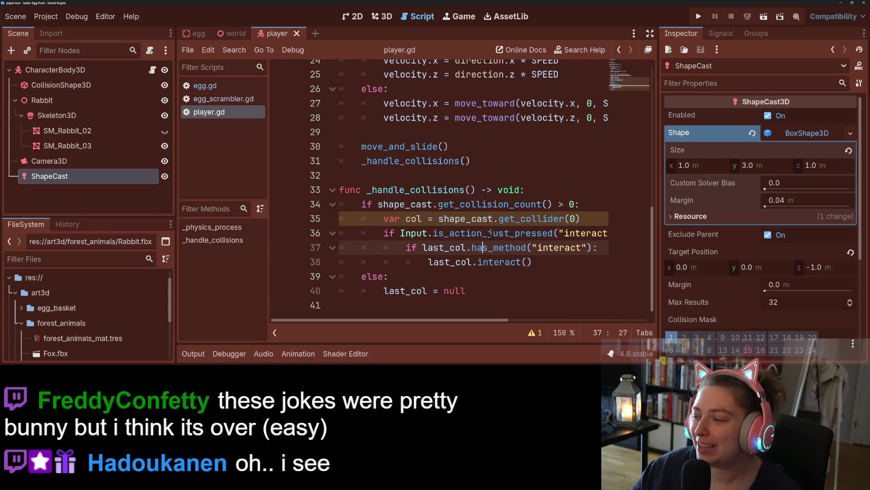
- Widen the script editor by narrowing the side dock
click(450, 248)
mouse_move(449, 248)
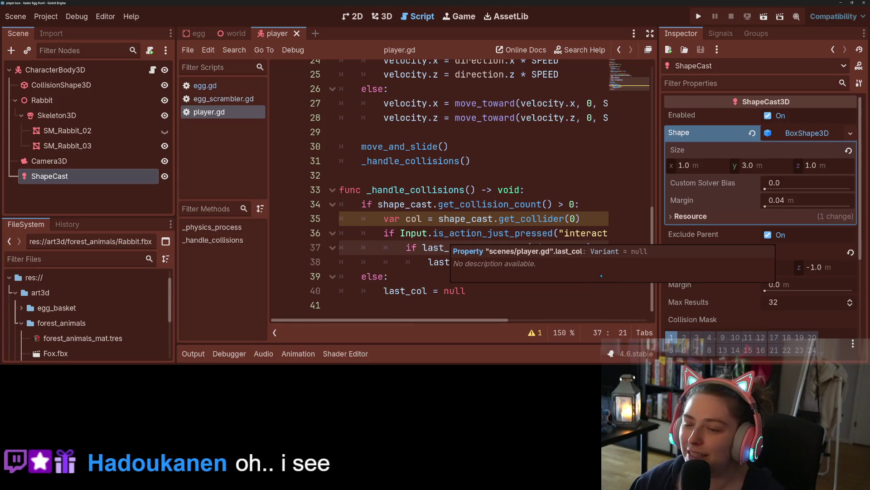
click(592, 218)
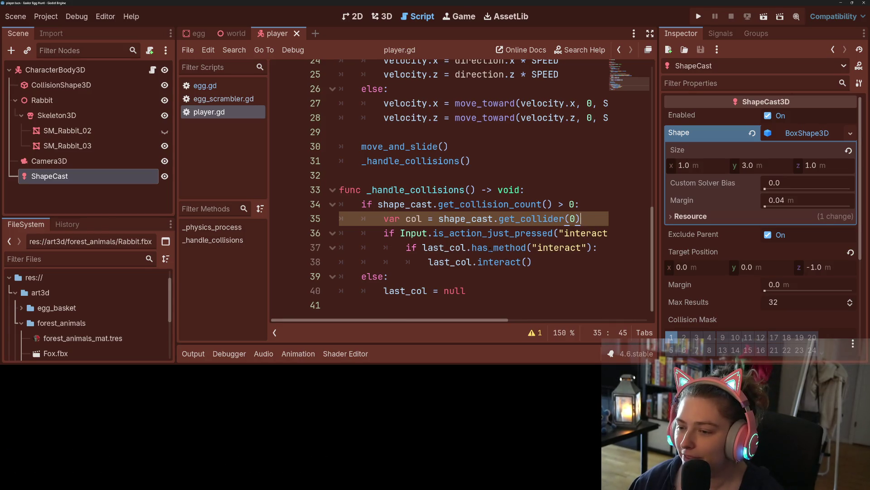
scroll(536, 321, right, 3)
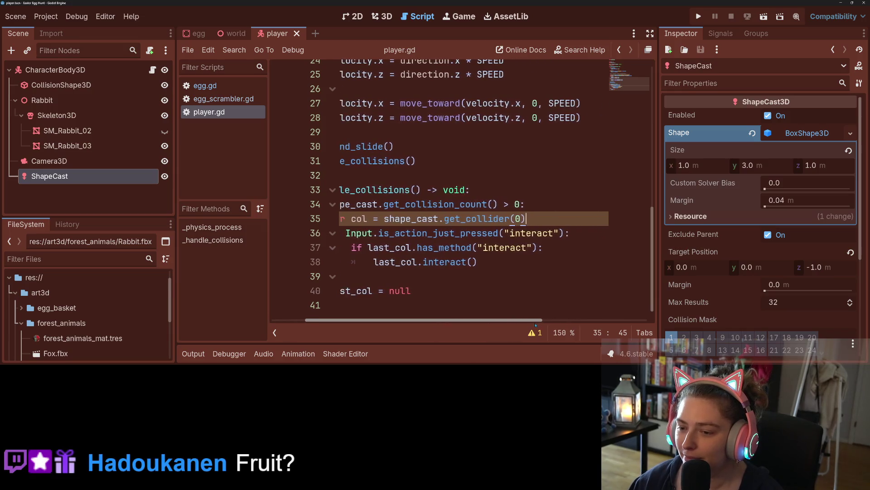
scroll(535, 322, left, 3)
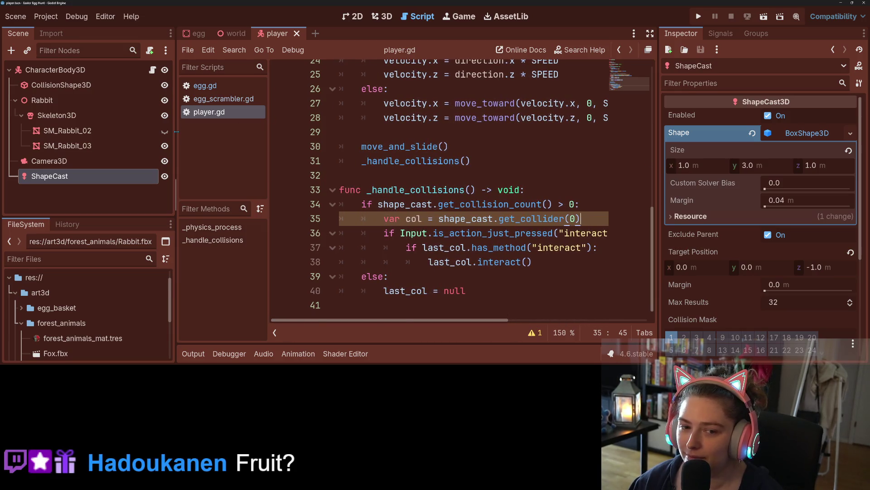
drag(175, 132, 137, 131)
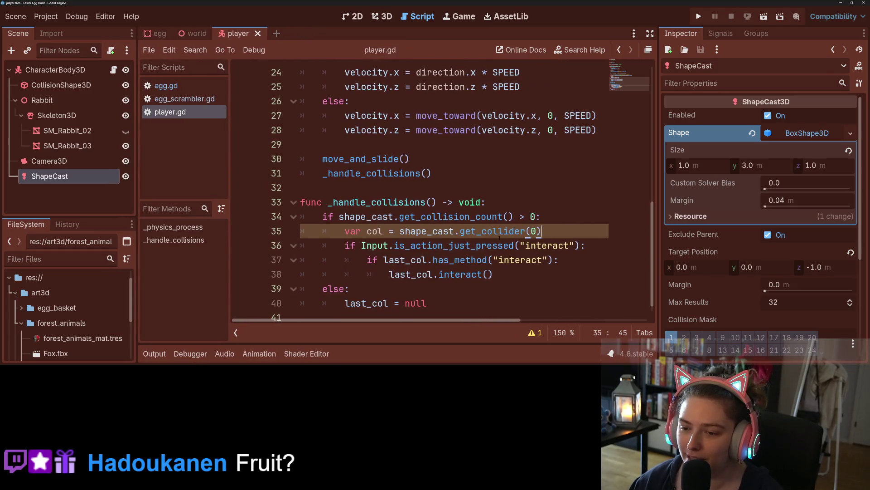
- Insert two blank lines after the get_collider line (line 35)
click(375, 246)
scroll(374, 245, down, 1)
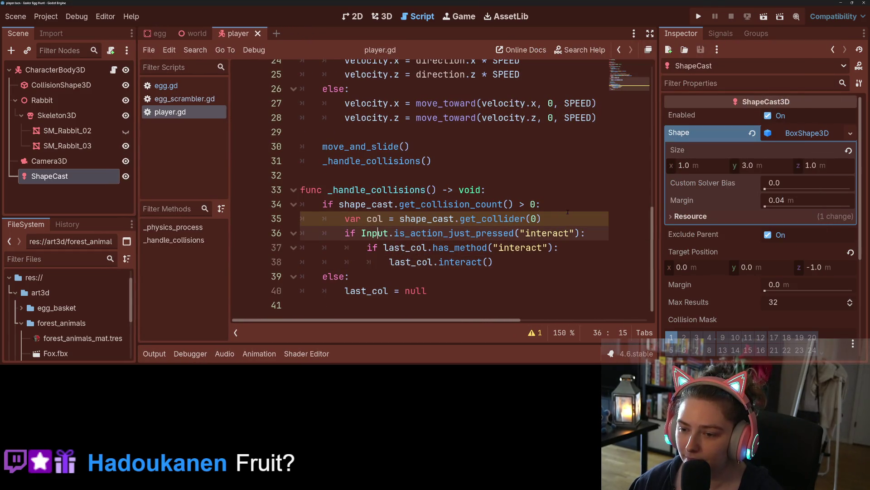
click(569, 221)
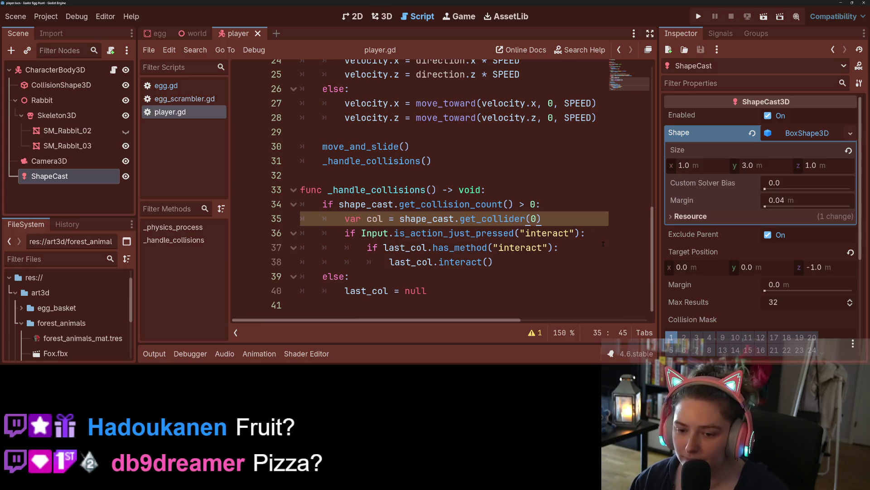
key(Return)
key(Return)
key(Up)
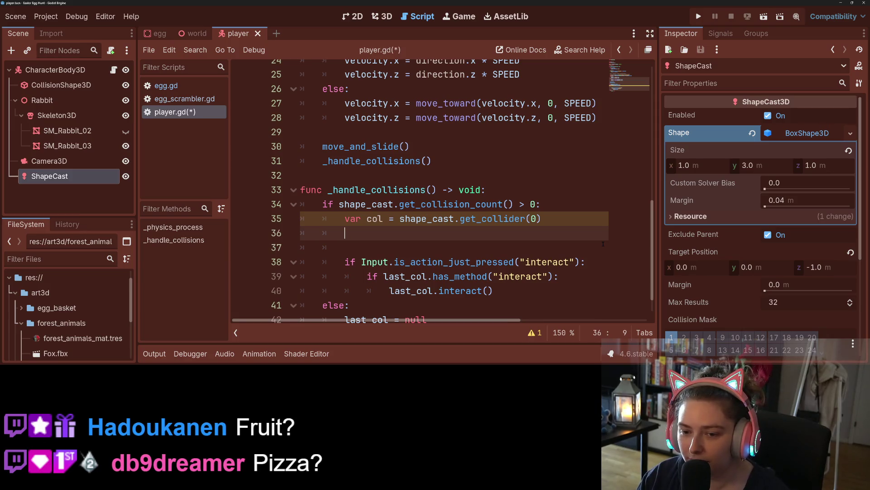
- Add an 'if last_col:' check with an indented body line
text(if las)
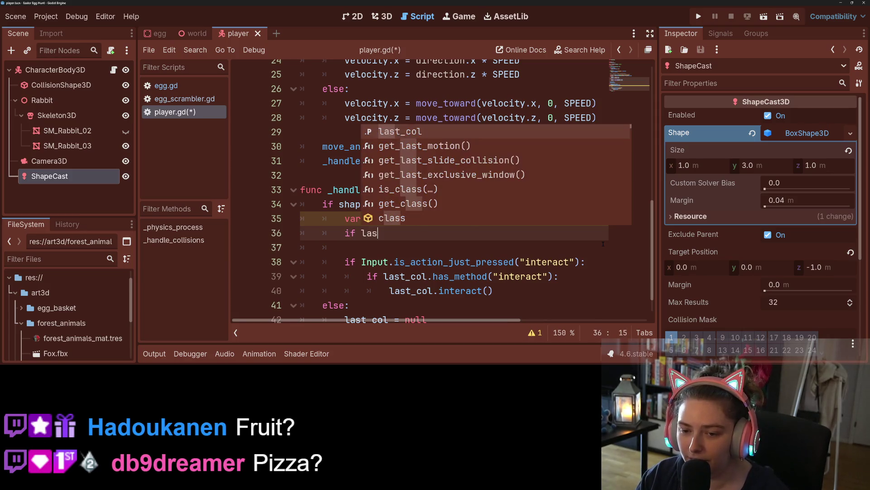
key(Return)
text(:)
key(Return)
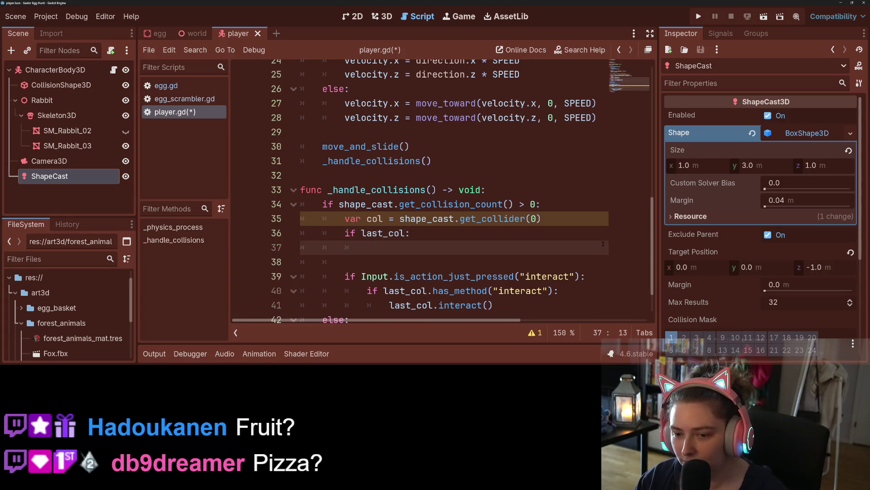
text(last)
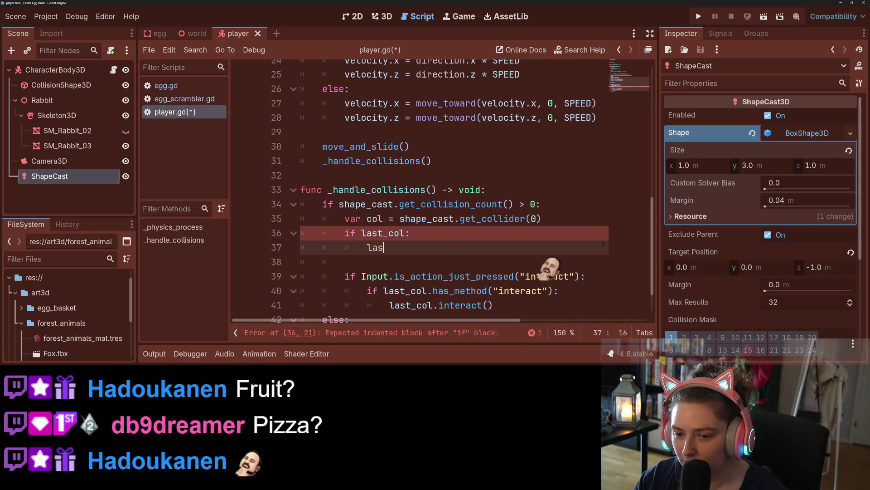
key(Return)
text(.)
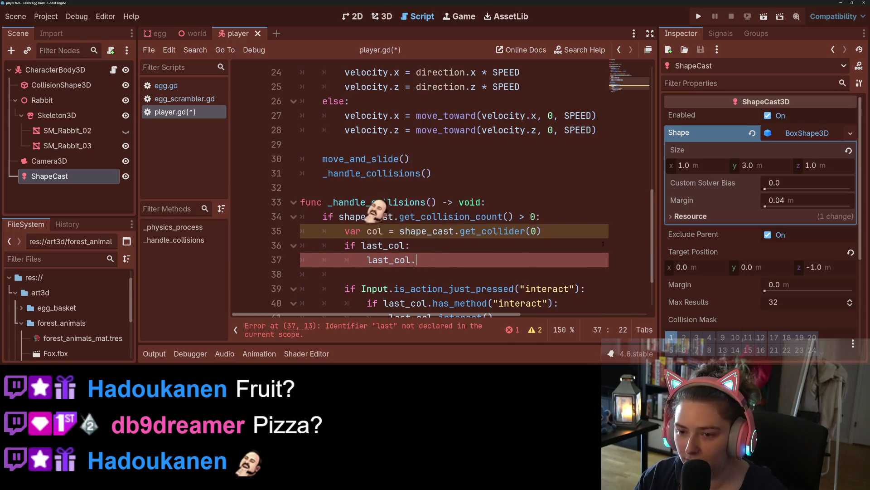
key(BackSpace)
key(BackSpace)
key(BackSpace)
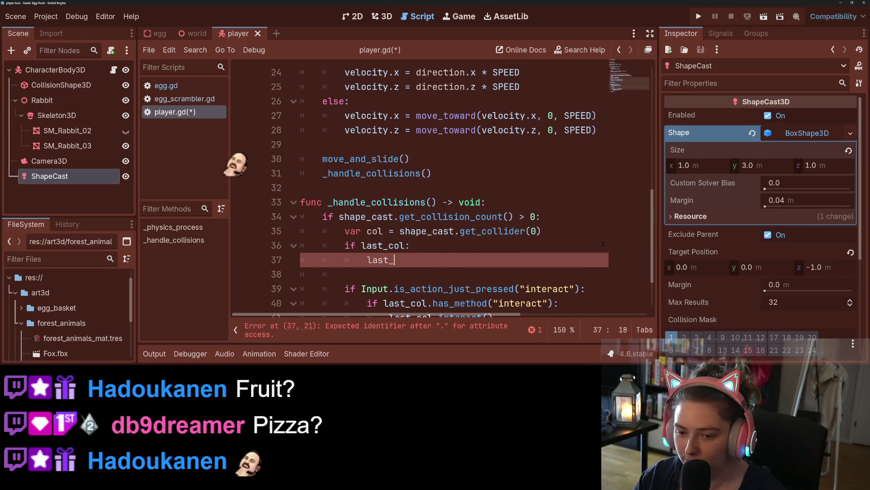
key(BackSpace)
key(BackSpace)
- Inside it, call last_col.highlight(false) when last_col.has_method("highlight")
text(if last_c)
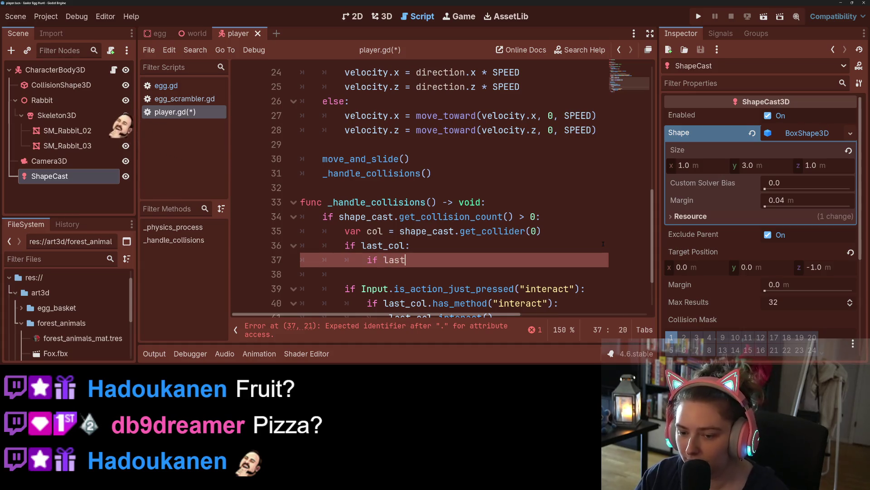
text(ol.has)
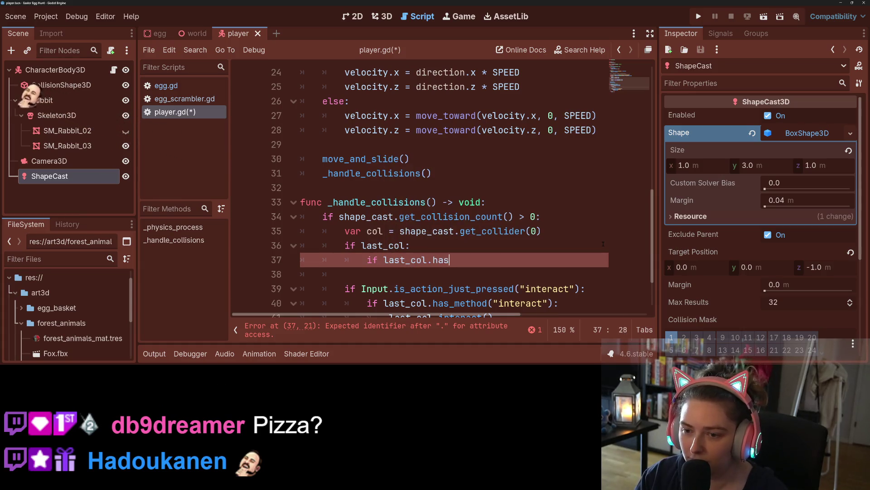
text(_method)
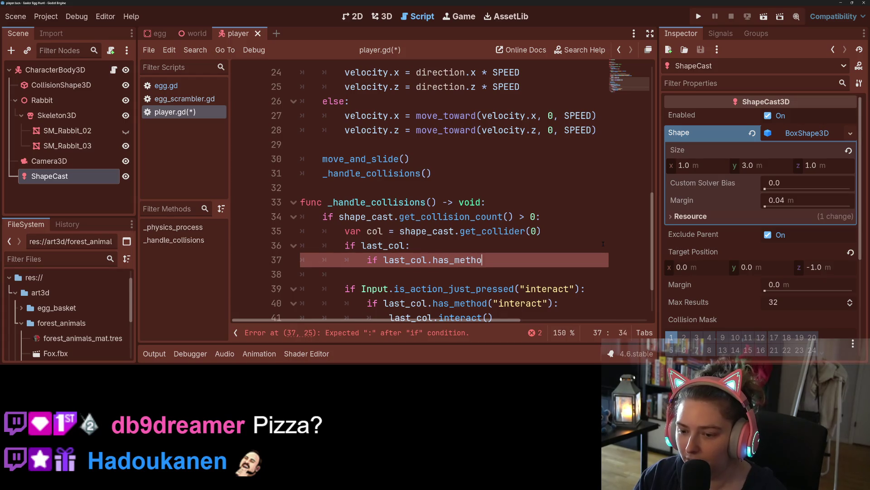
text((")
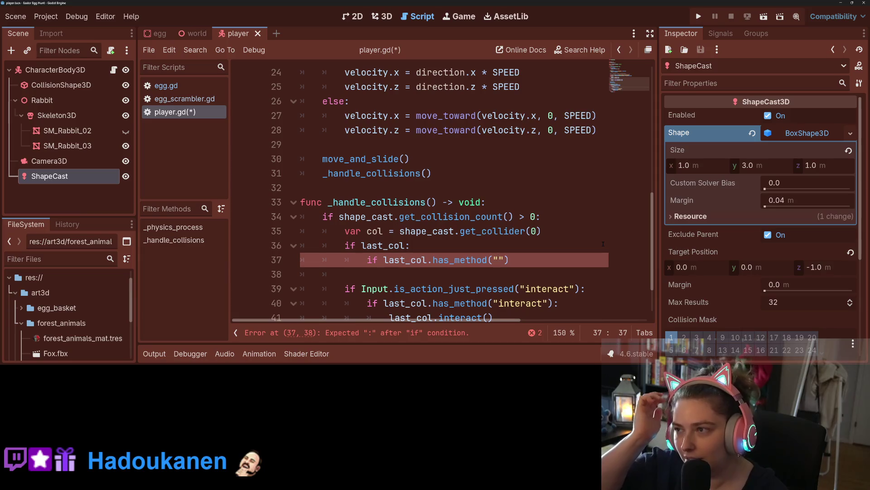
scroll(525, 224, down, 1)
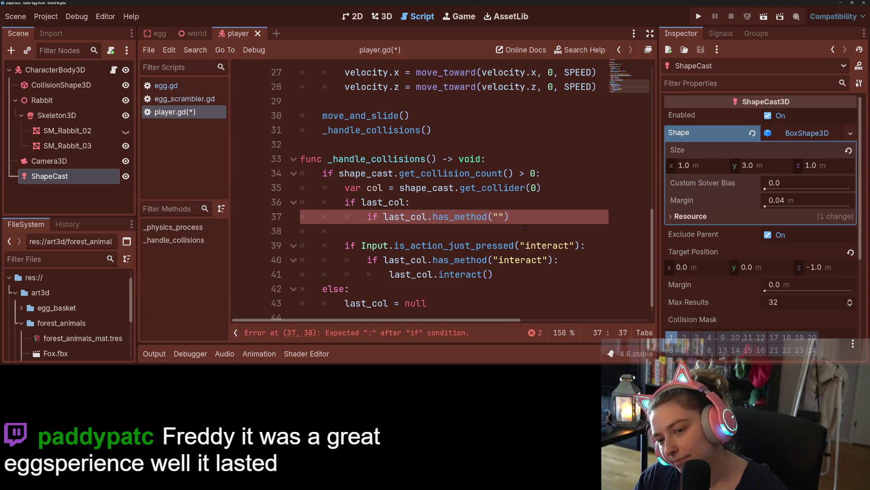
text(high)
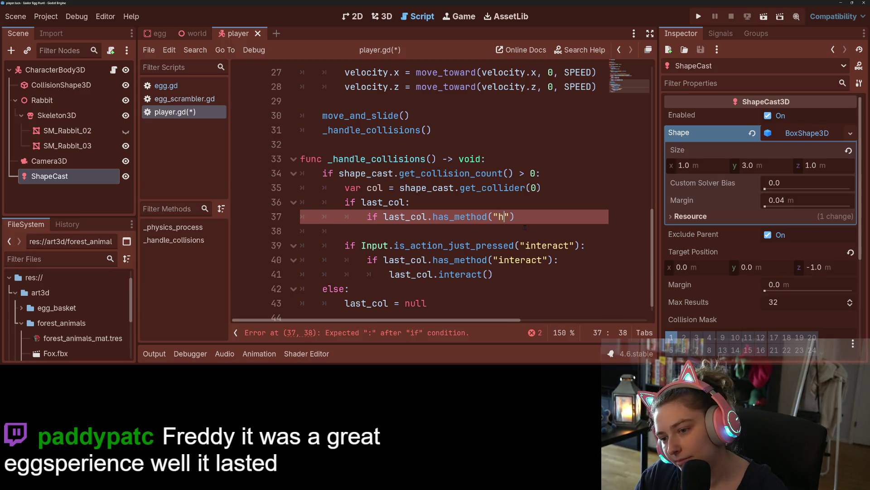
text(light)
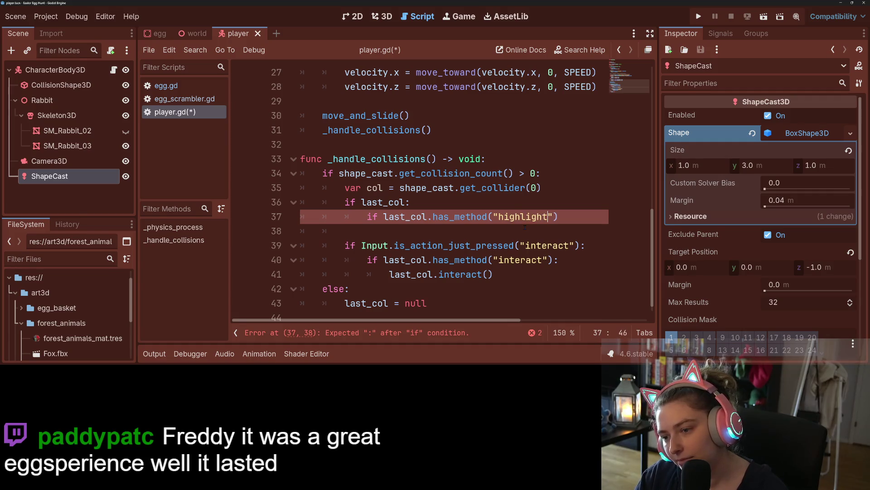
key(End)
text(:)
key(Return)
text(last_col.)
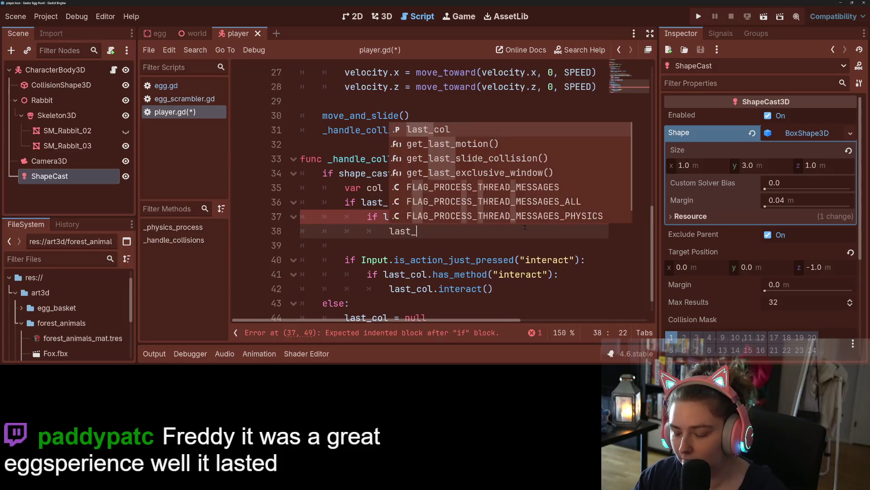
text(highlight)
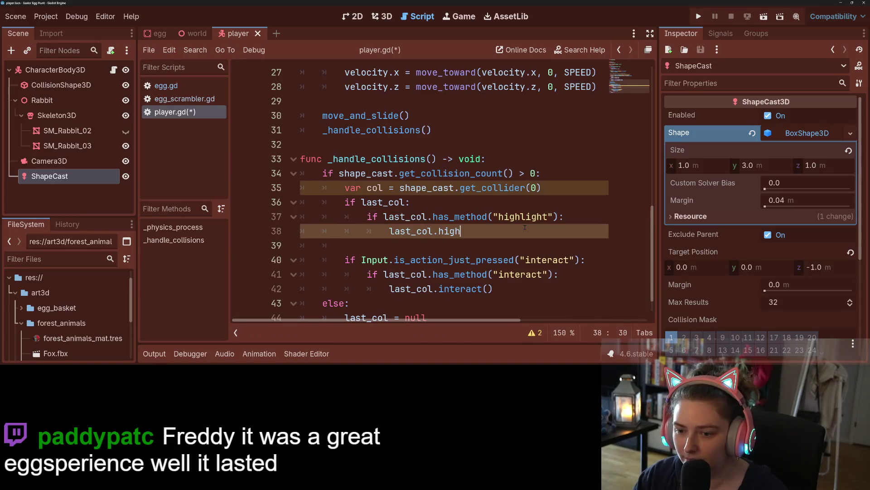
text((false))
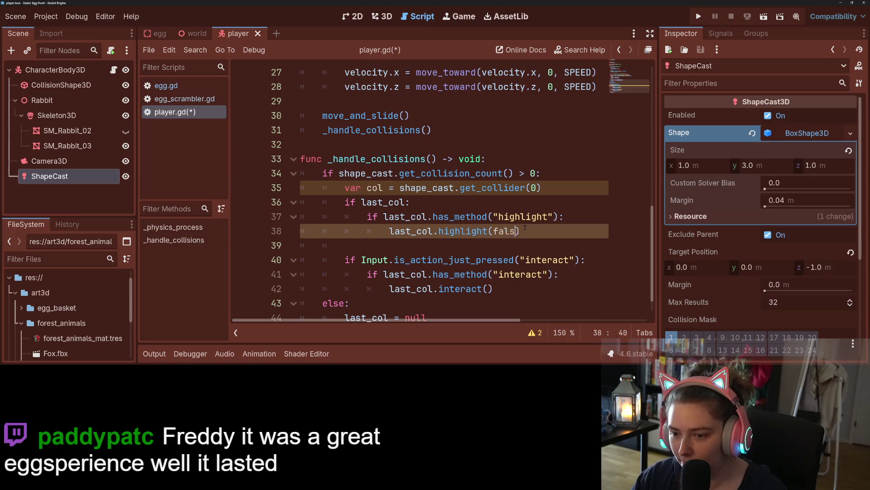
- Add 'last_col = col' on the following empty line
click(401, 230)
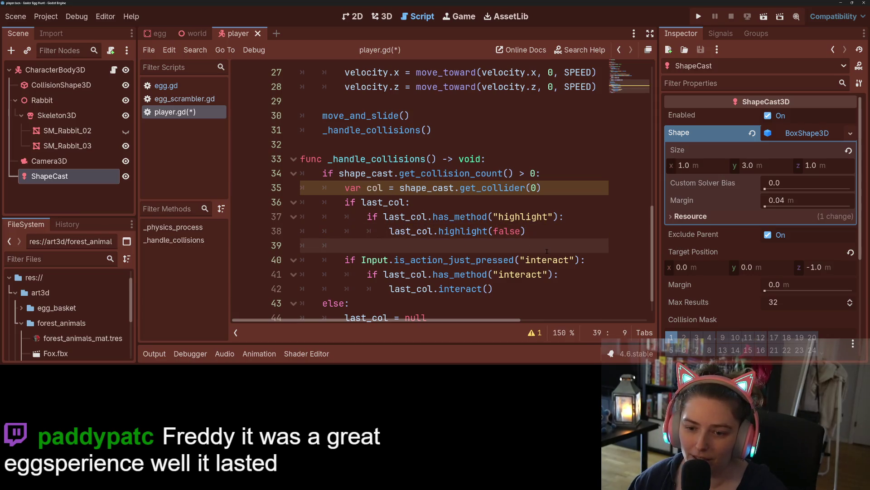
text(last_col =)
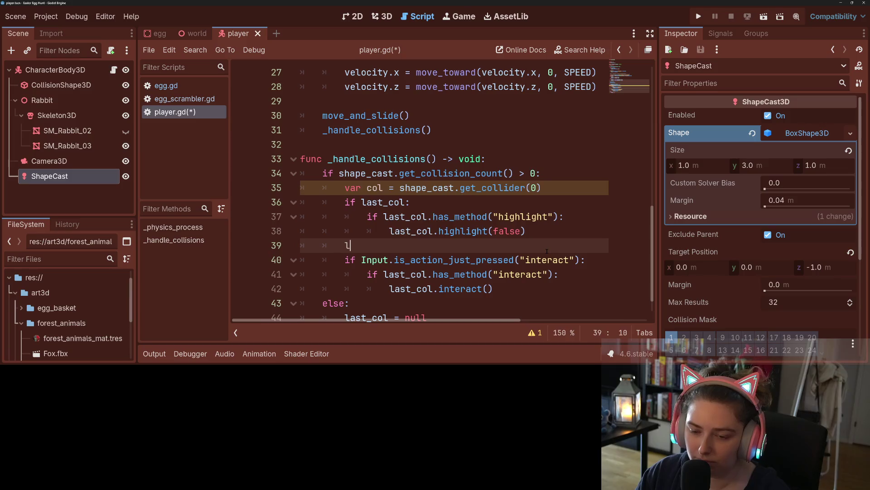
text( col)
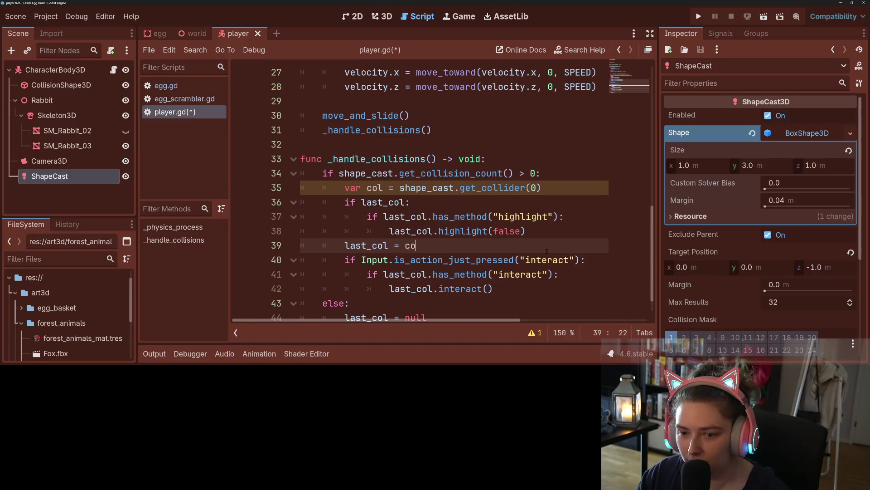
key(Return)
key(Return)
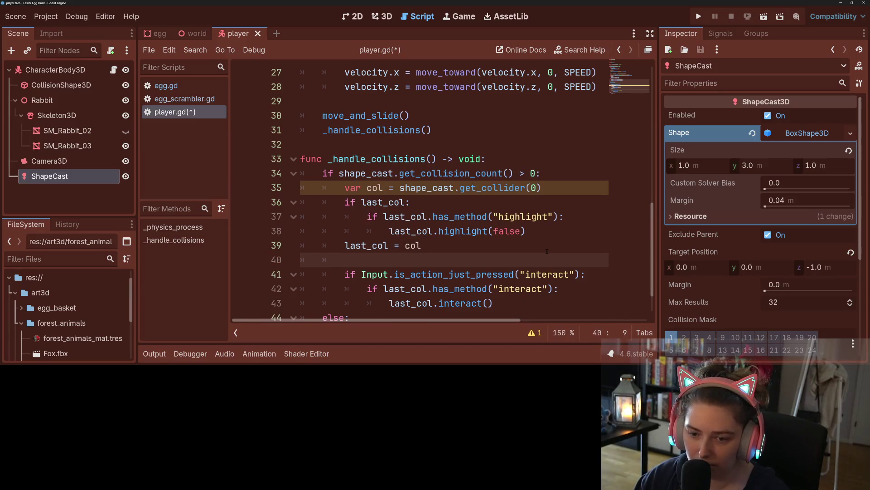
click(426, 188)
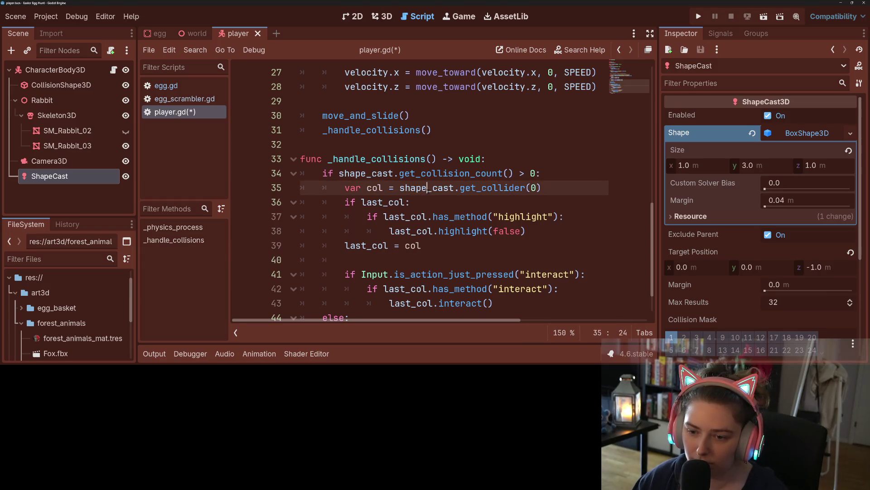
- Assign shape_cast.get_collider(0) directly to last_col and delete the var col line
drag(400, 188, 559, 189)
key(ctrl+x)
double_click(412, 245)
key(ctrl+v)
drag(395, 187, 300, 187)
key(BackSpace)
key(BackSpace)
- Duplicate the highlight check after the assignment, changing highlight(false) to highlight(true)
click(466, 245)
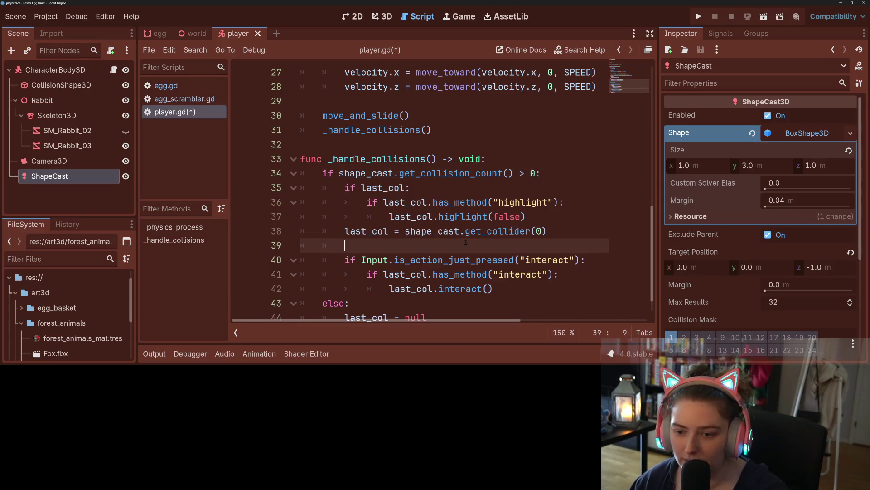
click(546, 231)
click(553, 259)
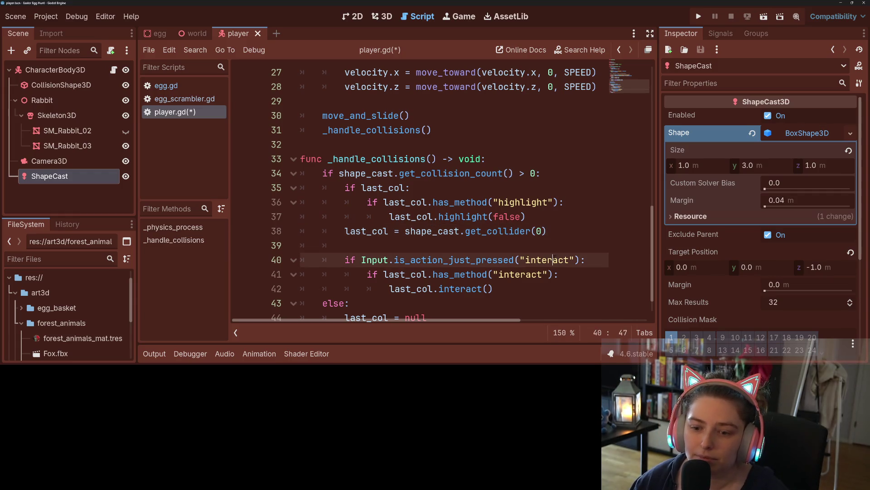
click(380, 201)
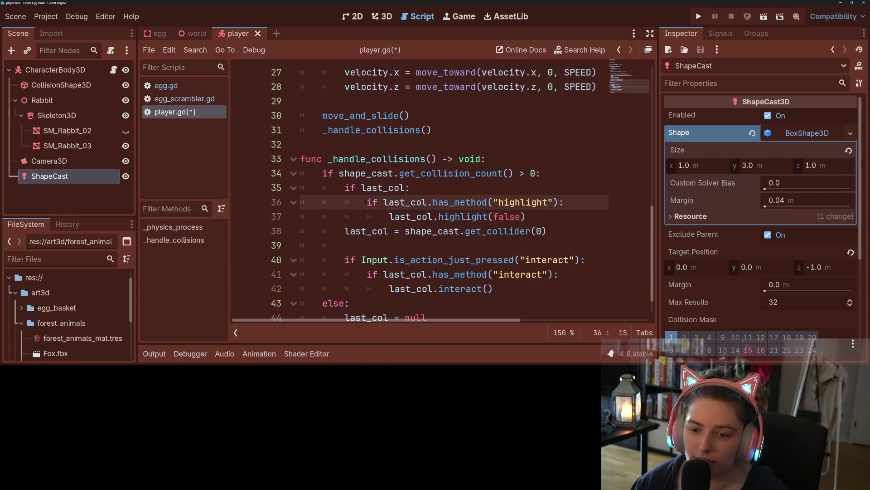
drag(367, 202, 552, 220)
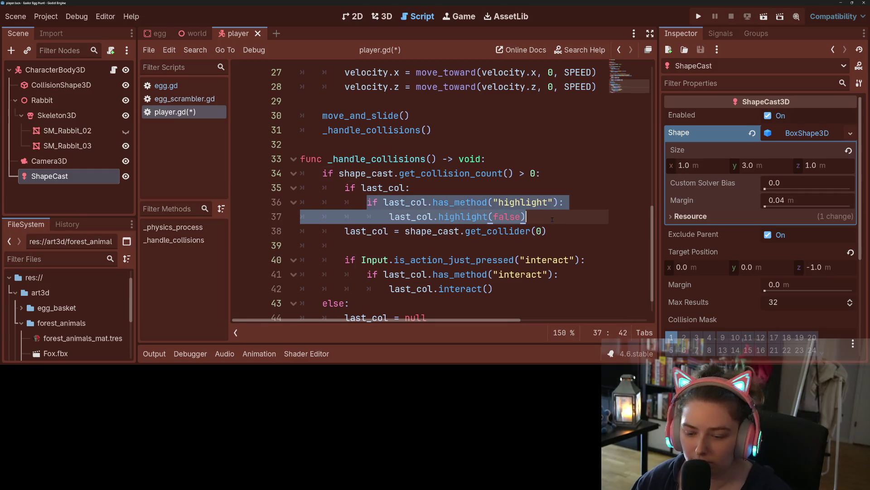
click(408, 245)
key(ctrl+v)
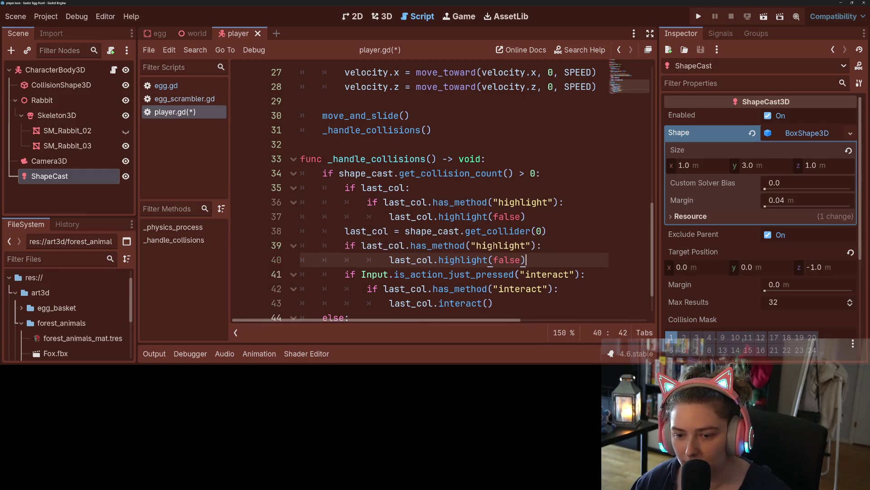
double_click(503, 259)
text(true)
- Reselect the original highlight(false) check and start a new line at the script's end
scroll(547, 279, down, 1)
key(Up)
key(Up)
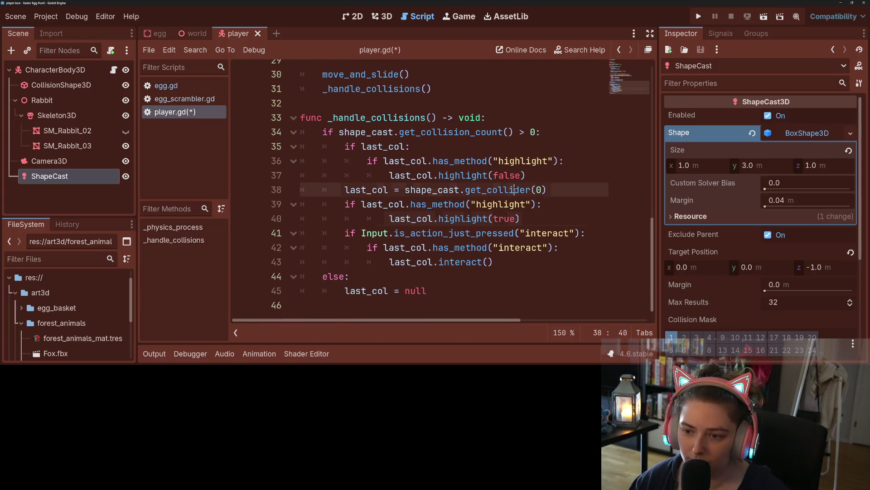
drag(365, 161, 569, 168)
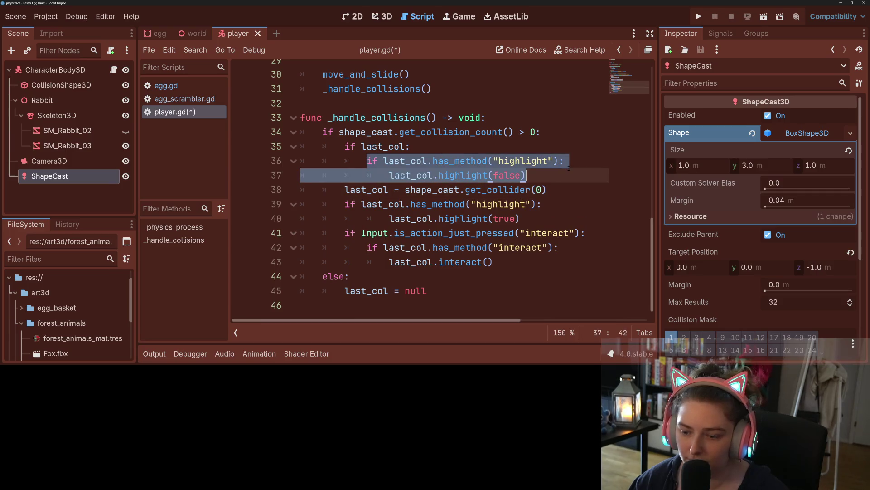
click(457, 308)
key(Return)
- Declare func _select_last_col(en:bool) -> void: at the end of player.gd
text(func _unselect)
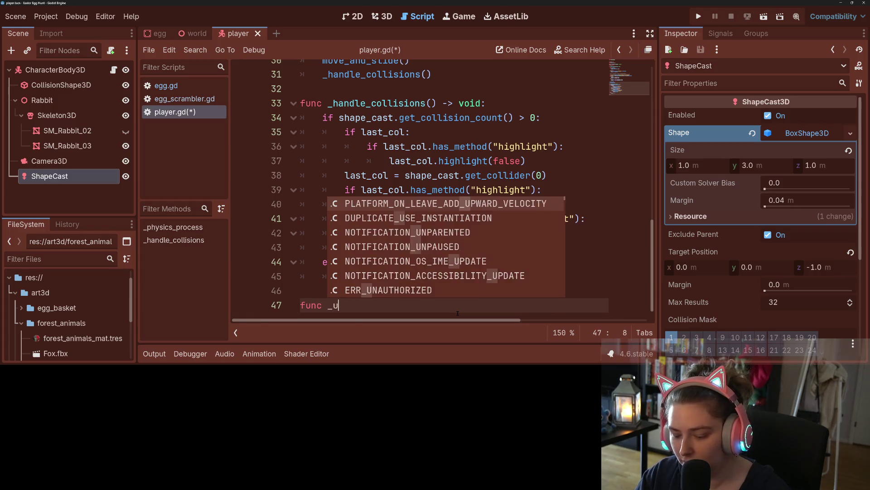
key(BackSpace)
key(BackSpace)
key(BackSpace)
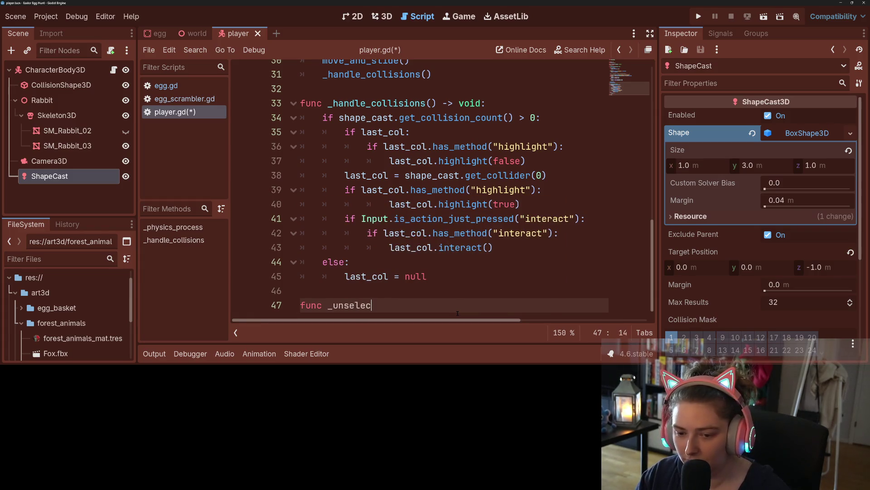
text(select_l)
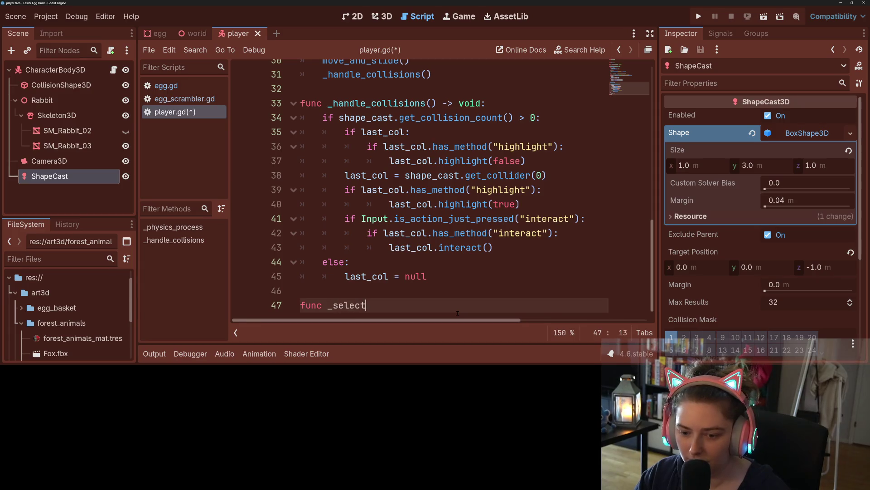
text(ast_col()
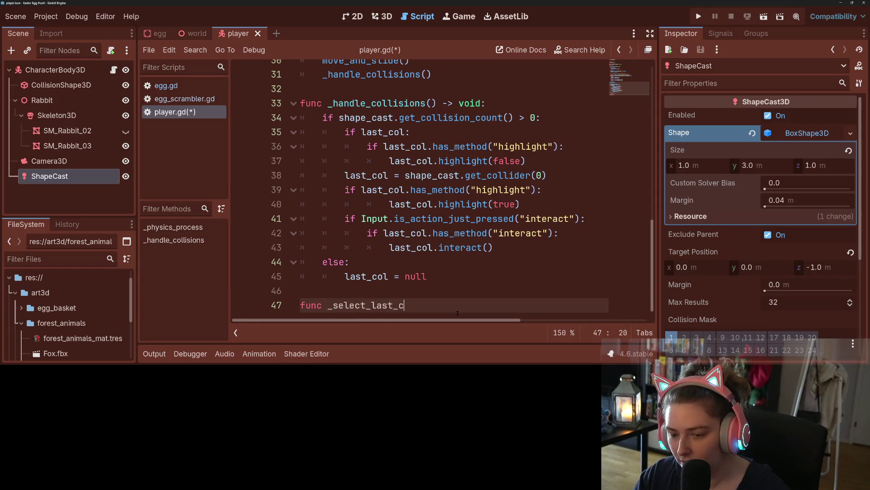
text(en:bool))
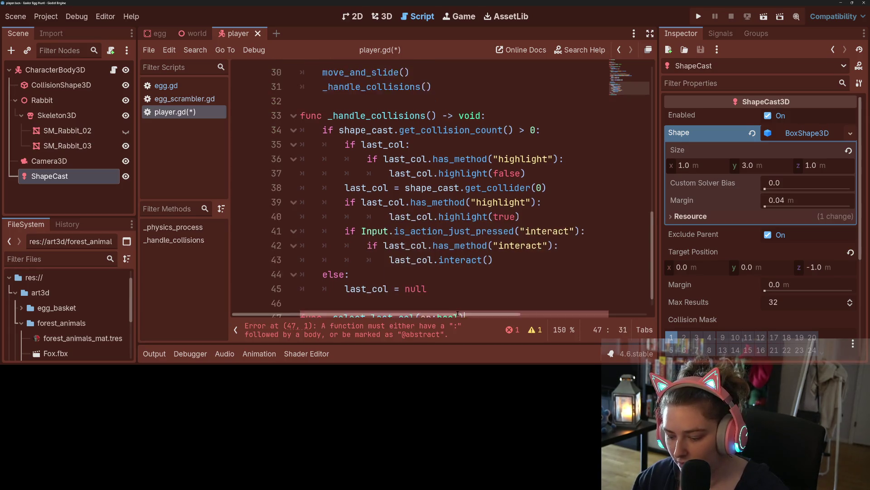
text( -> void:)
key(Return)
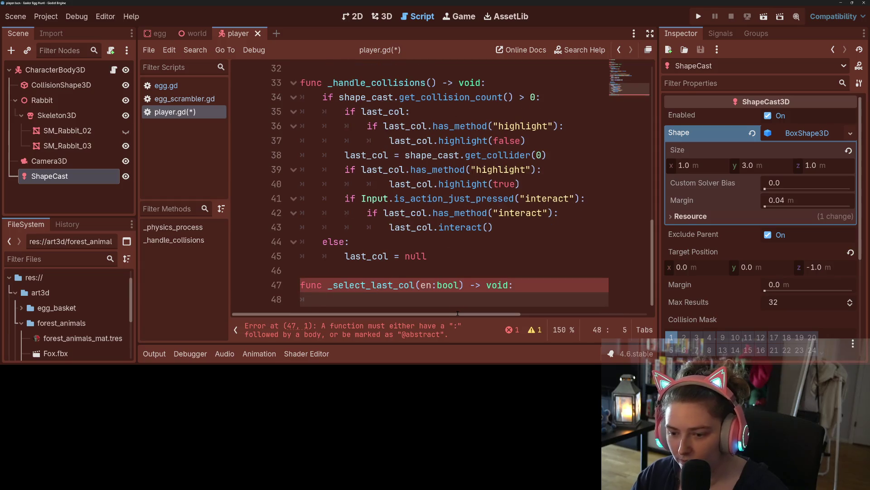
- Paste the highlight block into its body, dedent it, and pass en instead of false
mouse_move(367, 127)
mouse_down()
mouse_move(529, 137)
mouse_move(346, 111)
mouse_up()
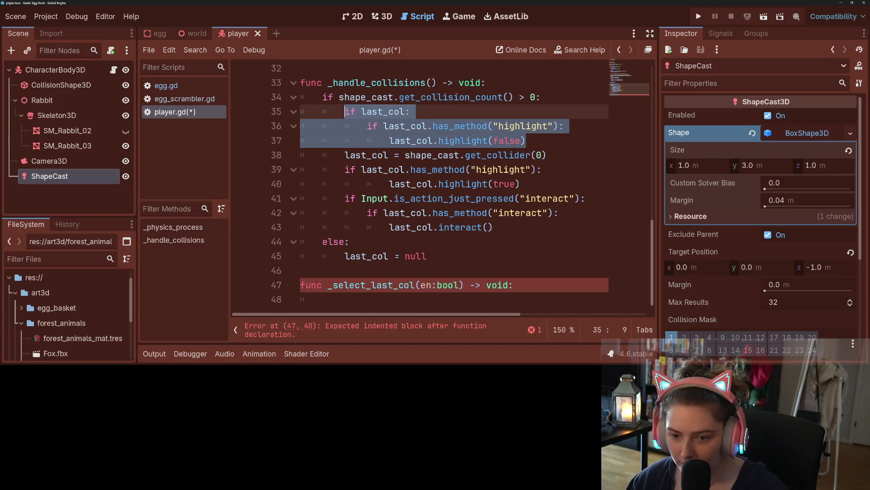
click(394, 302)
key(ctrl+v)
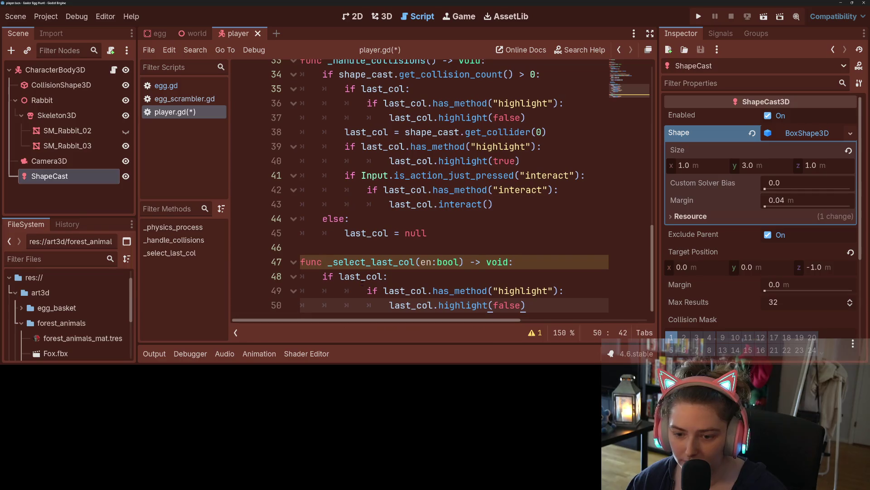
drag(368, 291, 416, 304)
key(shift+Tab)
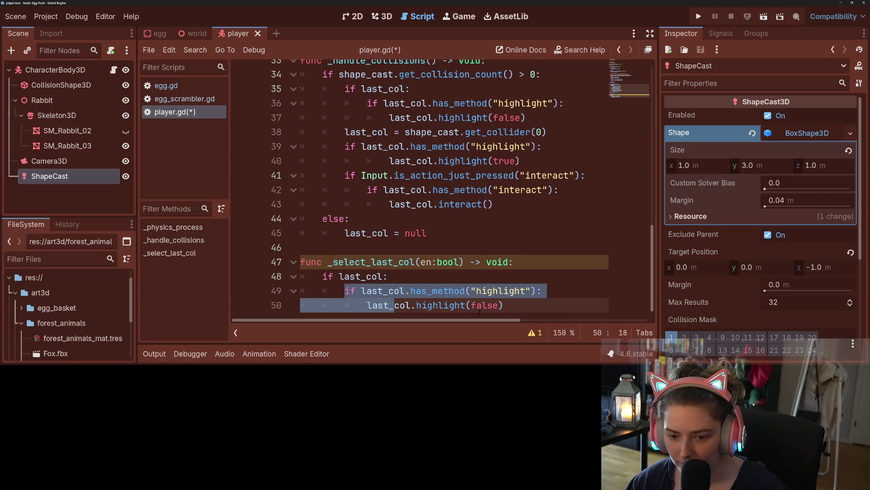
double_click(479, 305)
text(en)
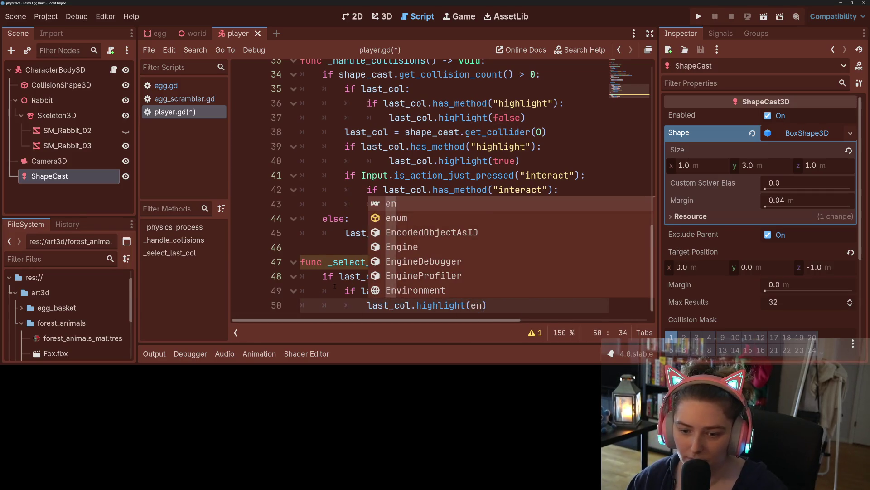
key(Escape)
drag(327, 262, 416, 262)
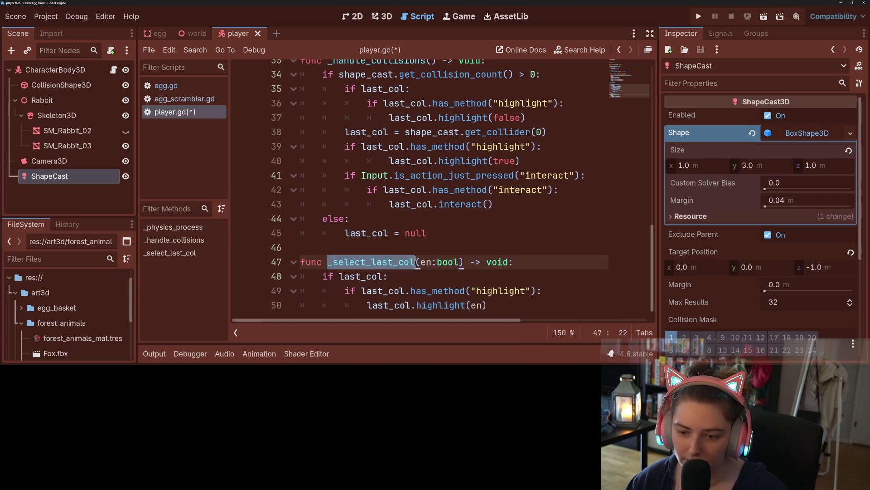
- Replace both highlight blocks in _handle_collisions with _select_last_col calls
scroll(392, 121, up, 2)
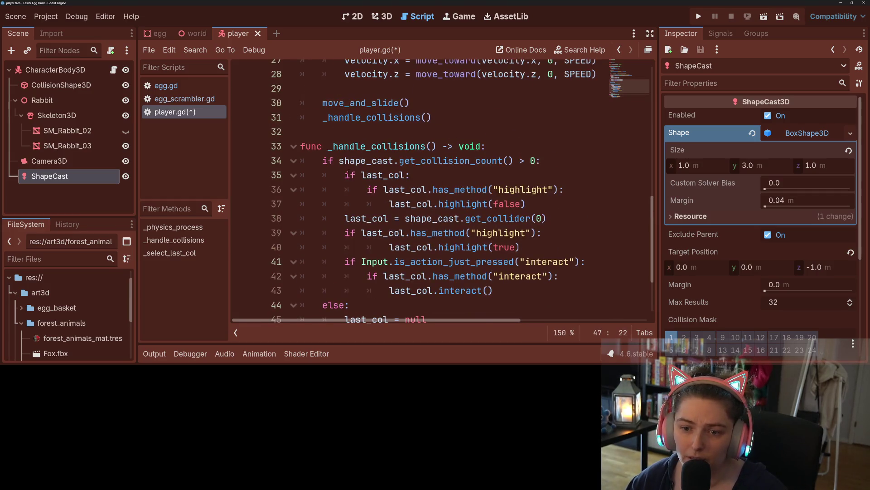
drag(344, 175, 482, 203)
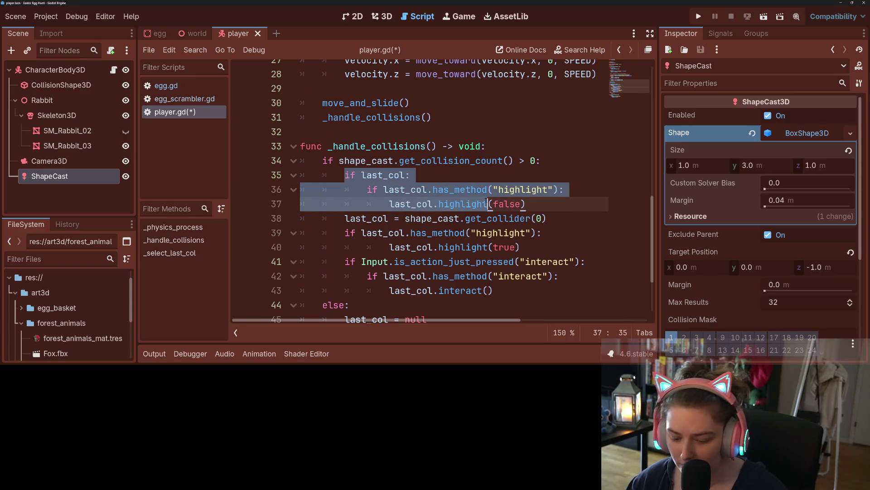
key(ctrl+v)
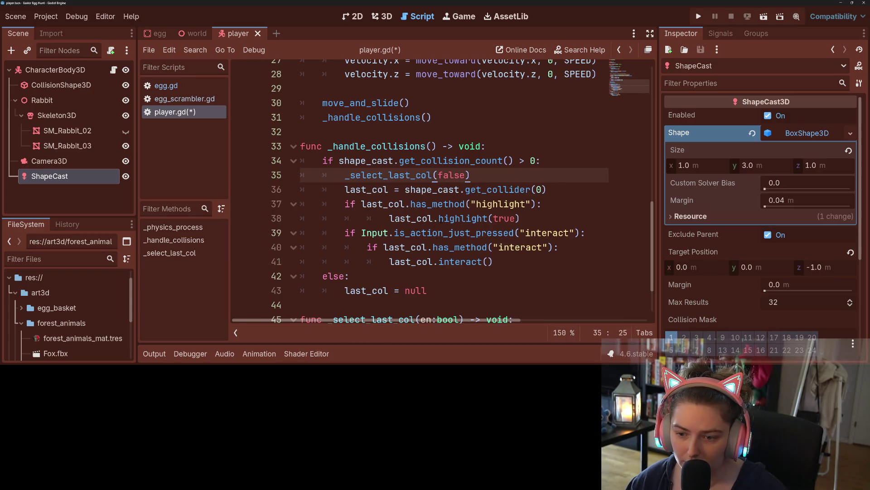
drag(493, 218, 344, 204)
key(ctrl+v)
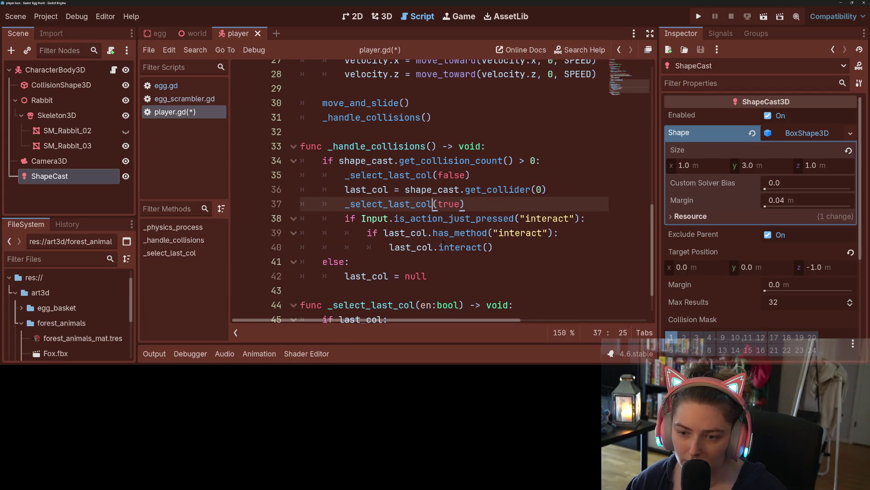
- Add _select_last_col(false) under else: and save player.gd
scroll(439, 242, down, 1)
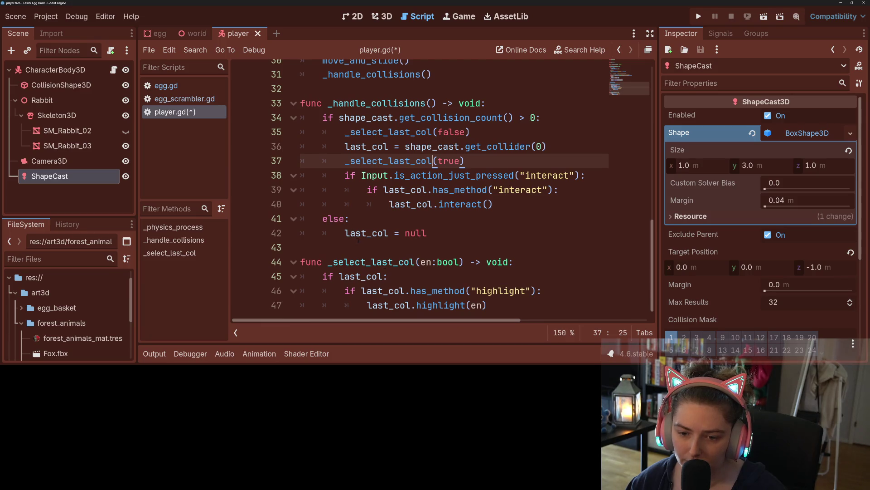
click(364, 220)
key(Return)
text(_select_last_col()
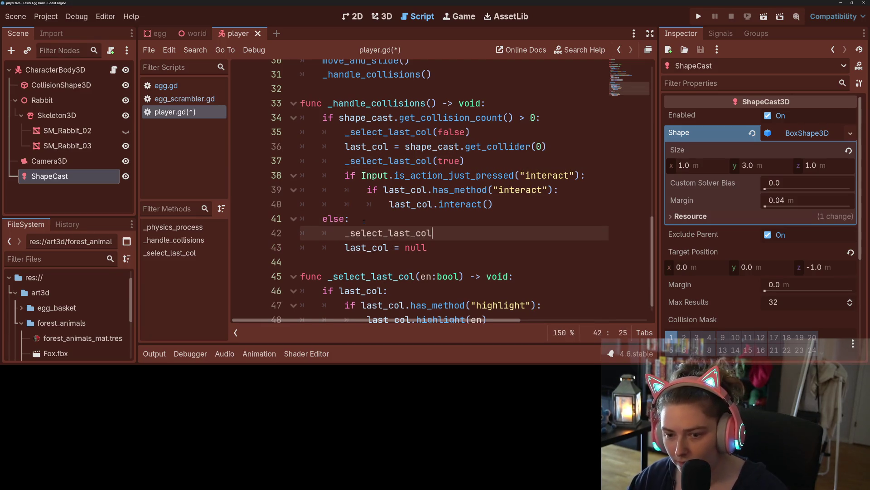
text(false)
key(ctrl+s)
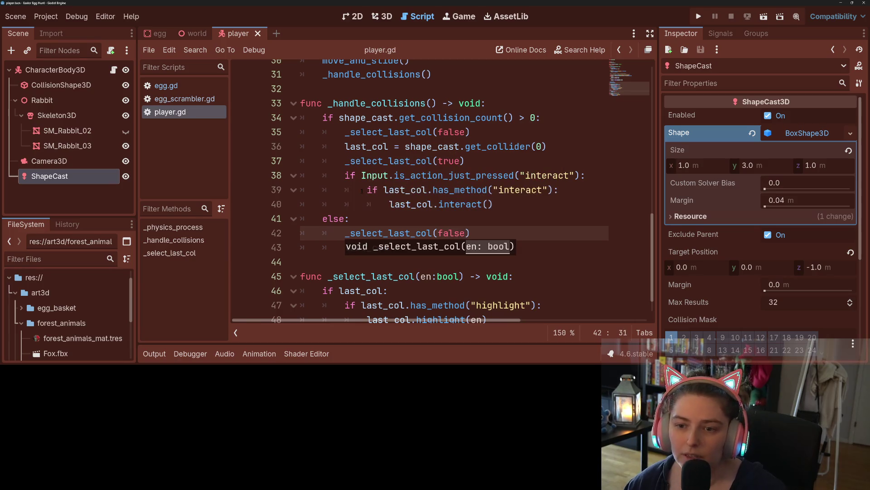
- Review where last_col and highlight are used throughout the script
click(366, 191)
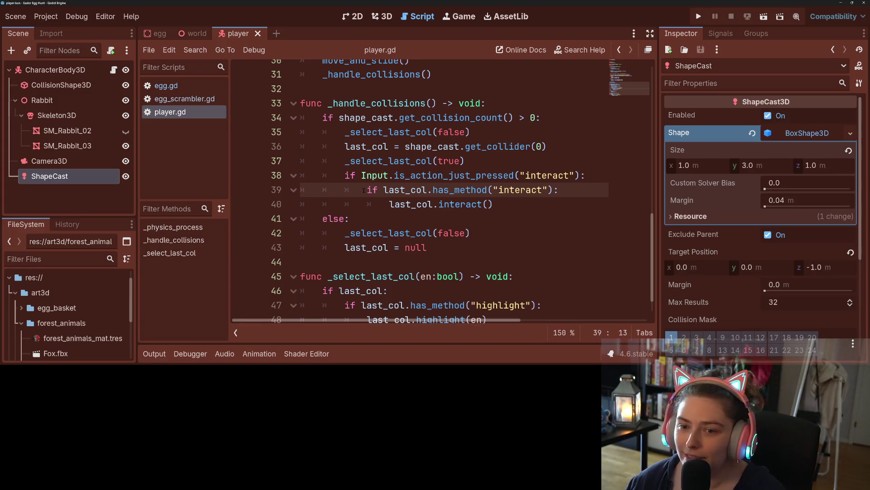
click(407, 147)
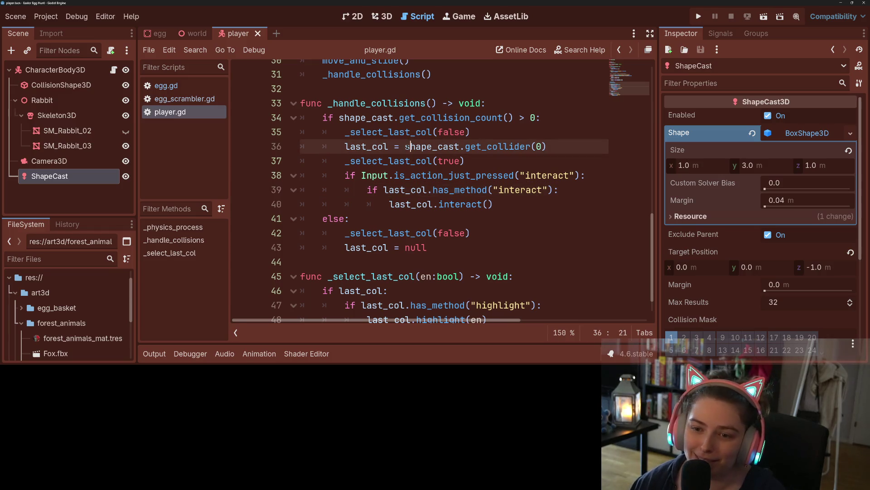
scroll(432, 199, down, 1)
double_click(346, 262)
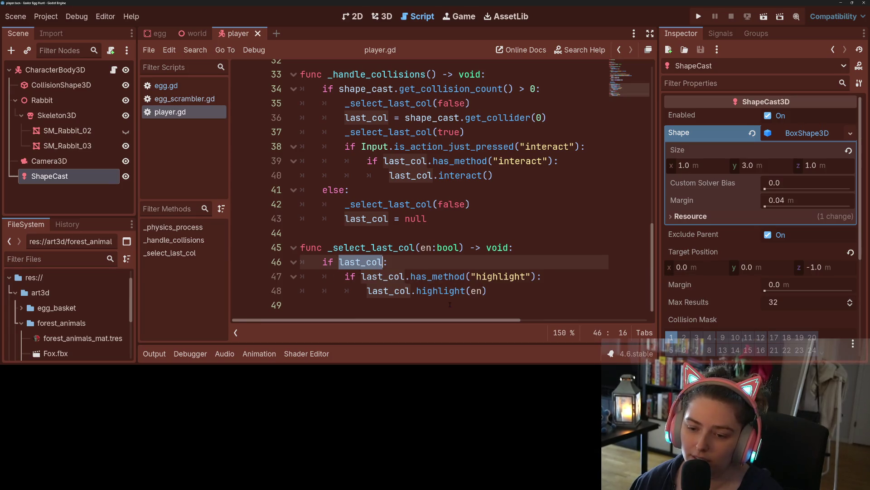
click(499, 277)
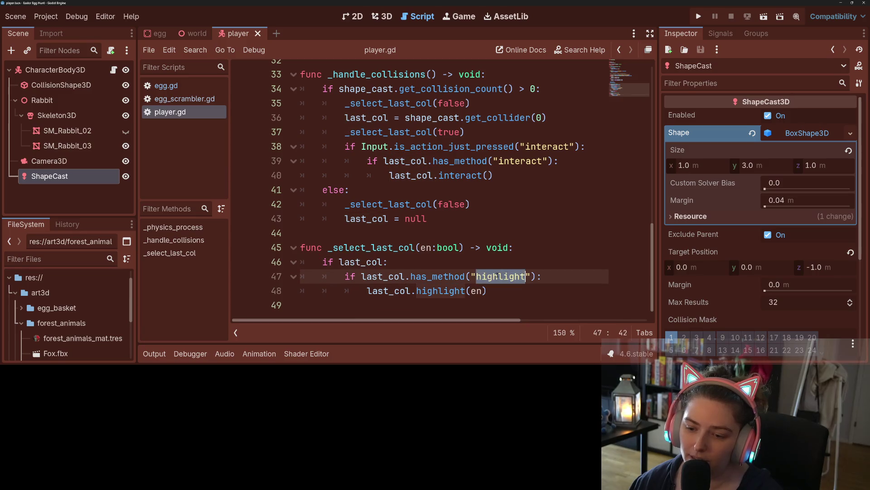
click(400, 300)
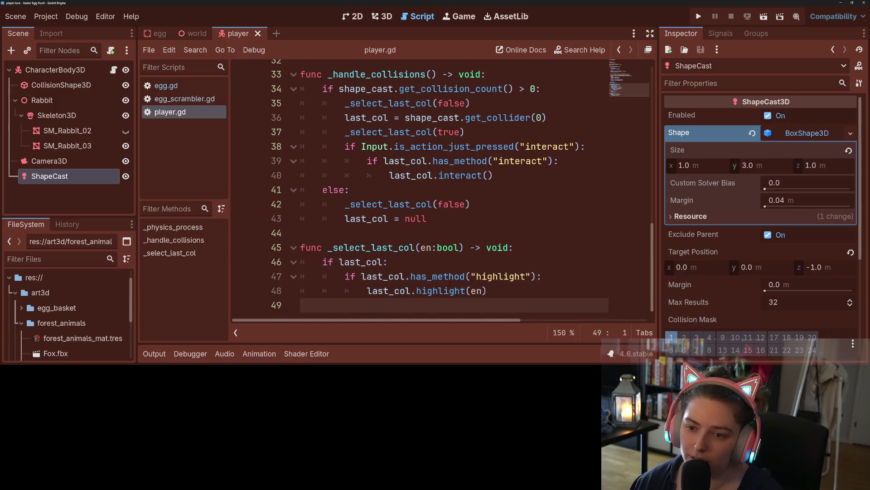
double_click(442, 290)
scroll(448, 295, up, 3)
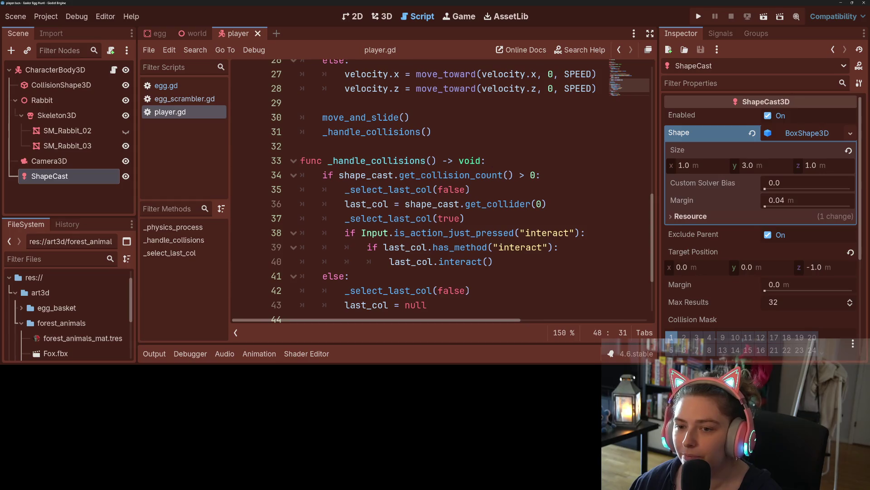
- Check the highlight call inside _select_last_col, then switch to egg_scrambler.gd
mouse_move(490, 208)
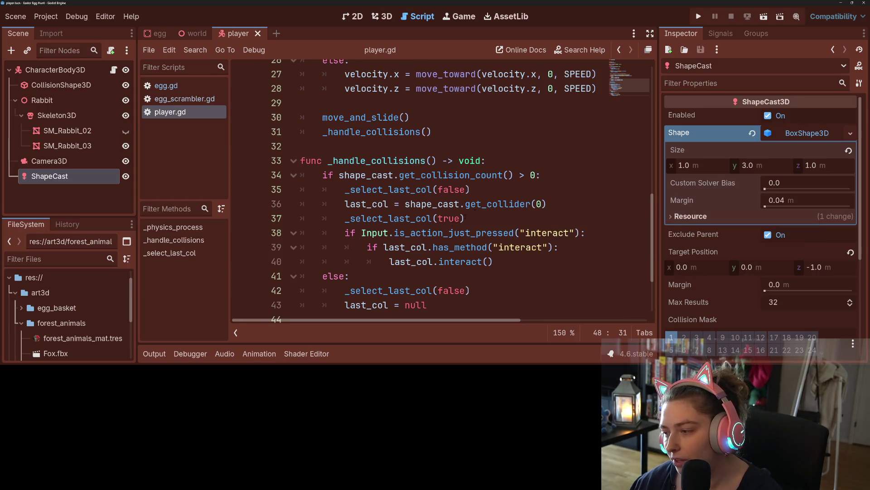
click(525, 247)
scroll(433, 237, down, 2)
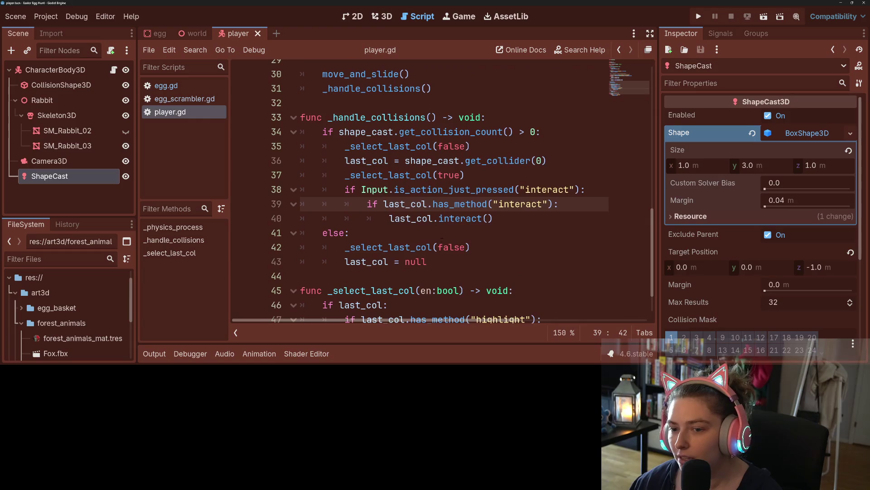
click(434, 295)
click(505, 287)
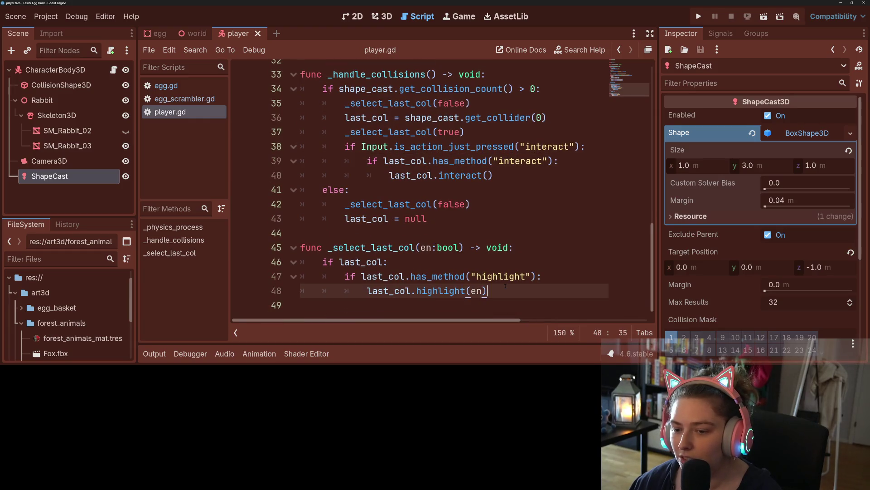
click(384, 261)
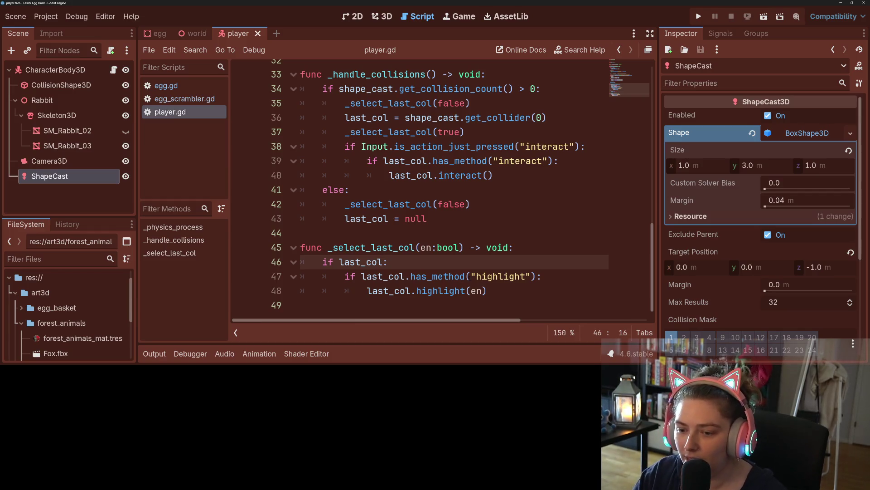
double_click(485, 278)
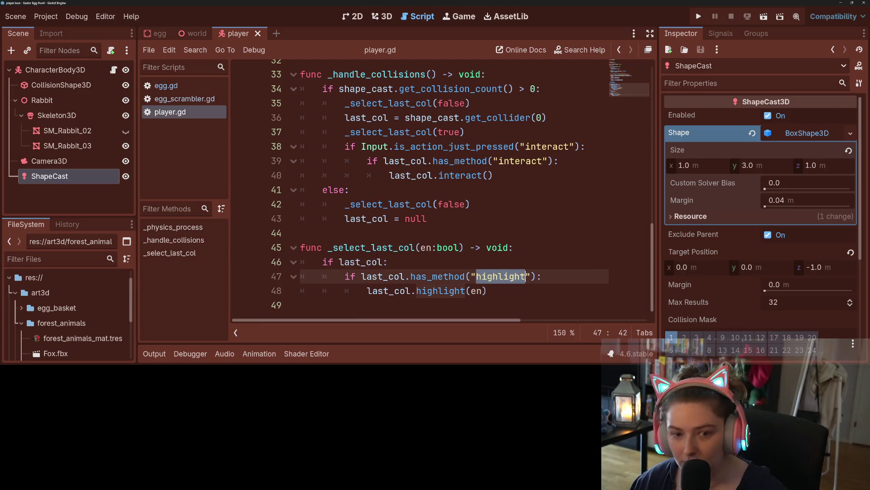
click(181, 99)
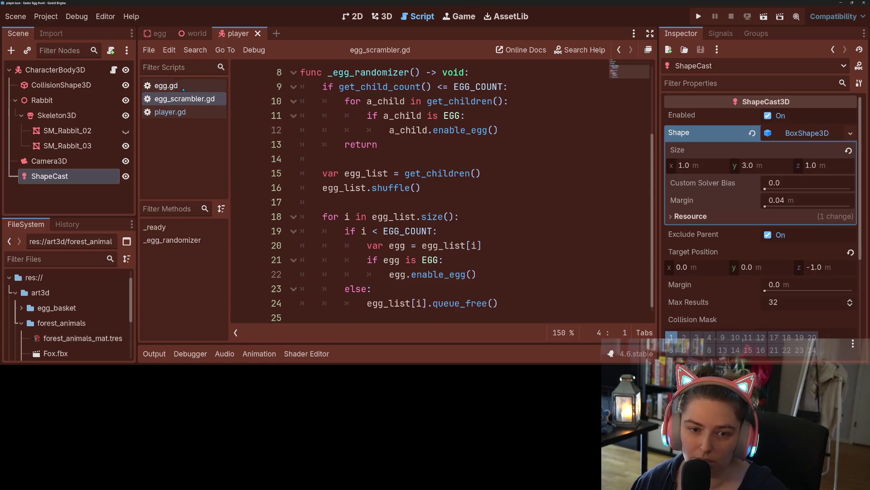
- In egg.gd, add a func highlight(en : bool) -> void: stub with pass and save
click(166, 85)
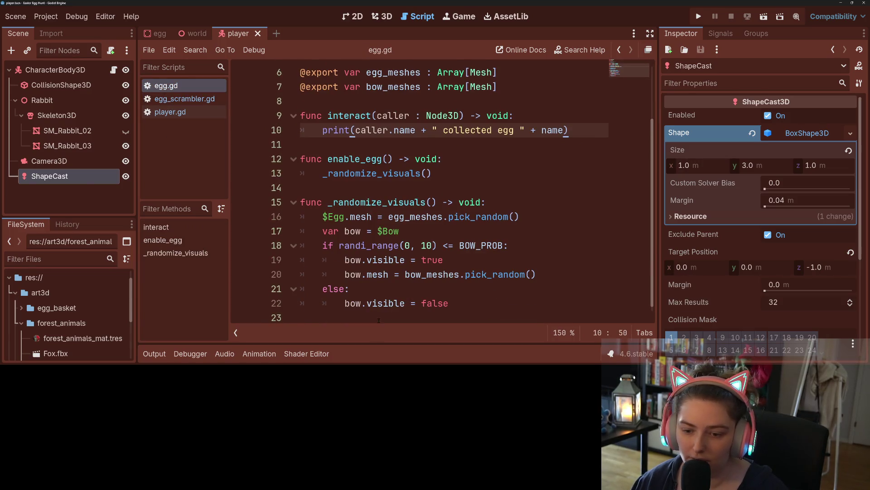
click(378, 317)
key(Return)
text(func )
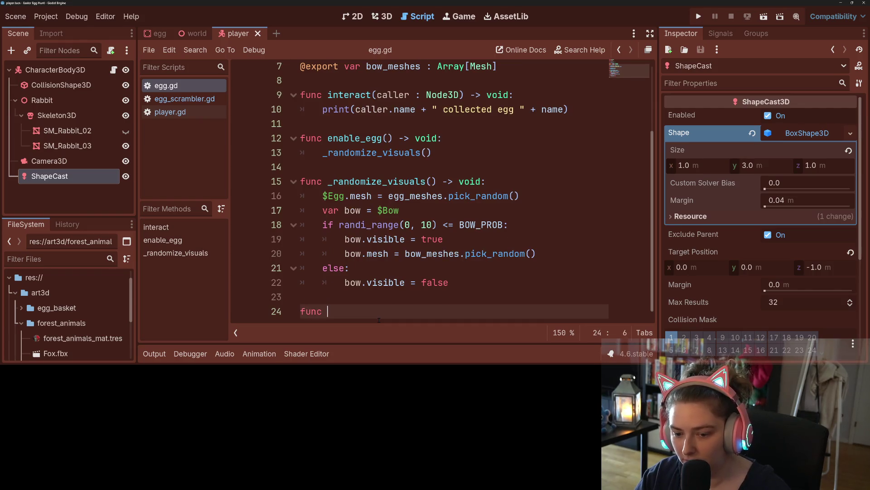
text(highlight()
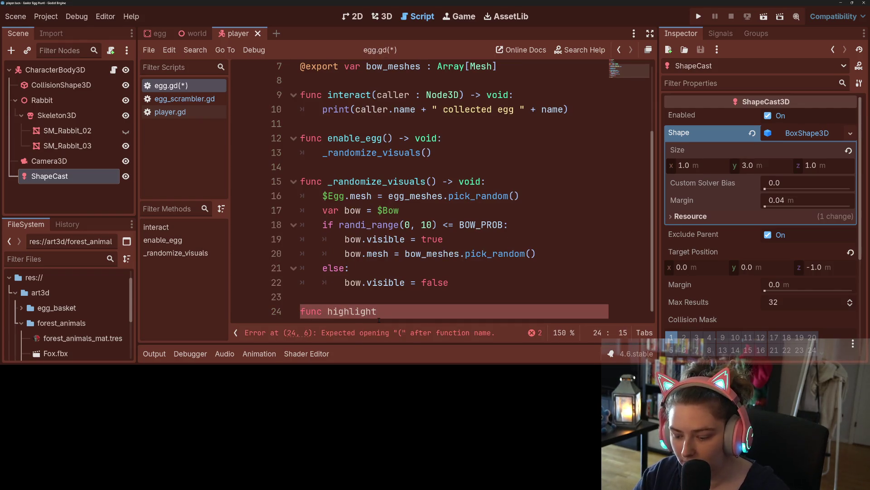
text(en : bool))
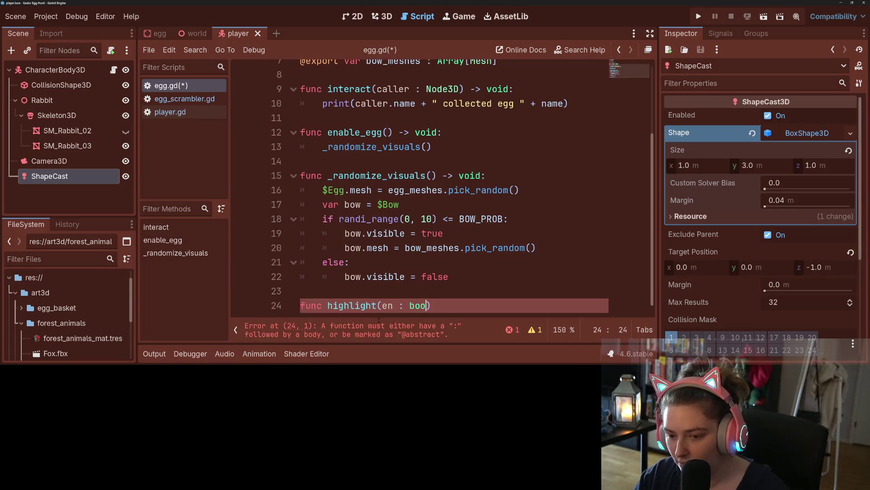
text( -> void)
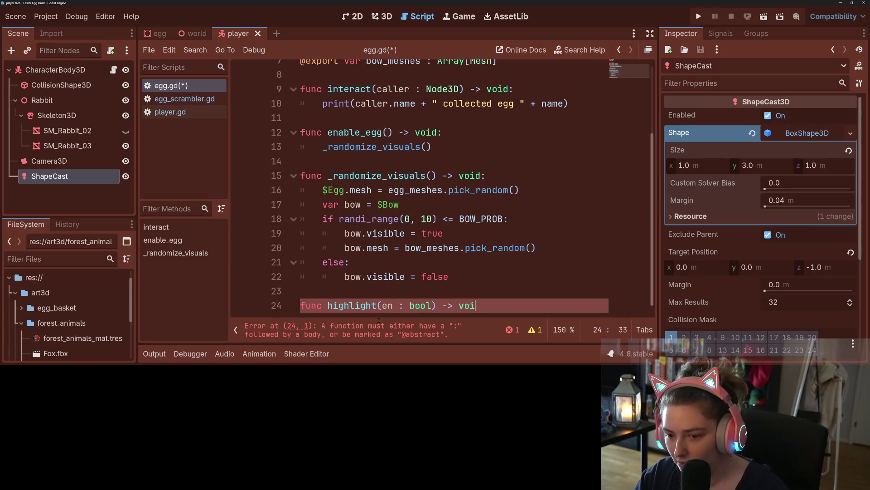
text(:)
key(Return)
text(pass)
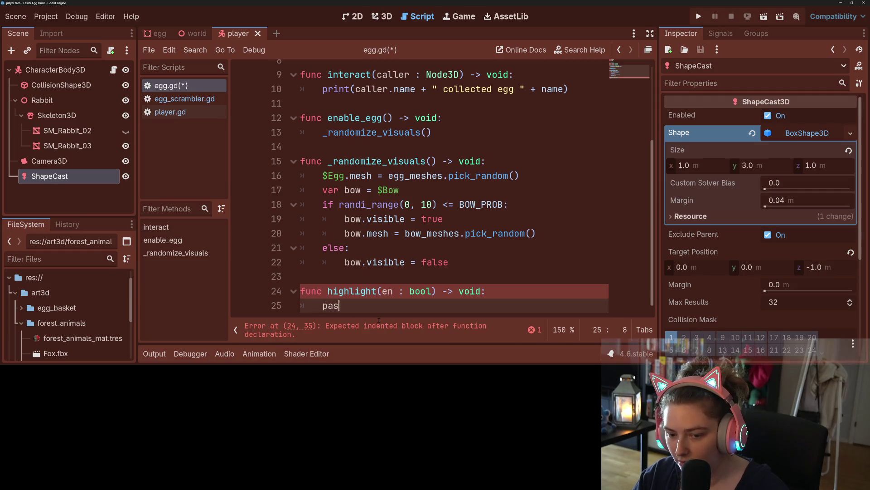
key(ctrl+s)
- Rename the parameter to _en, then return to player.gd
double_click(370, 304)
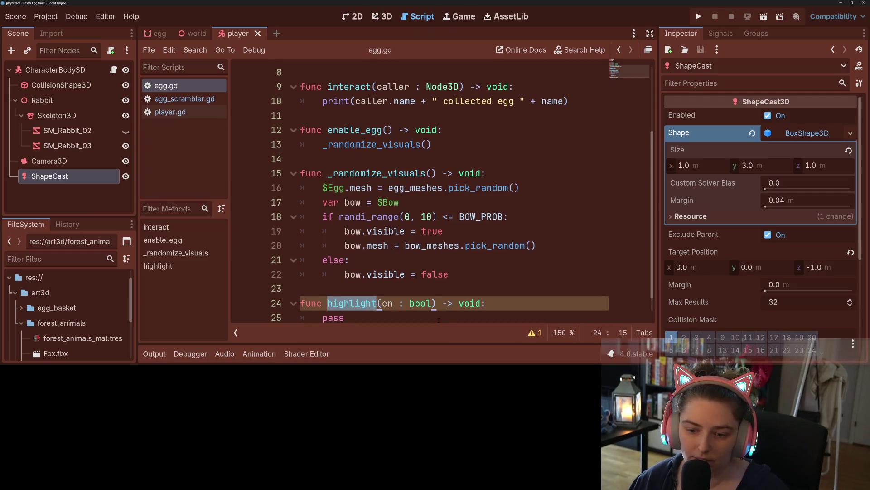
click(383, 303)
text(_)
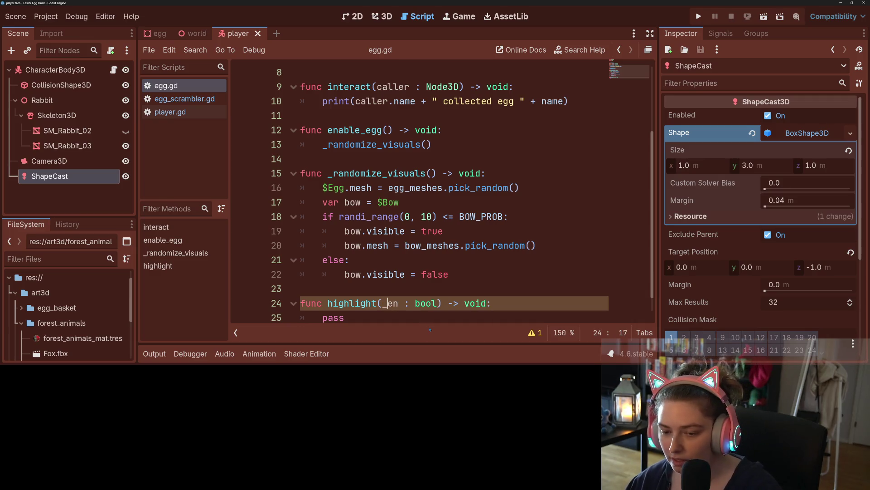
double_click(354, 303)
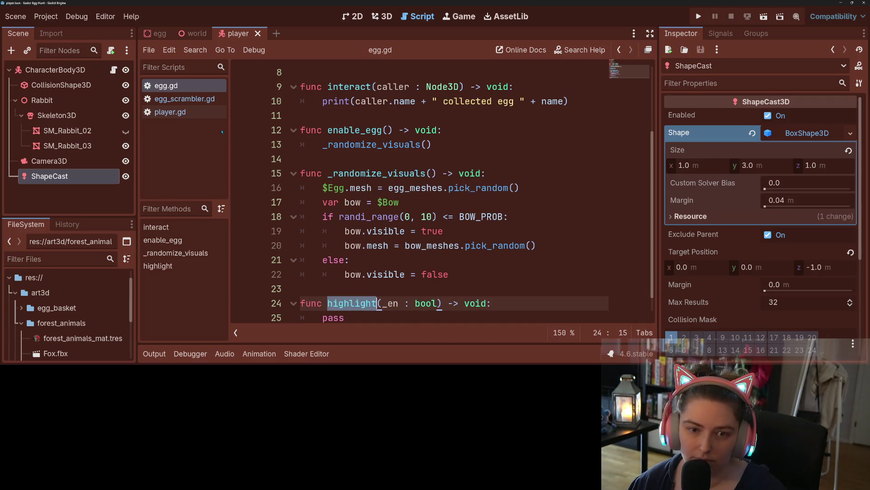
click(195, 113)
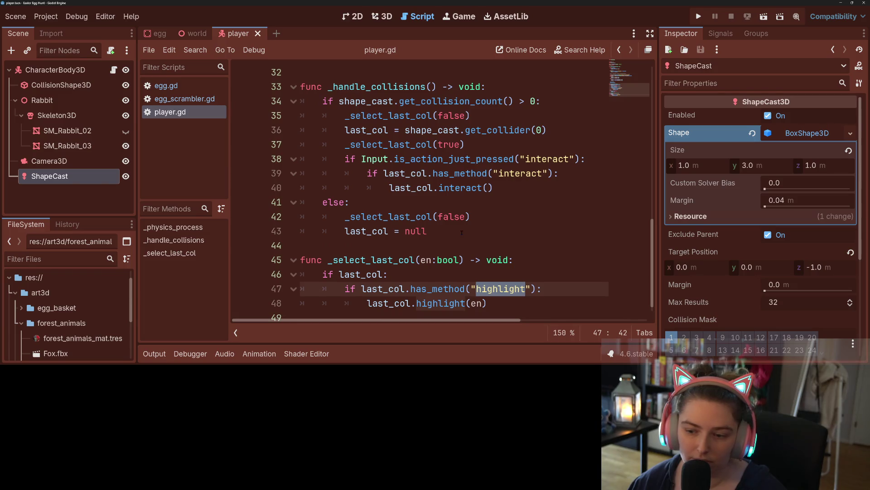
- Change the check to 'if last_col is EGG:' and remove the has_method line
key(Up)
text(is E)
key(Return)
key(Down)
key(Down)
key(shift+Tab)
key(Home)
key(shift+Up)
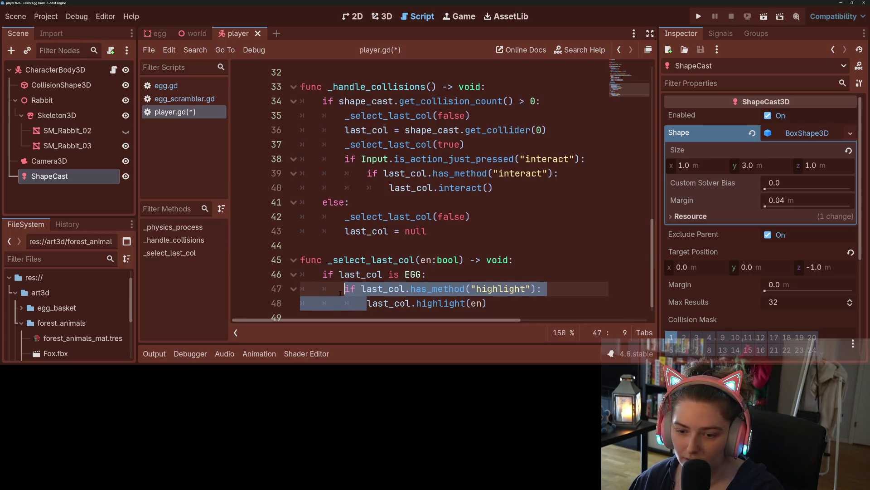
key(BackSpace)
- Rewrite the call as last_col.highlight(en) and save player.gd
drag(465, 277, 391, 278)
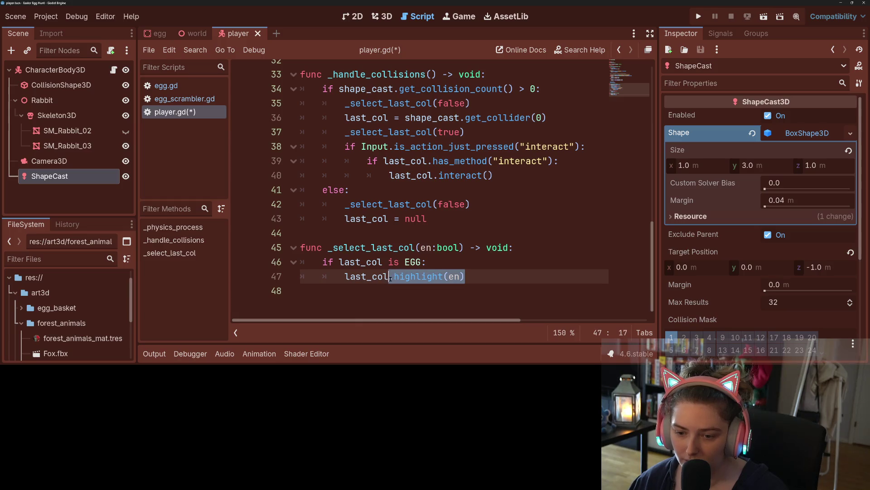
key(BackSpace)
text(.hi)
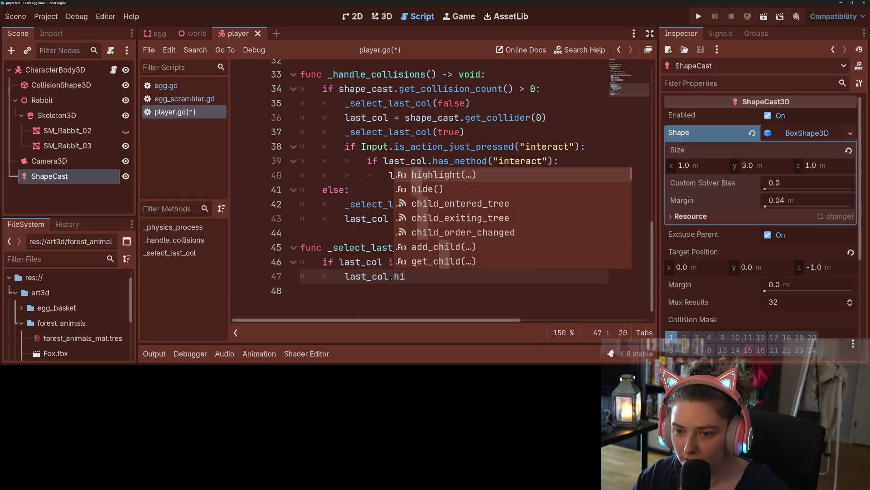
key(Return)
text(en)
key(ctrl+s)
click(499, 296)
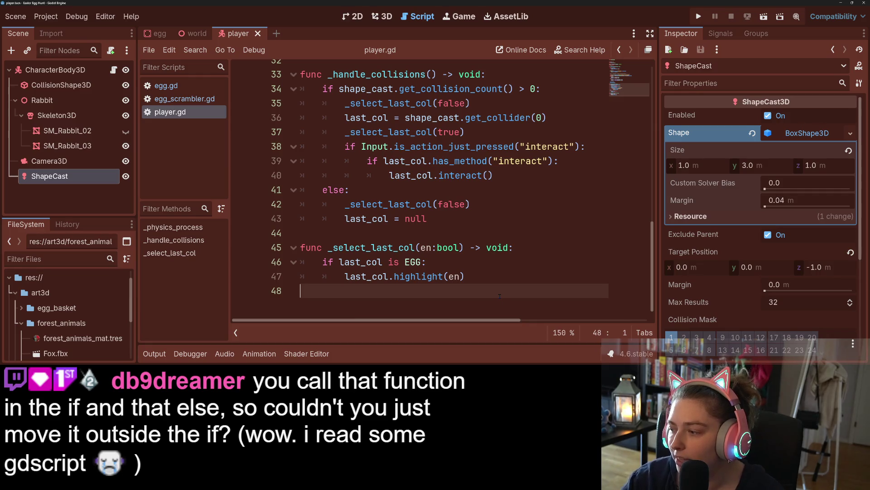
click(452, 266)
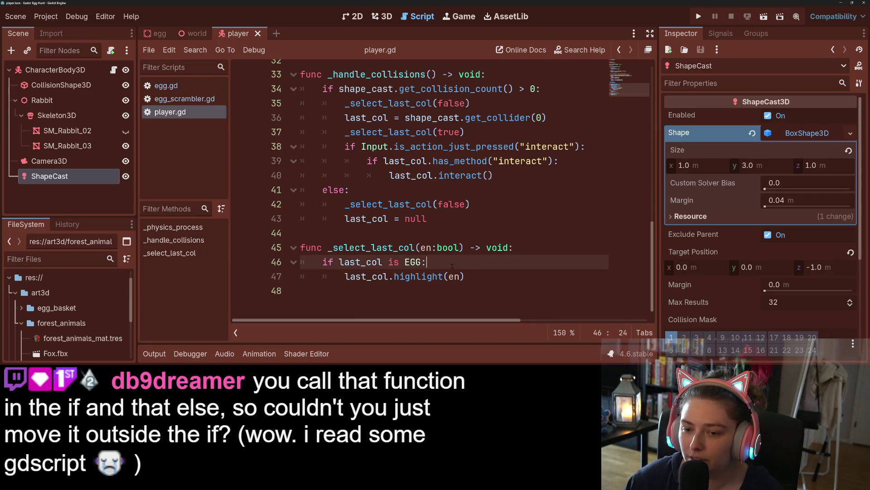
double_click(383, 204)
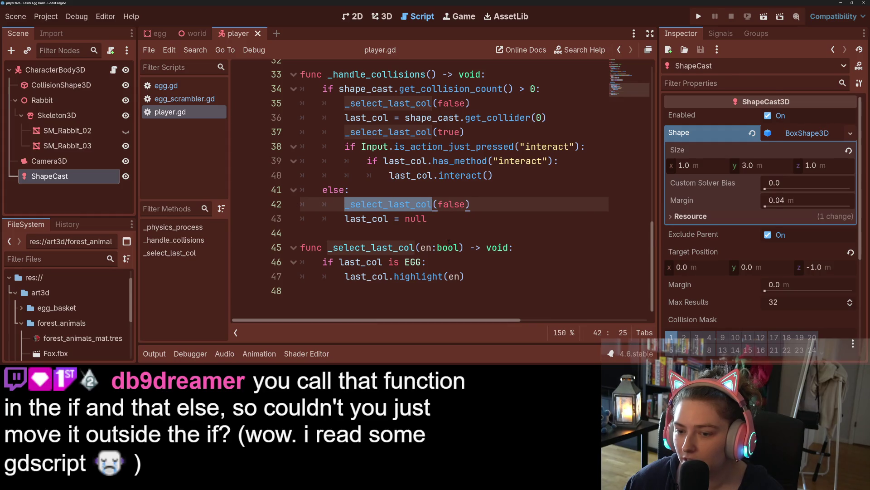
mouse_move(449, 242)
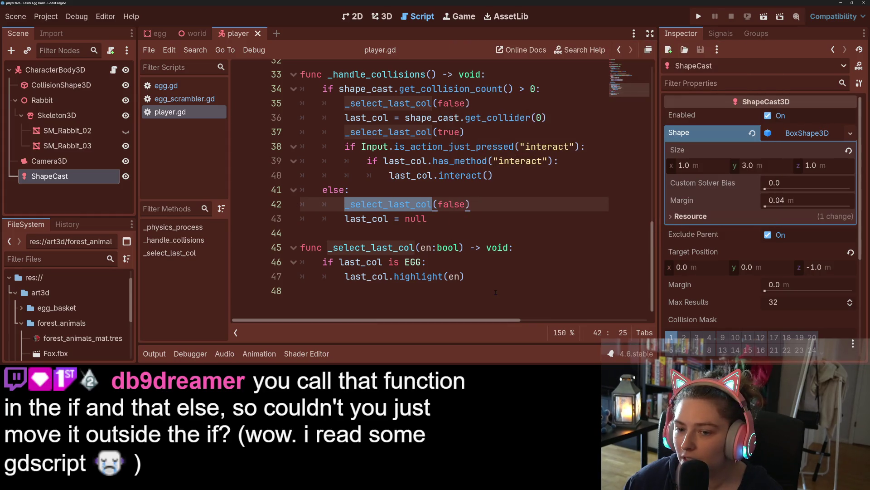
scroll(496, 292, up, 2)
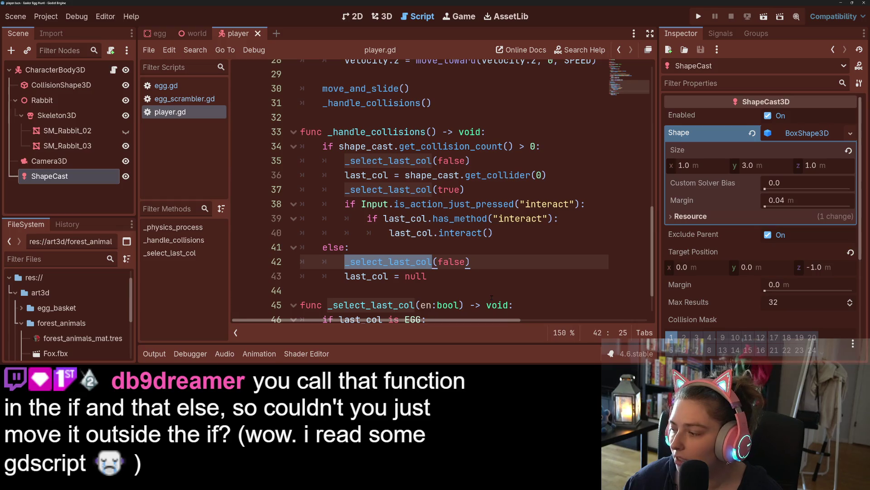
scroll(492, 297, down, 1)
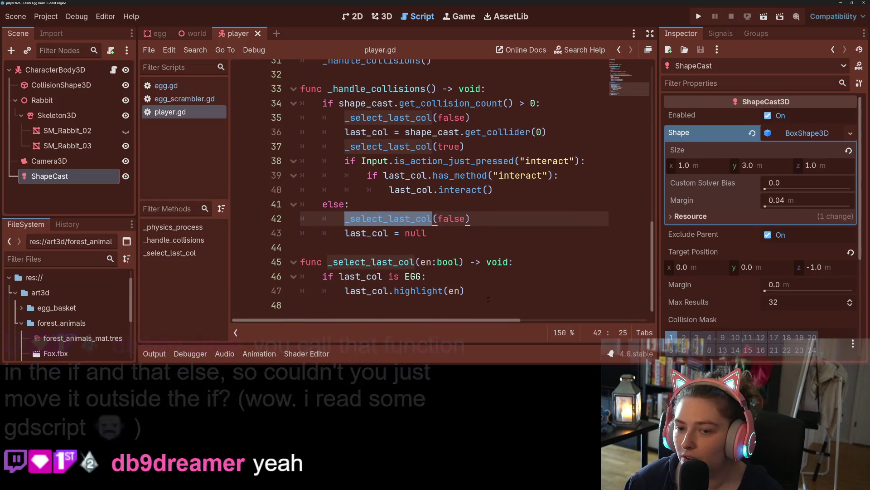
double_click(358, 277)
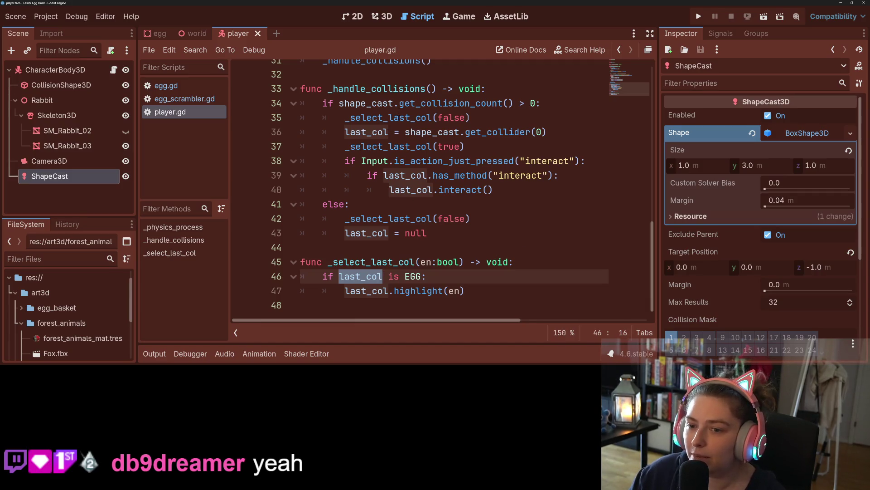
double_click(364, 118)
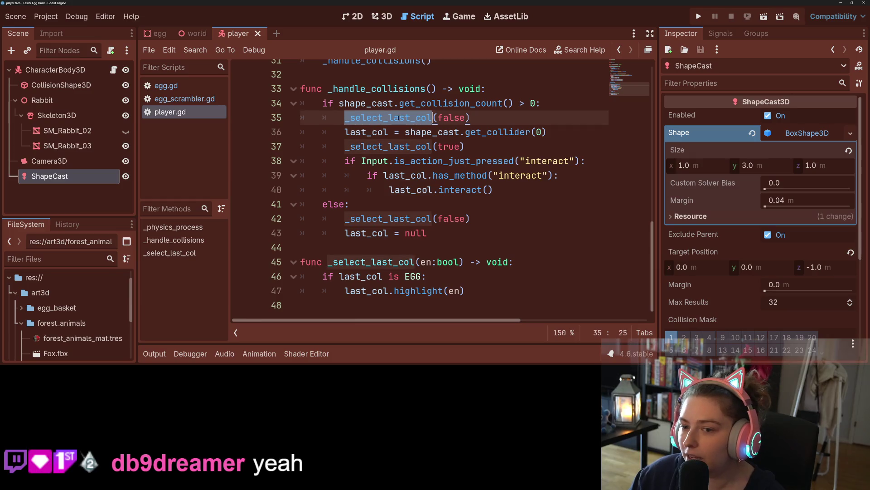
click(365, 118)
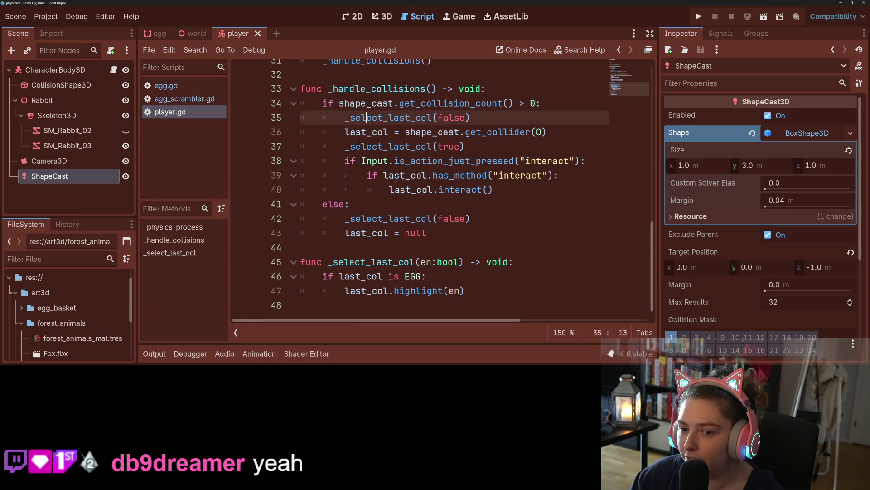
double_click(385, 218)
click(462, 218)
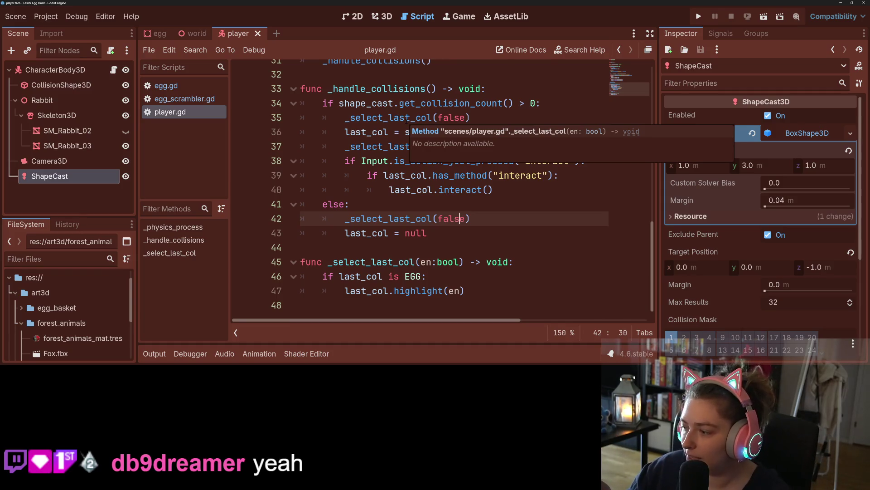
click(517, 119)
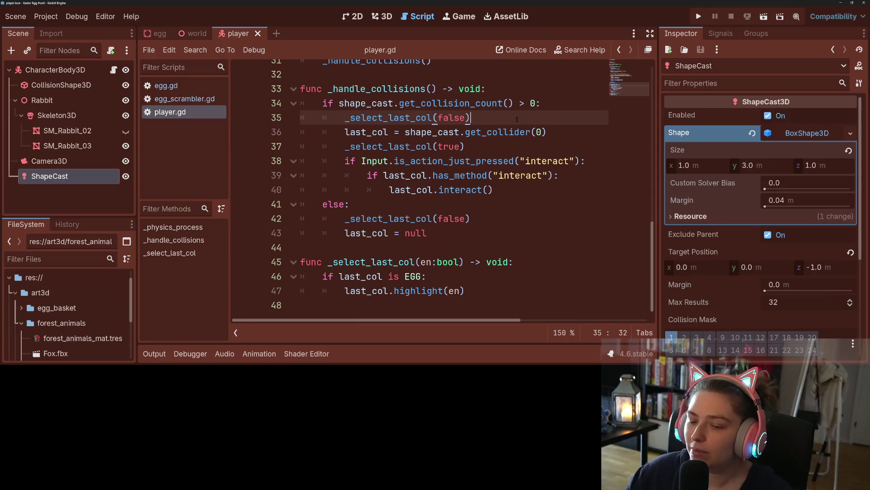
click(487, 221)
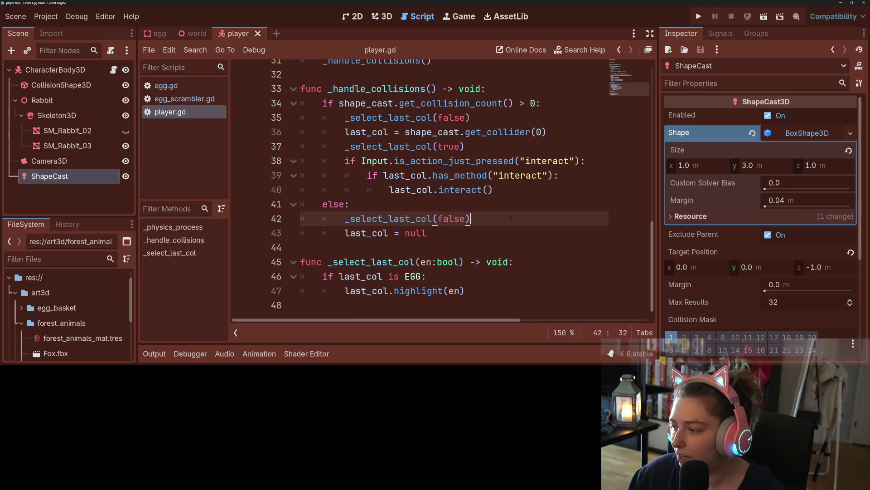
click(487, 119)
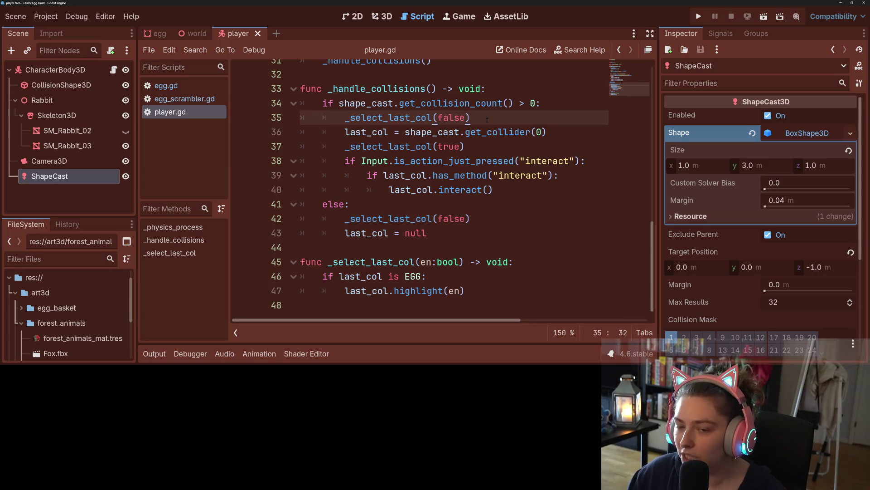
- Store the shape cast's first collider in a new 'var col = shape_cast.get_collider(0)' line
click(370, 146)
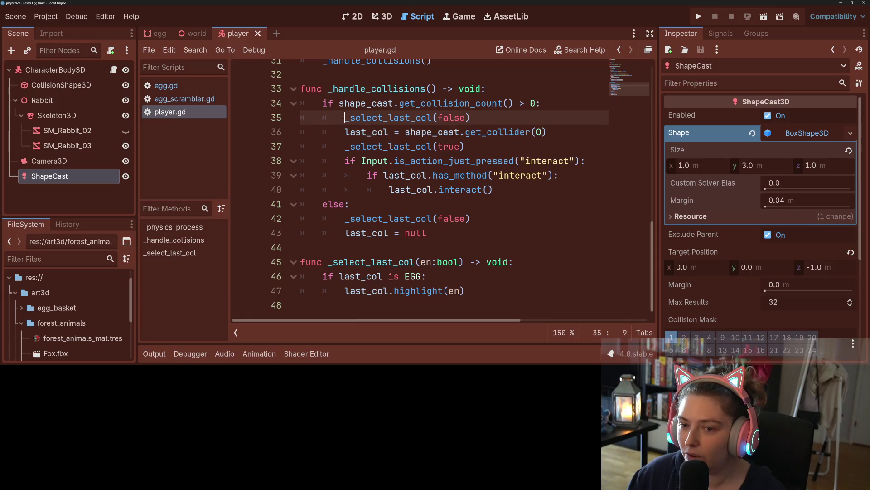
click(480, 131)
double_click(367, 132)
click(507, 103)
click(574, 102)
key(Return)
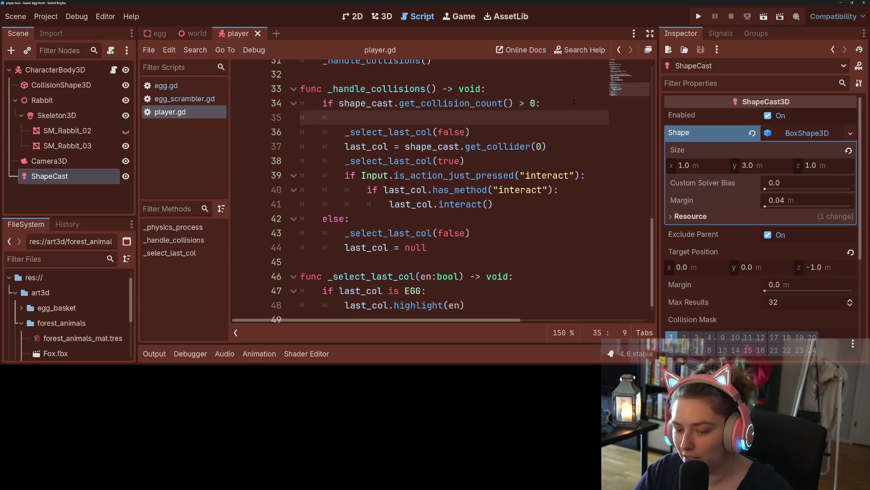
text(var col =)
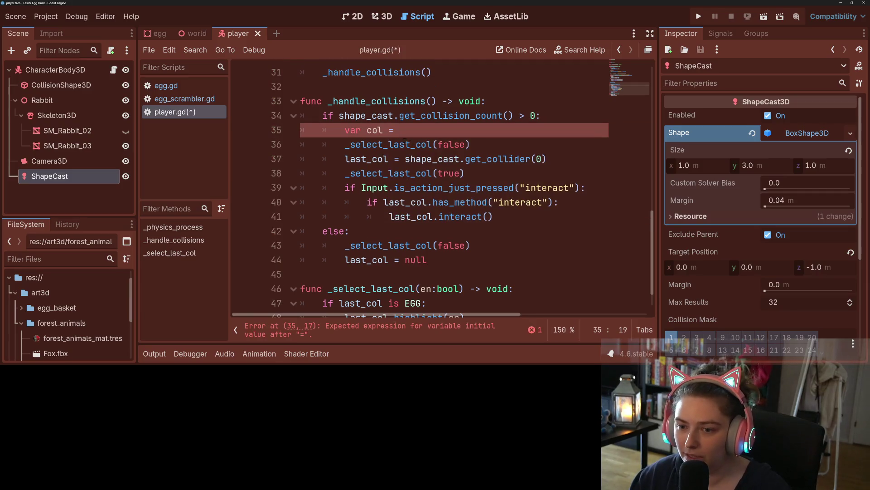
mouse_move(404, 159)
mouse_down()
mouse_move(548, 160)
mouse_move(401, 130)
mouse_up()
click(468, 162)
text(col)
- Nest the three select lines under 'if not last_col == col:' and save player.gd
click(562, 129)
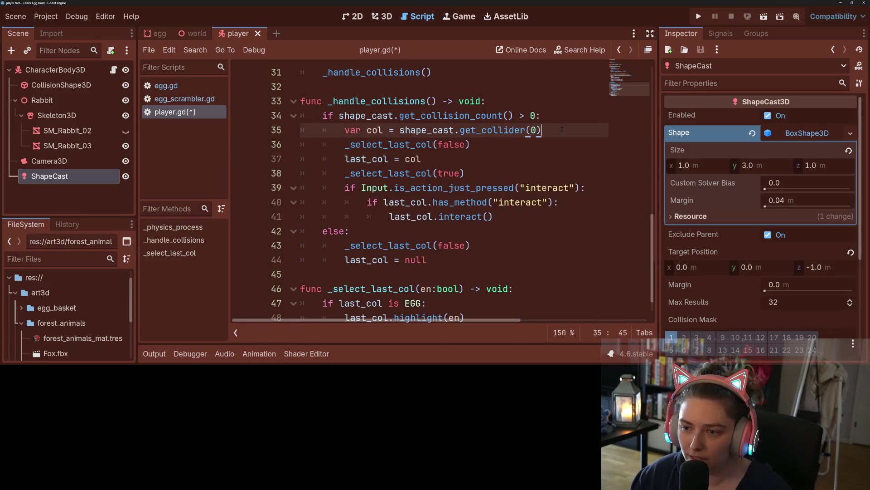
key(Return)
text(if not las)
key(Return)
text(== )
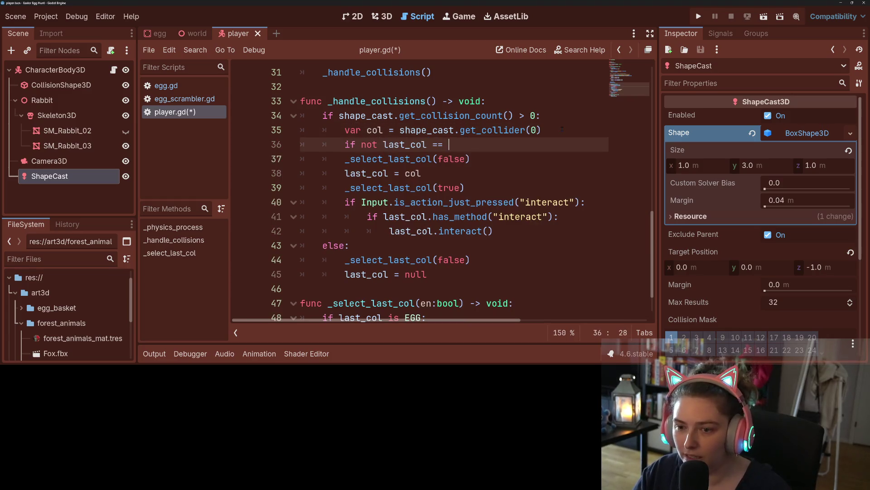
text(col:)
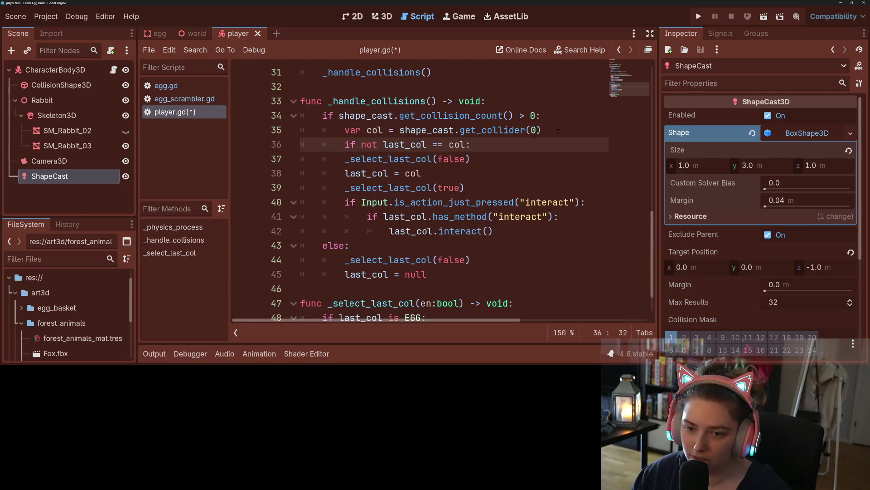
drag(393, 159, 414, 187)
key(Tab)
key(ctrl+s)
click(522, 160)
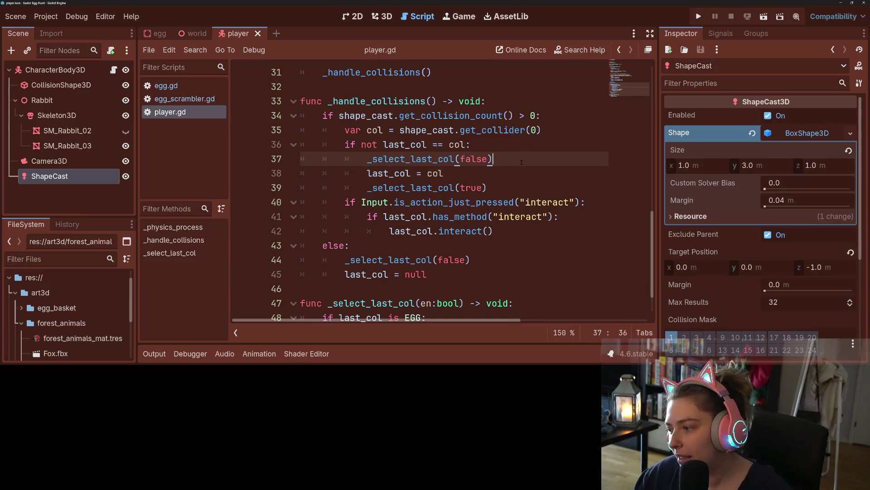
- Check the _select_last_col function further down, then return to line 39
click(508, 185)
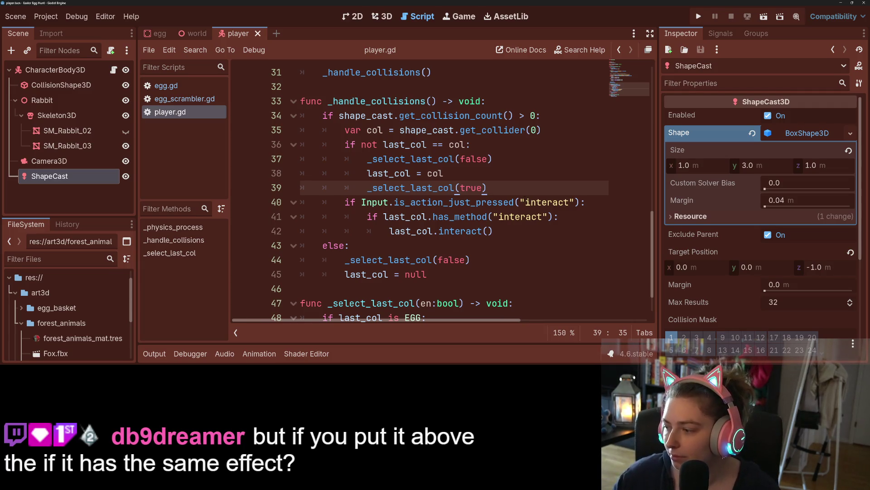
scroll(380, 270, down, 1)
click(381, 271)
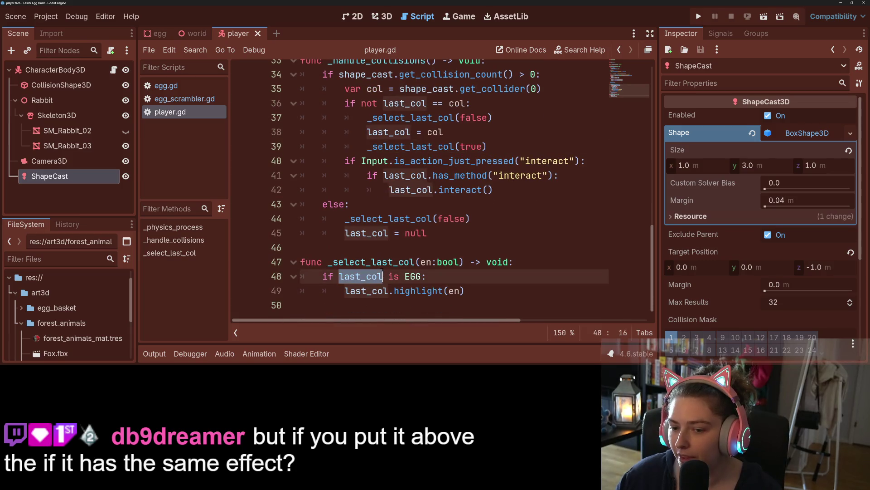
double_click(380, 263)
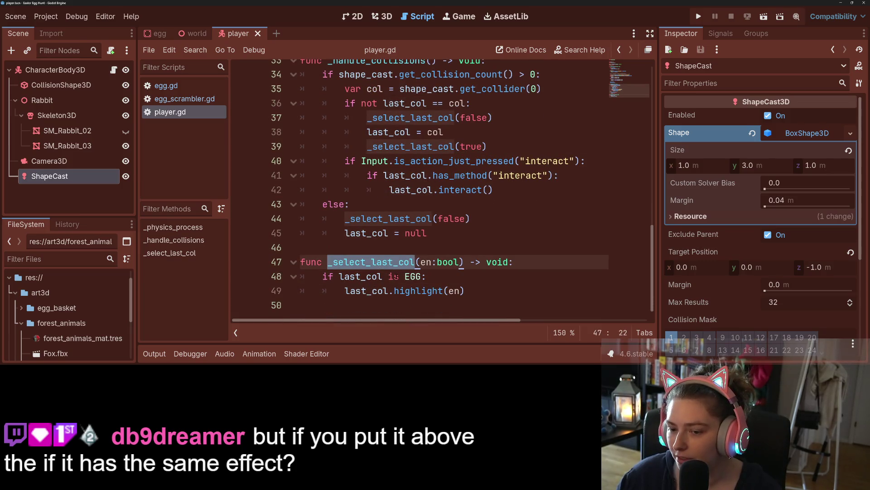
scroll(399, 279, up, 1)
click(487, 189)
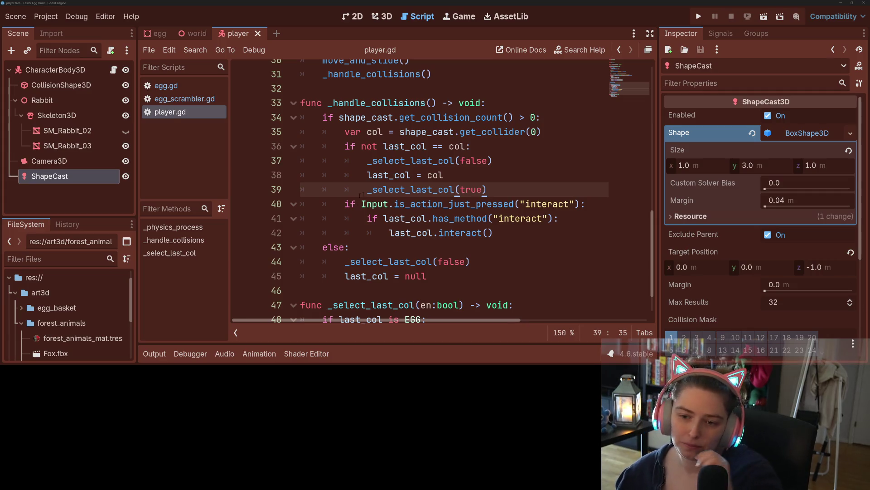
click(394, 233)
click(516, 233)
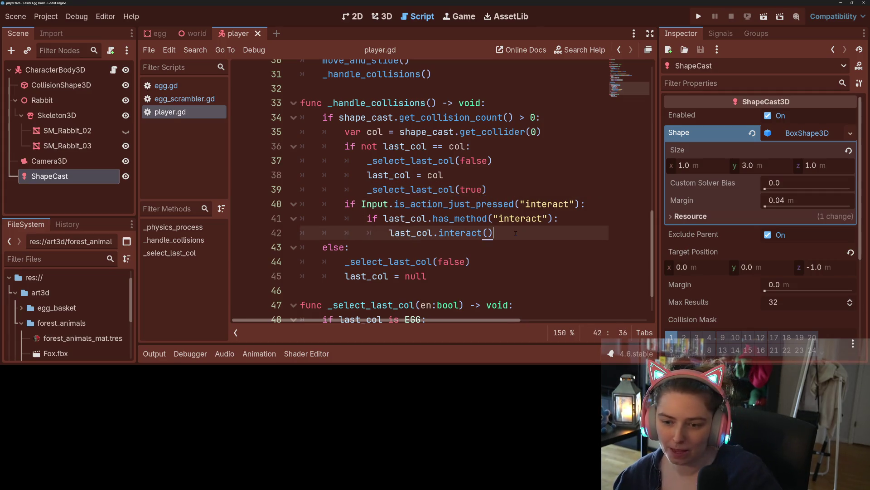
scroll(508, 255, down, 1)
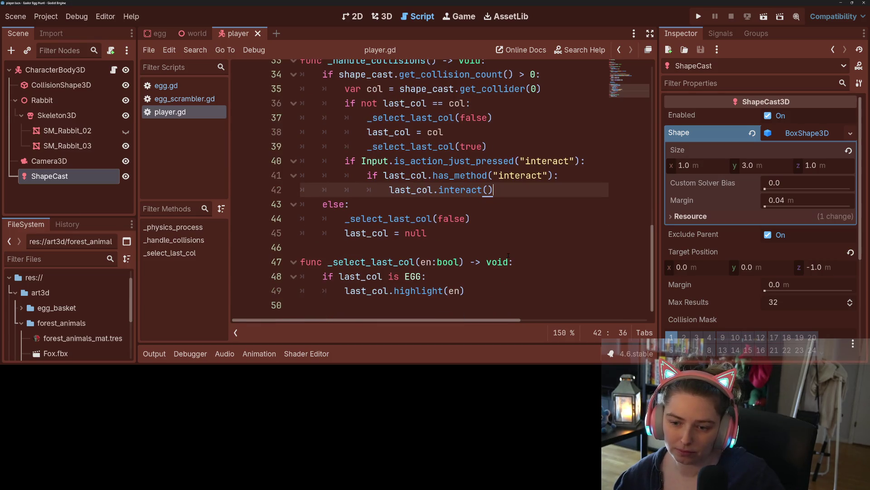
double_click(460, 190)
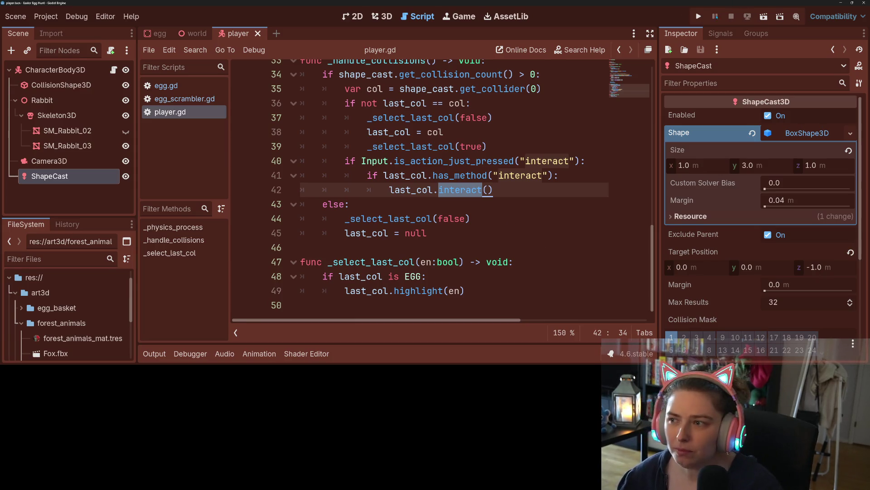
key(F5)
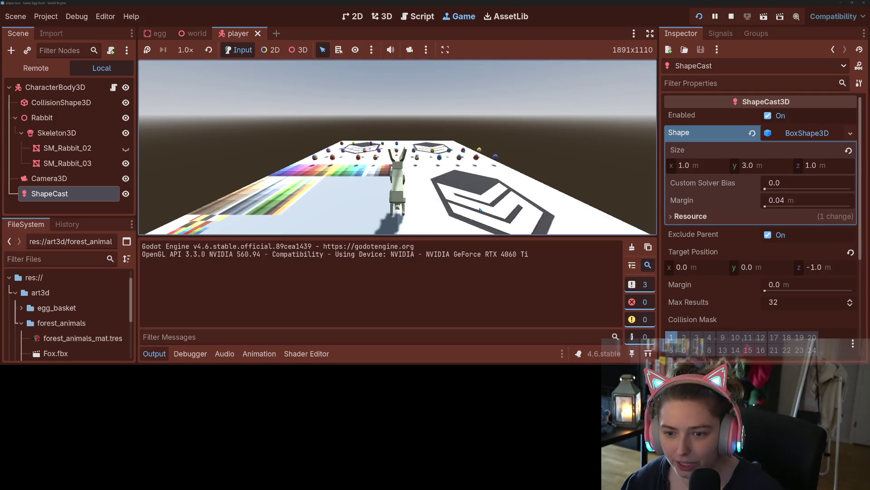
- Walk the rabbit forward with W to an egg and interact with it using E
key(w)
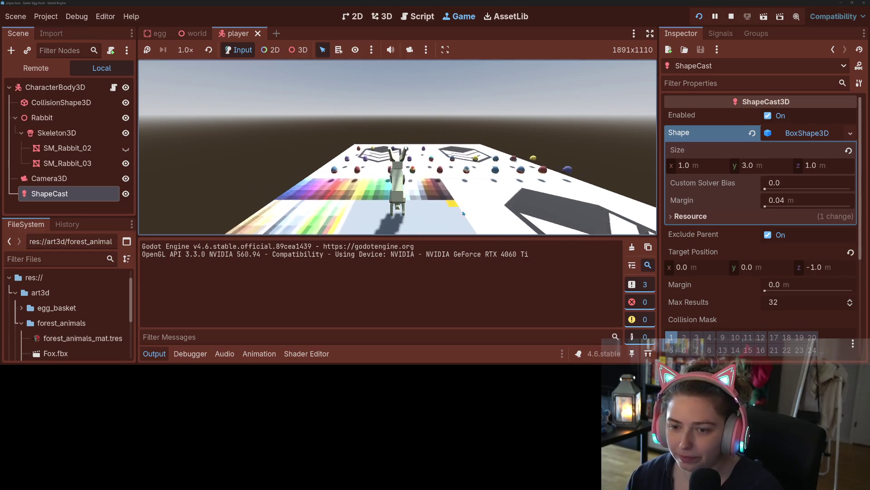
key(w)
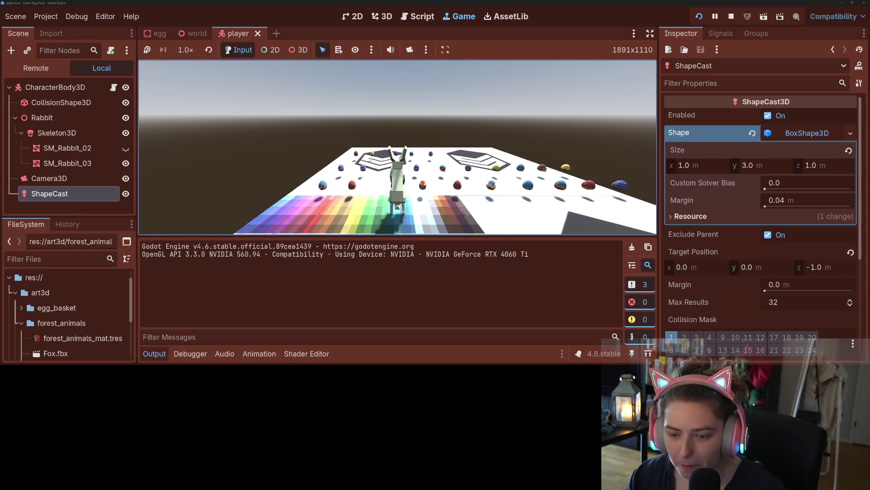
key(e)
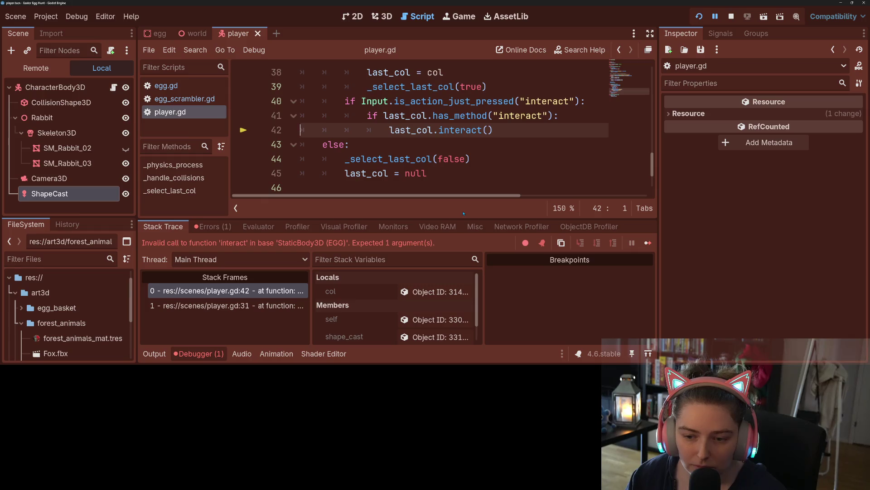
- Change line 42 to call last_col.interact(self) and rerun the project
key(F8)
click(489, 130)
text(self)
key(F5)
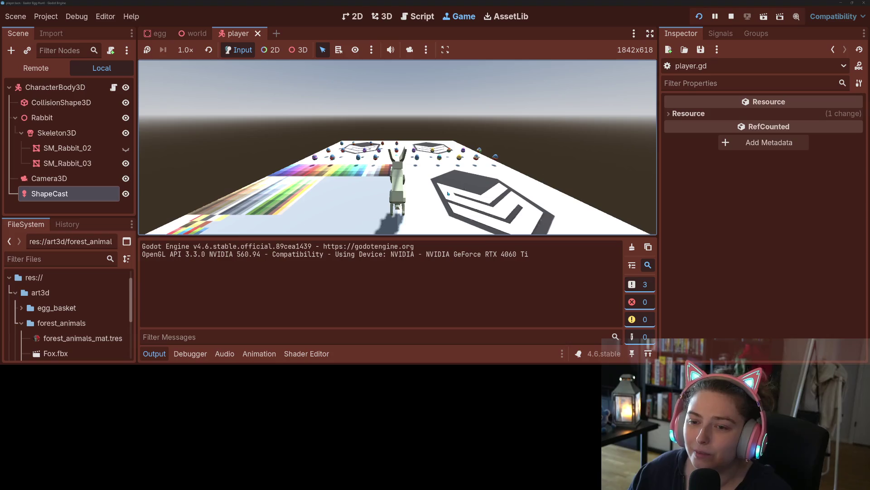
- Walk and strafe the rabbit across the egg rows collecting many eggs, then stop the game
key(a)
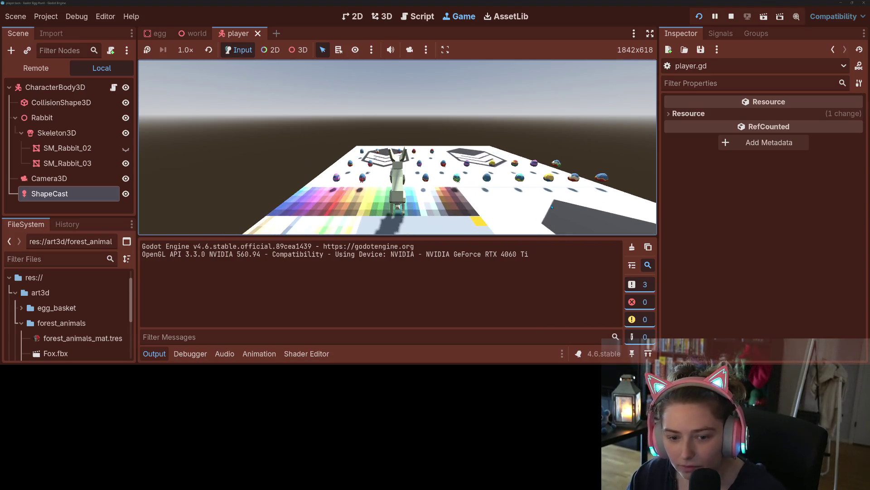
key(w)
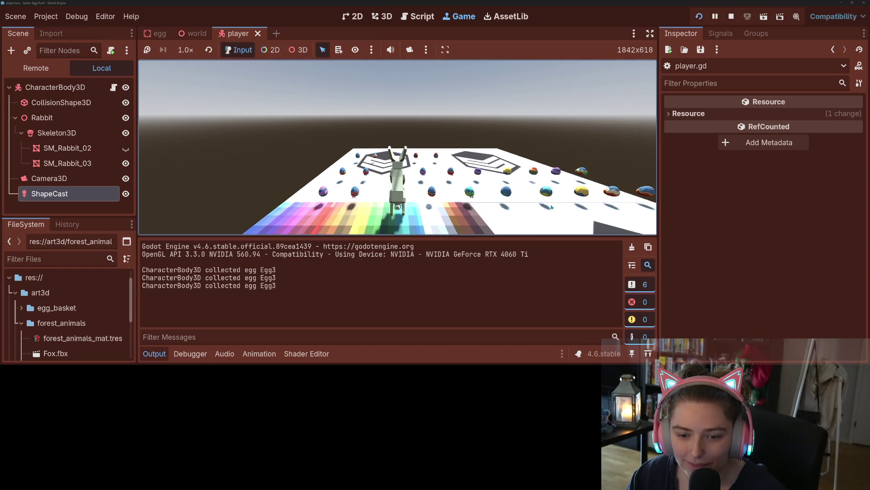
key(a)
key(w)
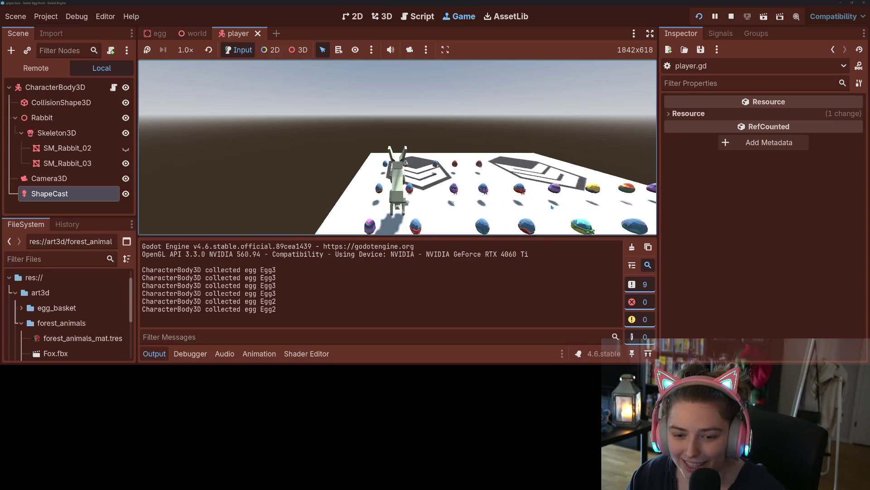
key(d)
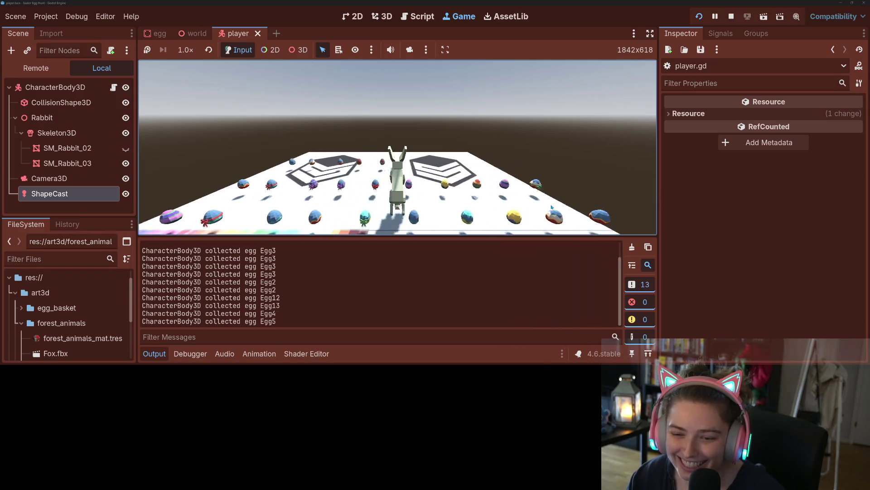
key(a)
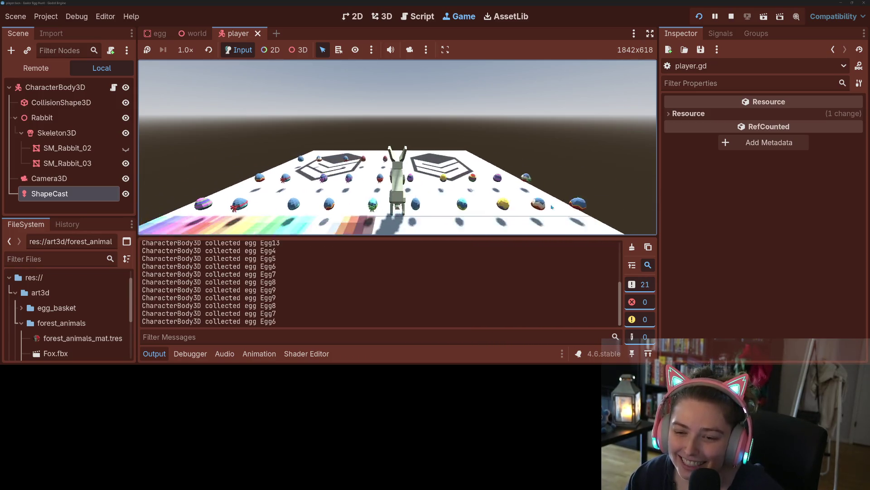
key(a)
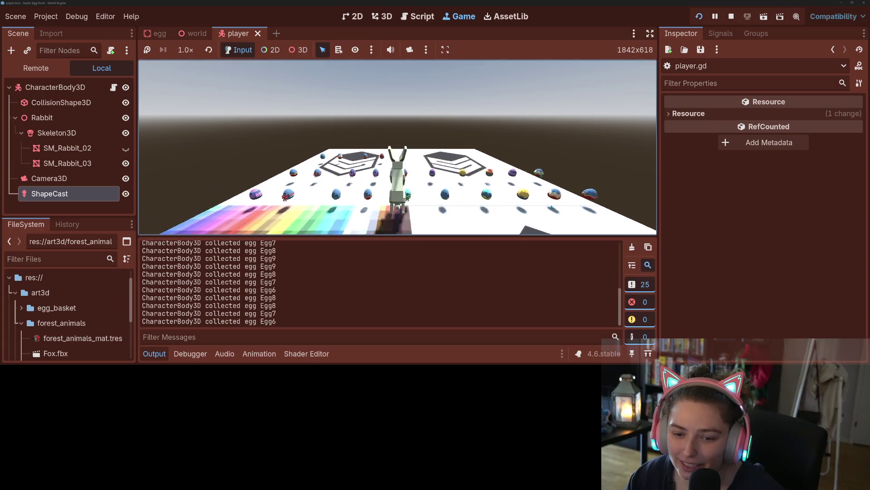
key(d)
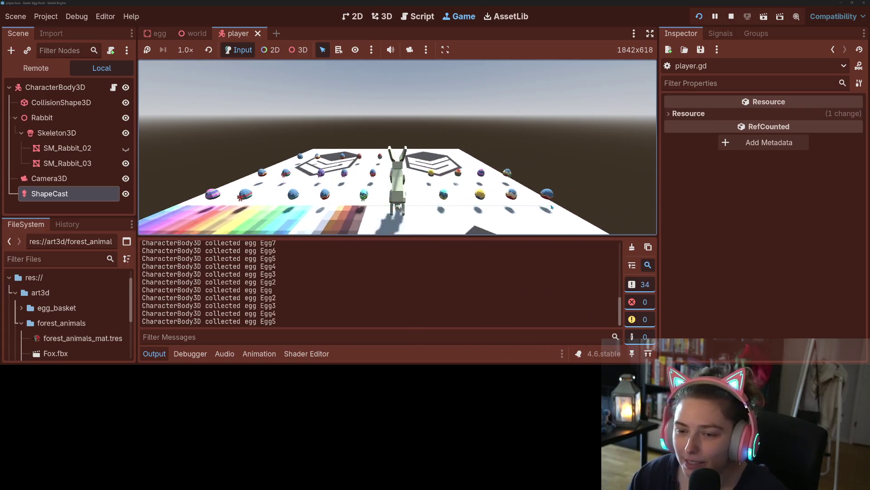
key(a)
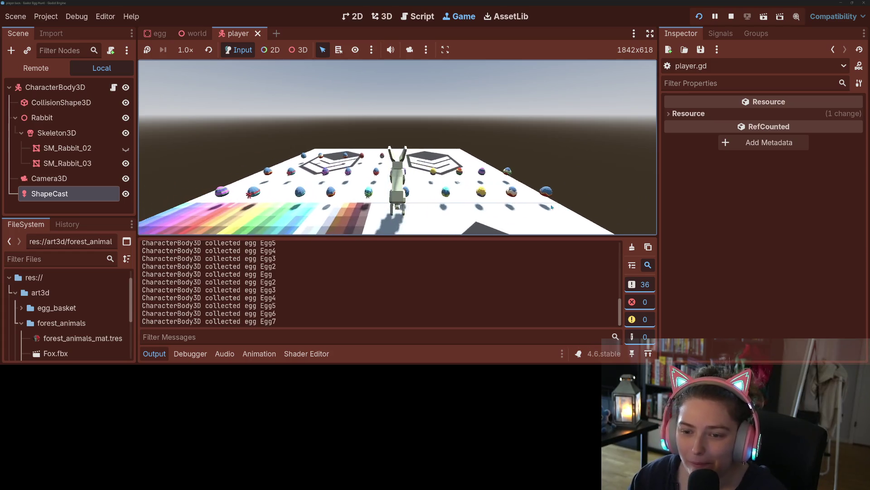
key(d)
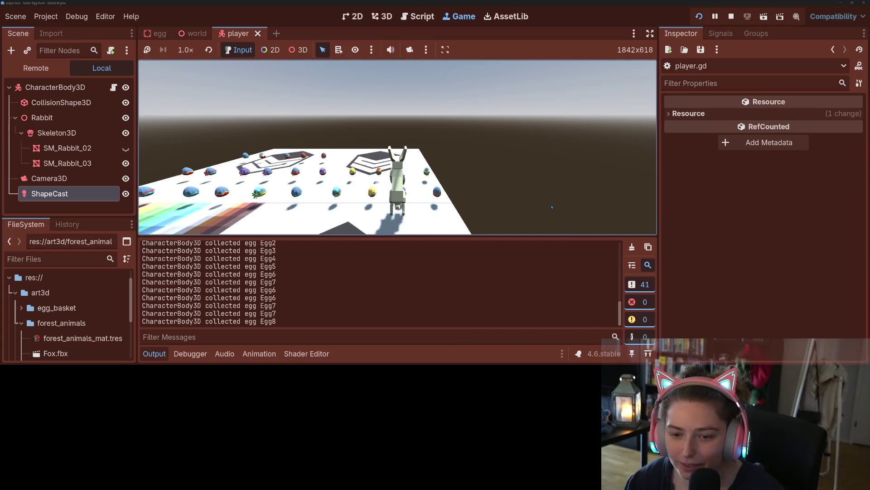
key(F8)
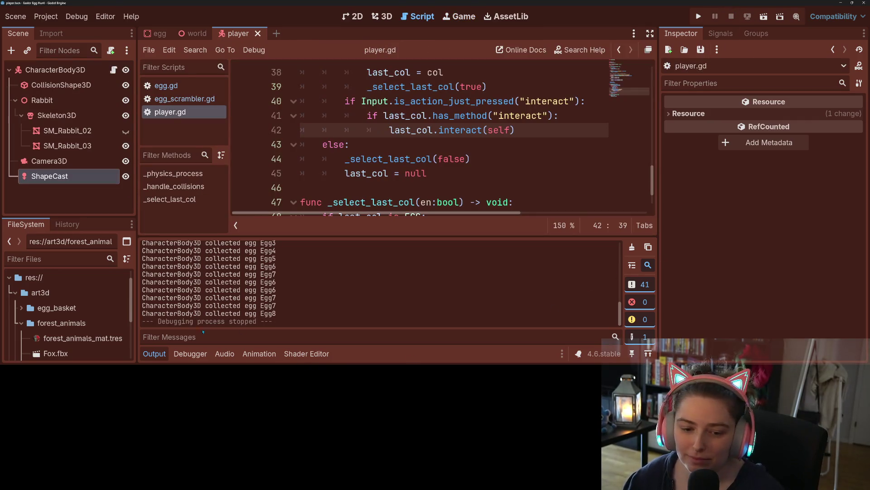
- Delete the template comments in _physics_process, including 'Handle jump', and fix the input_dir indentation
click(154, 353)
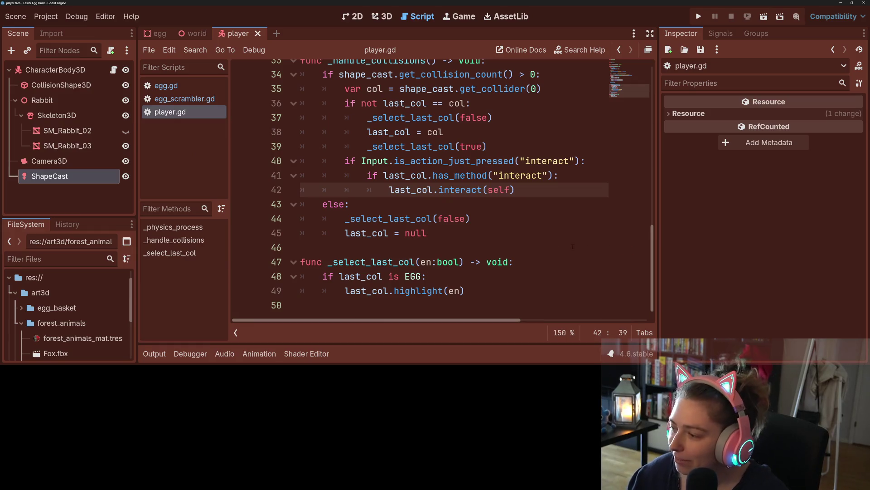
scroll(453, 204, up, 10)
scroll(454, 204, down, 2)
click(395, 217)
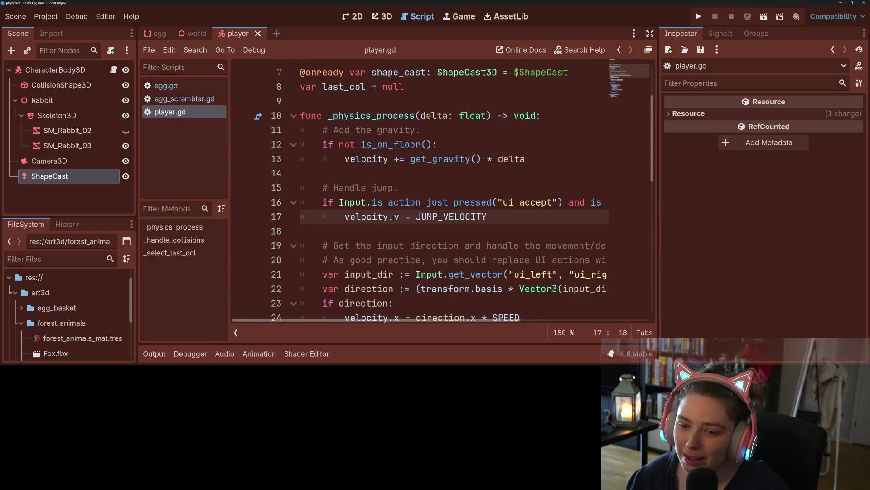
click(323, 276)
shift+click(324, 231)
key(BackSpace)
key(Tab)
mouse_move(398, 188)
mouse_down()
mouse_move(323, 187)
mouse_move(323, 175)
mouse_up()
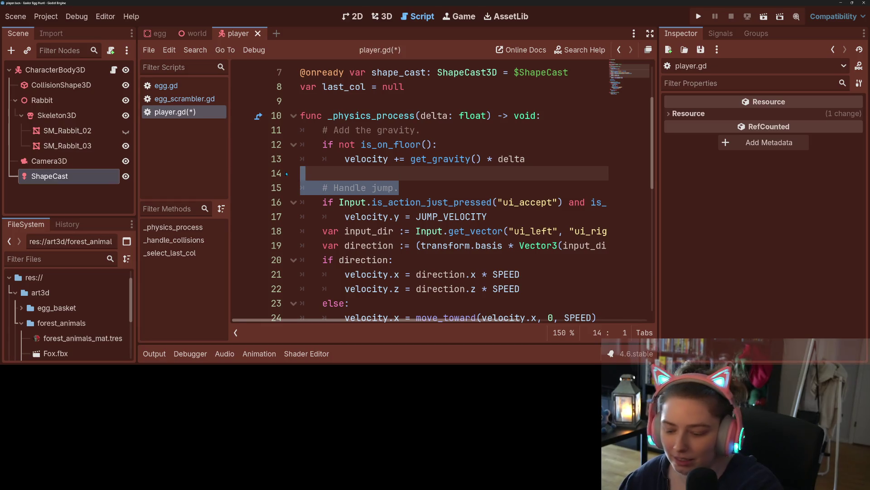
key(BackSpace)
click(322, 216)
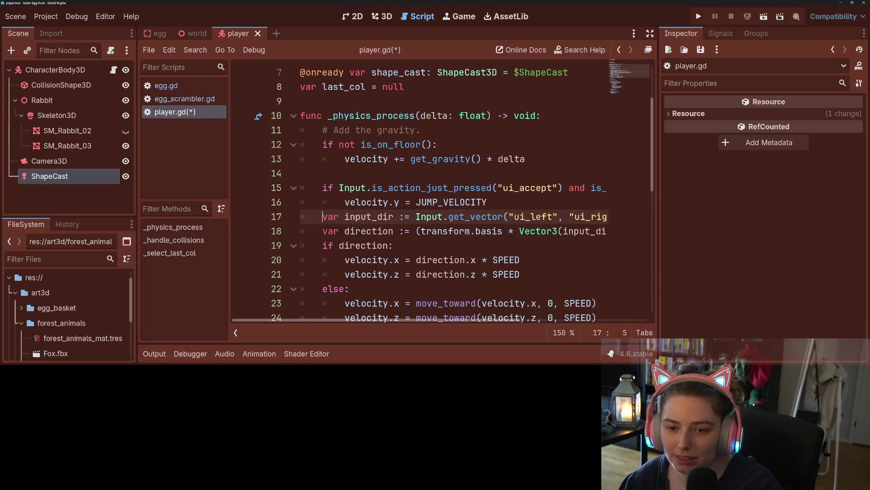
key(Return)
- Remove the '# Add the gravity.' comment, save, and add a blank line after move_and_slide()
triple_click(430, 130)
key(BackSpace)
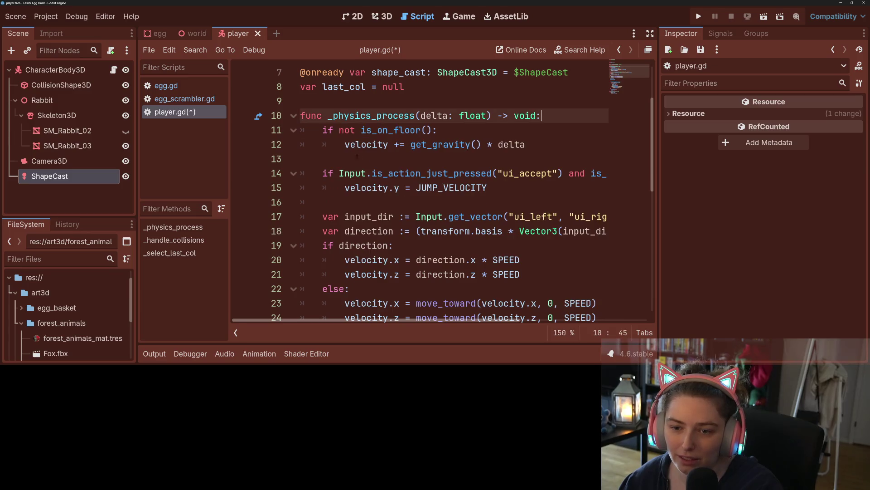
key(ctrl+s)
scroll(478, 210, down, 7)
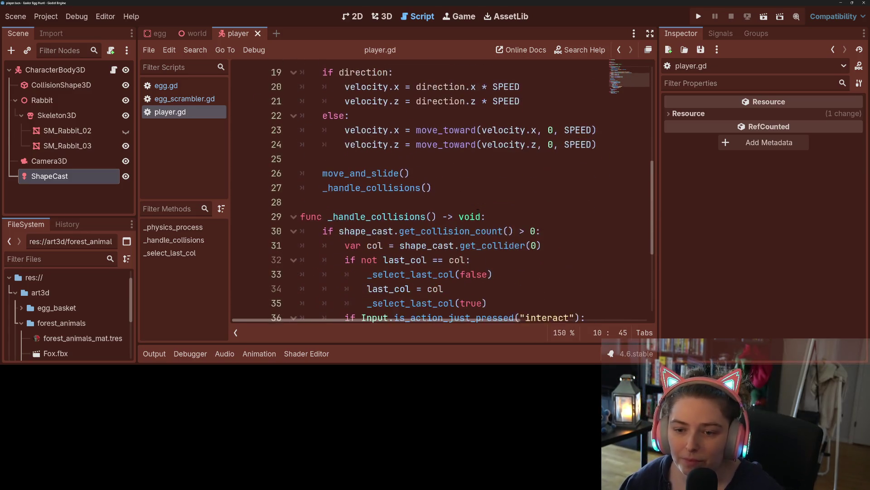
scroll(478, 210, up, 4)
click(430, 195)
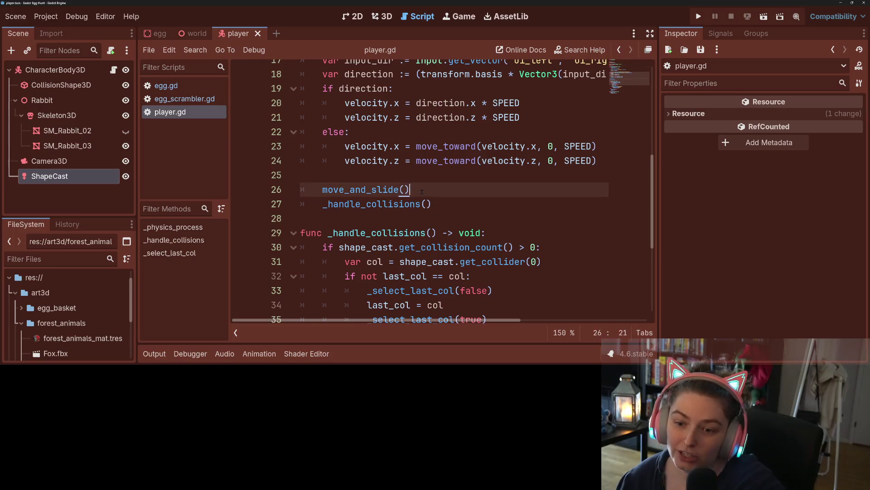
key(Return)
- Indent the empty lines 25 and 13 to the block level and save player.gd
click(340, 175)
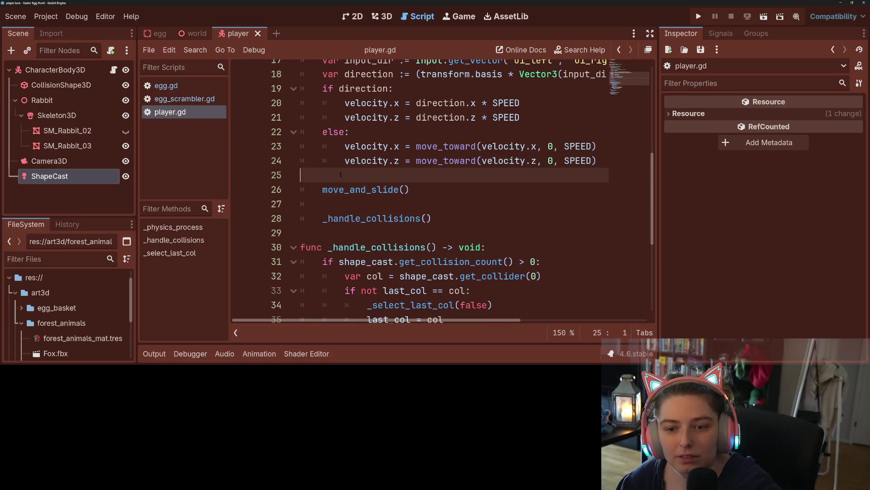
key(Tab)
key(Tab)
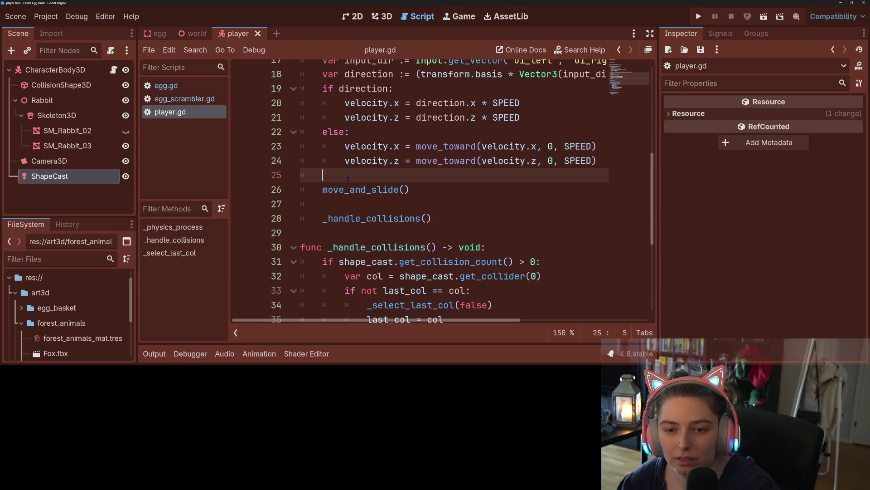
scroll(347, 179, up, 2)
scroll(387, 215, up, 2)
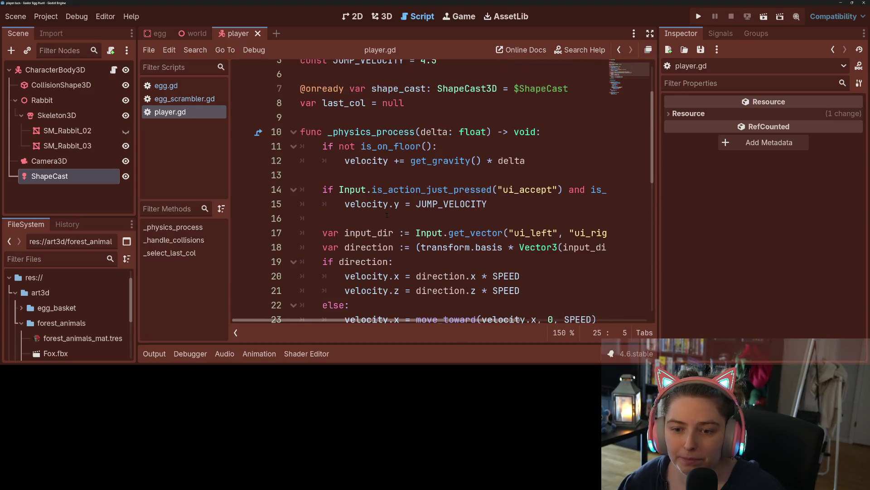
scroll(387, 214, up, 2)
scroll(386, 215, down, 1)
click(341, 202)
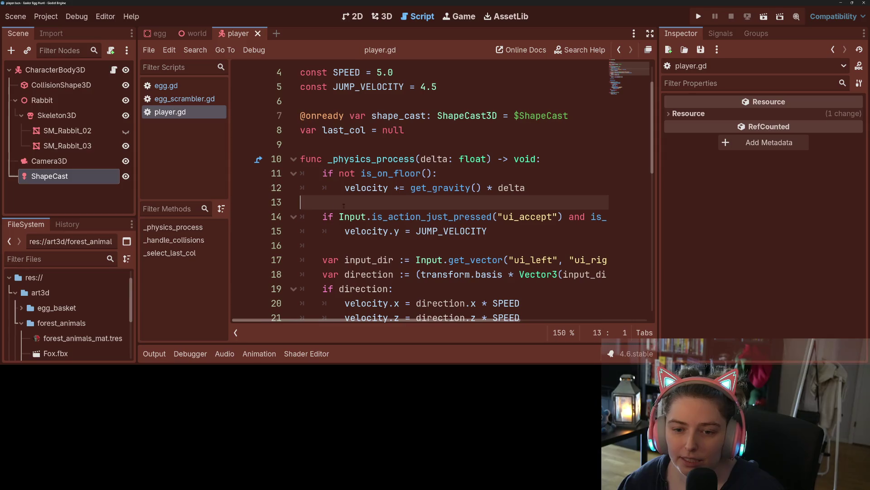
key(Tab)
key(Tab)
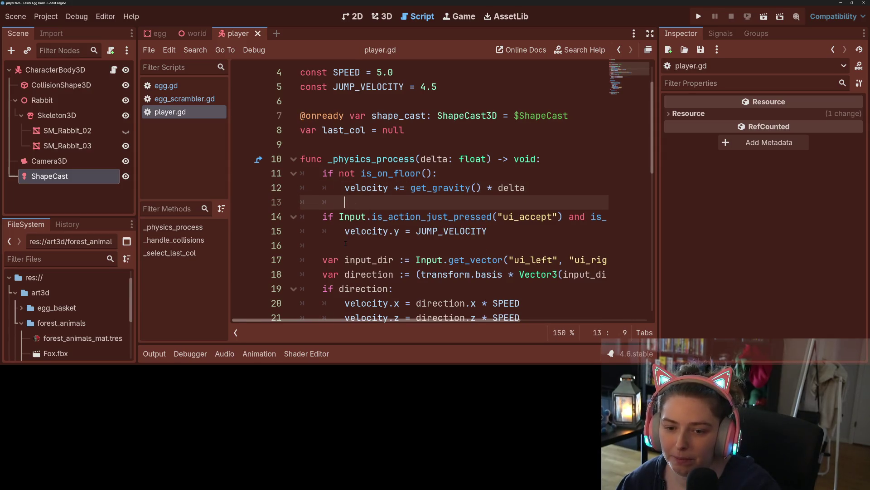
click(348, 245)
scroll(374, 247, down, 4)
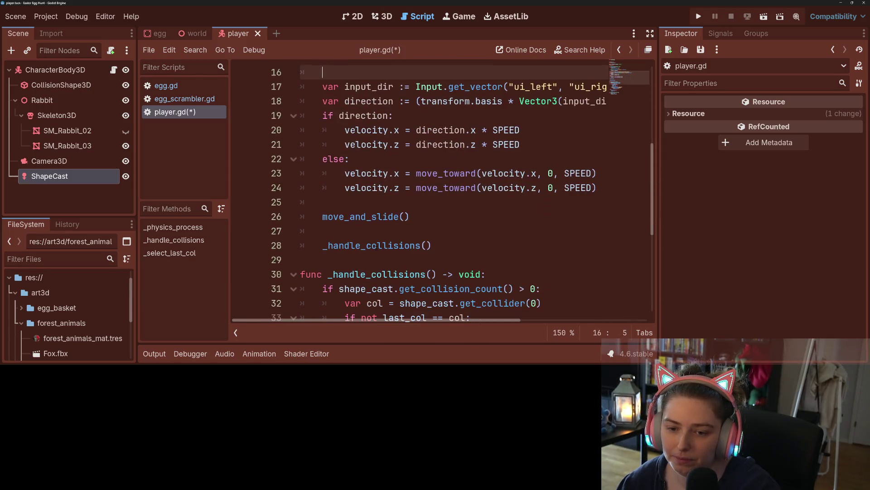
key(ctrl+s)
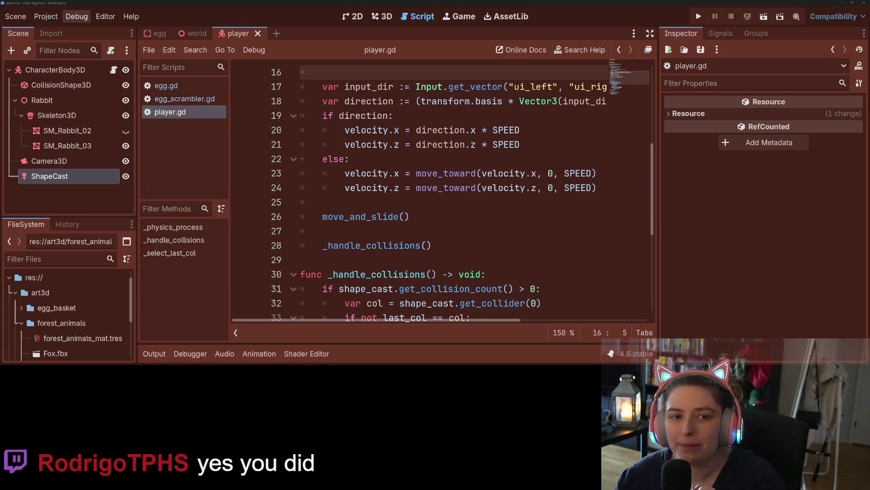
- Add move_left, move_right, move_forward and move_backward actions in the Project Settings Input Map
click(45, 17)
click(54, 27)
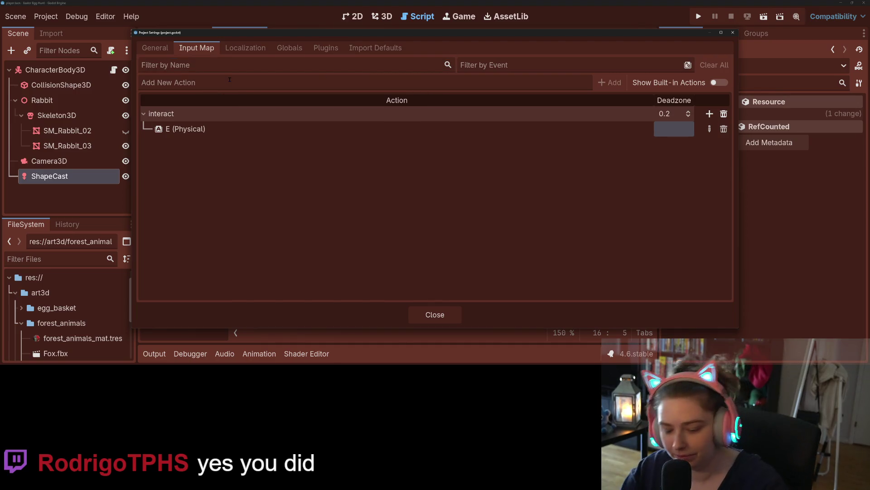
text(move)
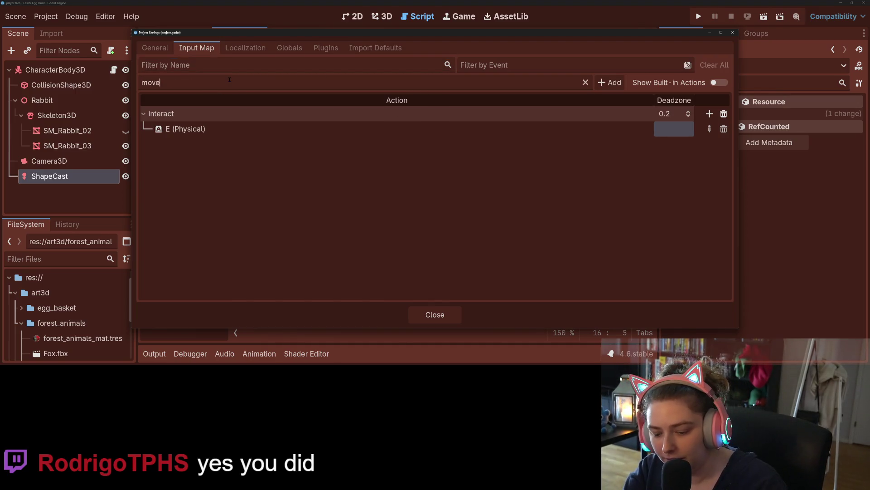
text(t)
key(Return)
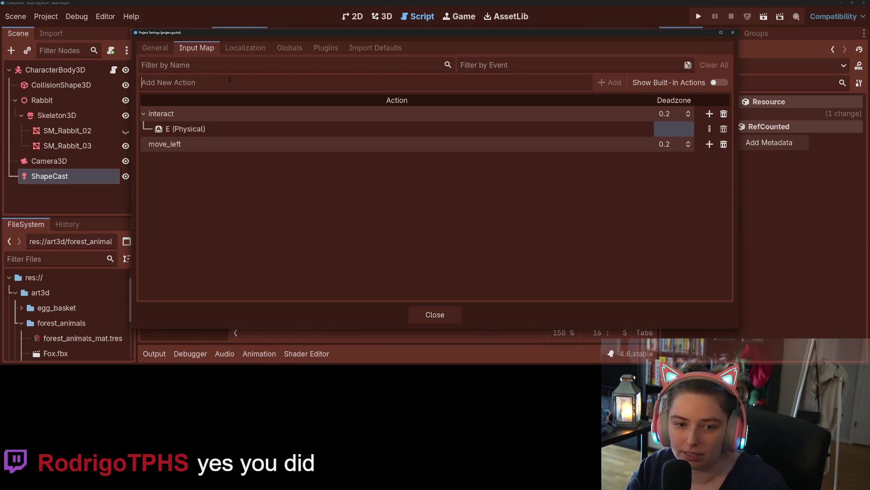
text(move_right)
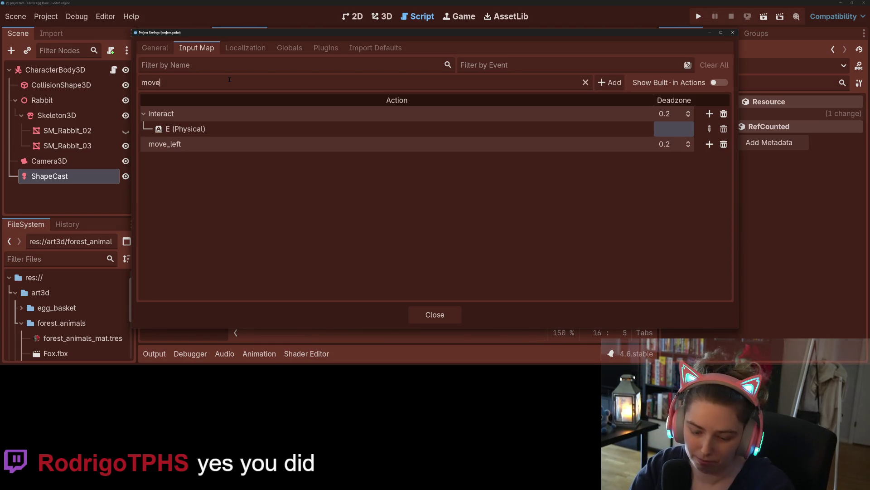
key(Return)
text(move_for)
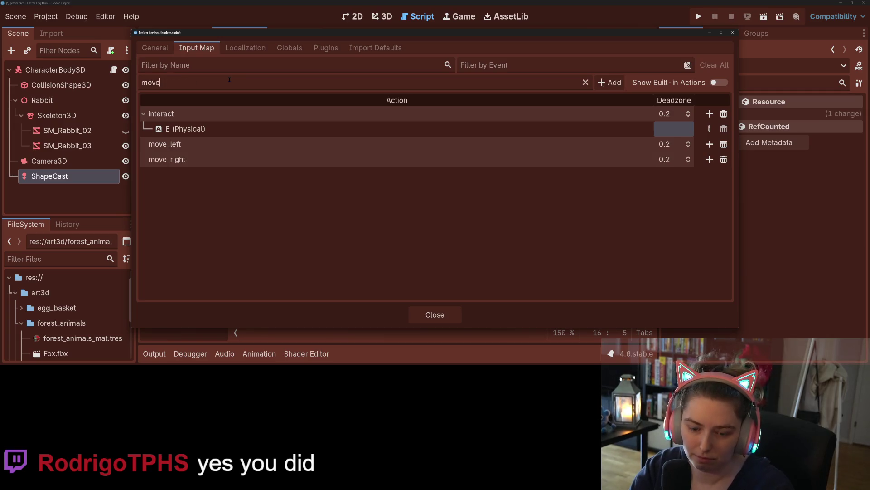
text(ward)
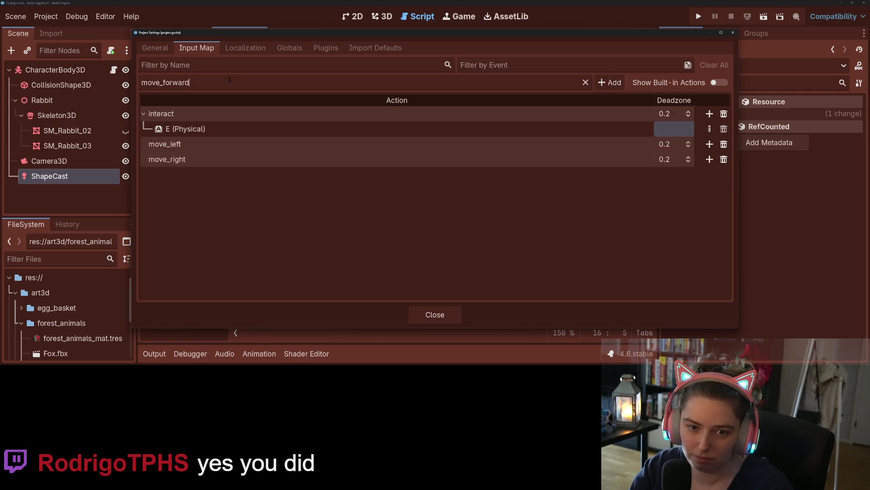
key(Return)
text(m)
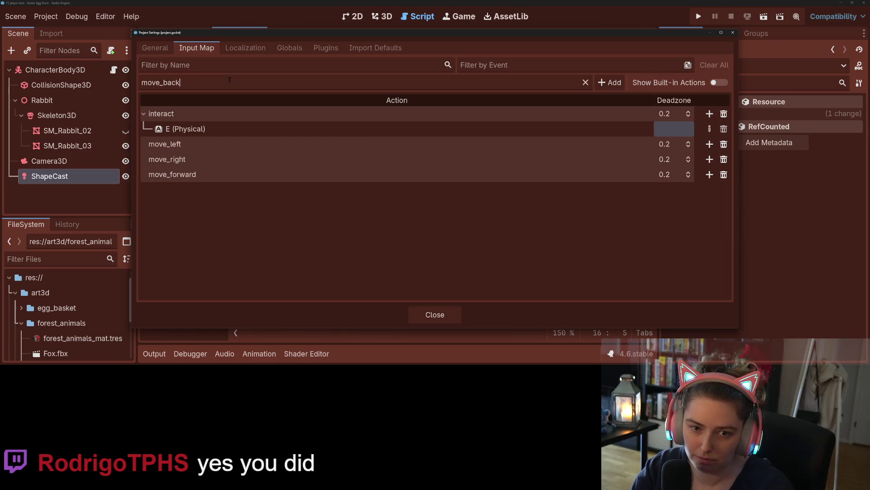
text(rd)
key(Return)
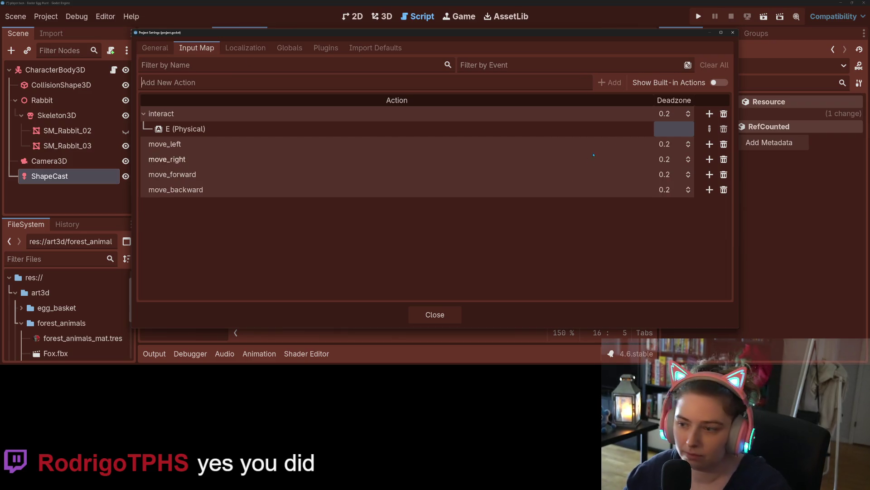
- Bind A and Left to move_left, and D and Right to move_right
click(709, 143)
key(a)
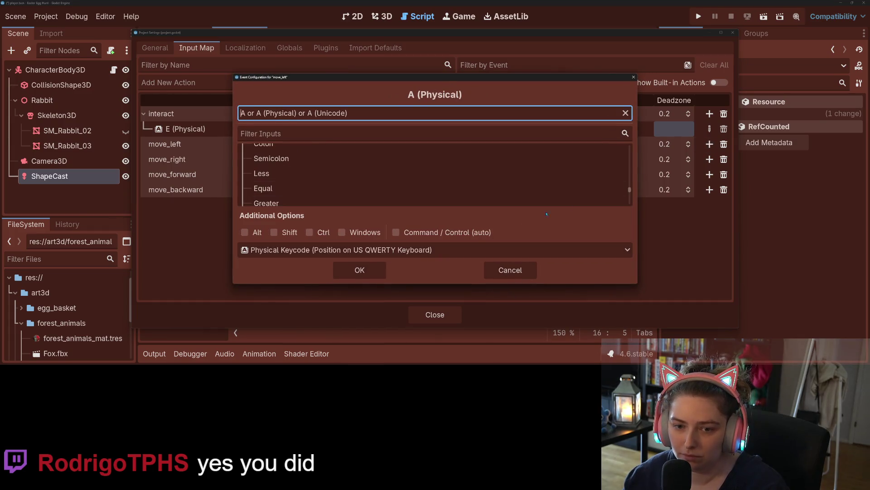
click(358, 277)
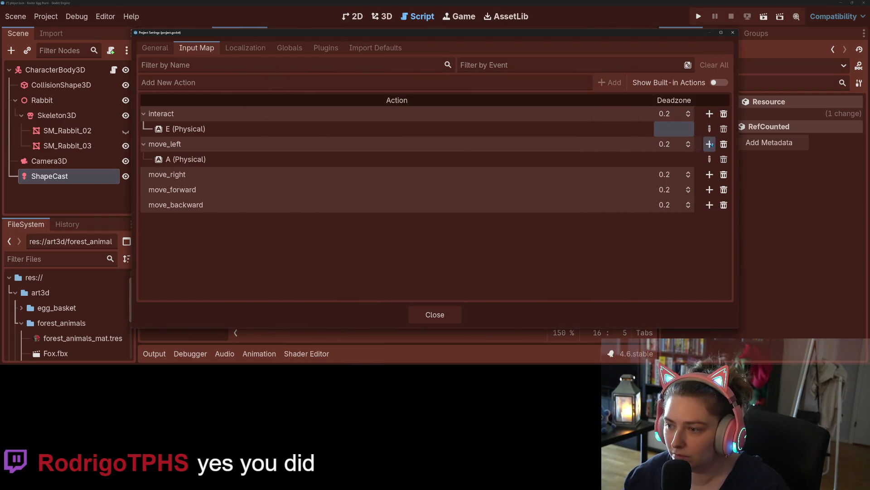
click(710, 144)
key(Left)
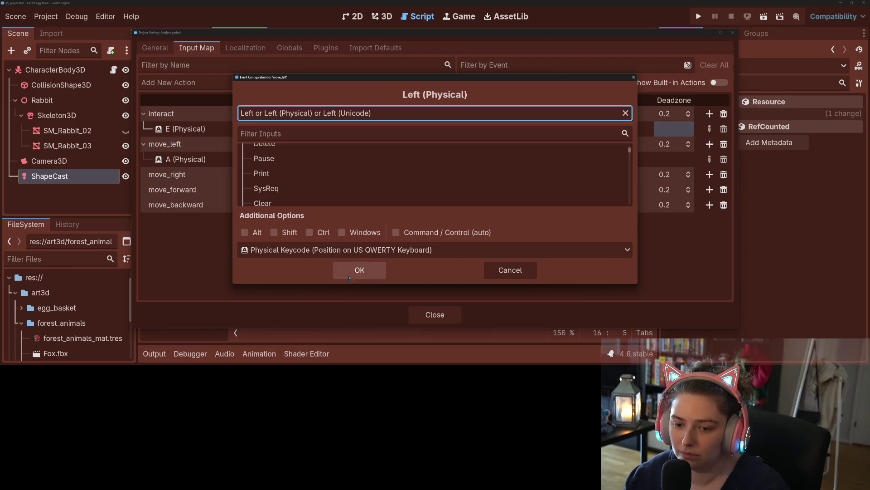
click(360, 271)
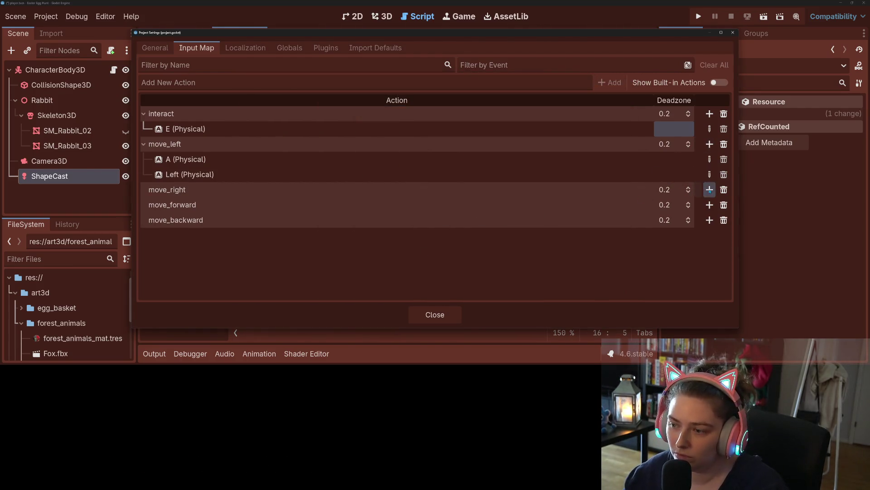
click(709, 190)
key(d)
click(360, 270)
click(709, 189)
key(Right)
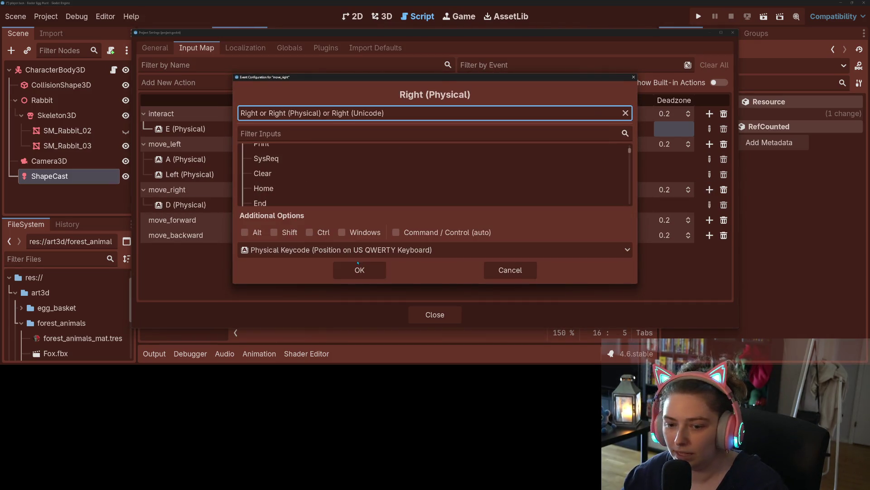
click(359, 270)
- Bind W and Up to move_forward, and S and Down to move_backward, then close Project Settings
click(710, 234)
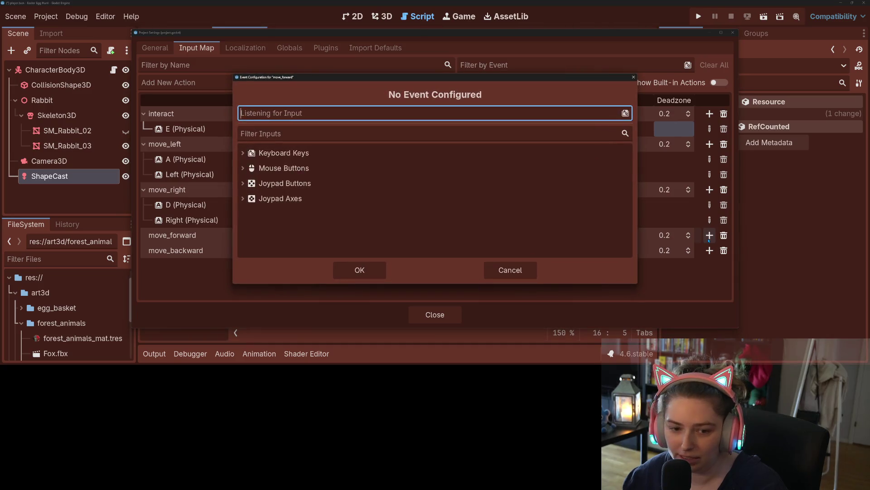
key(w)
click(360, 270)
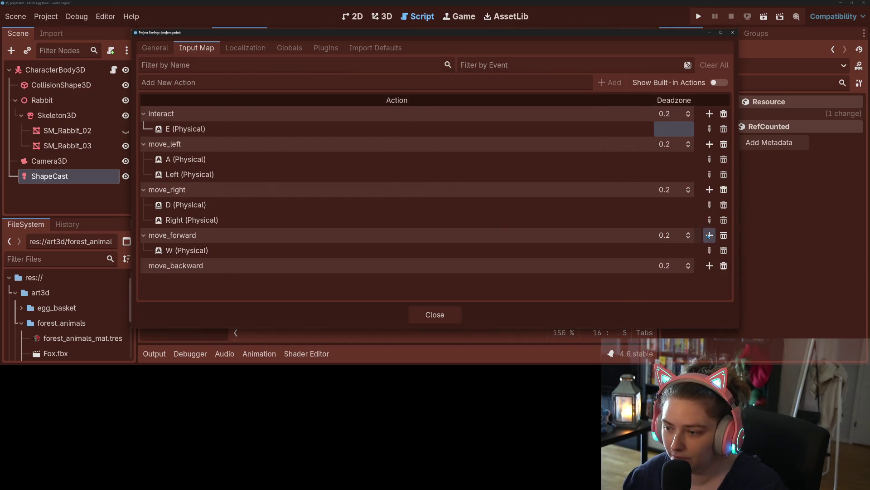
click(710, 235)
key(Up)
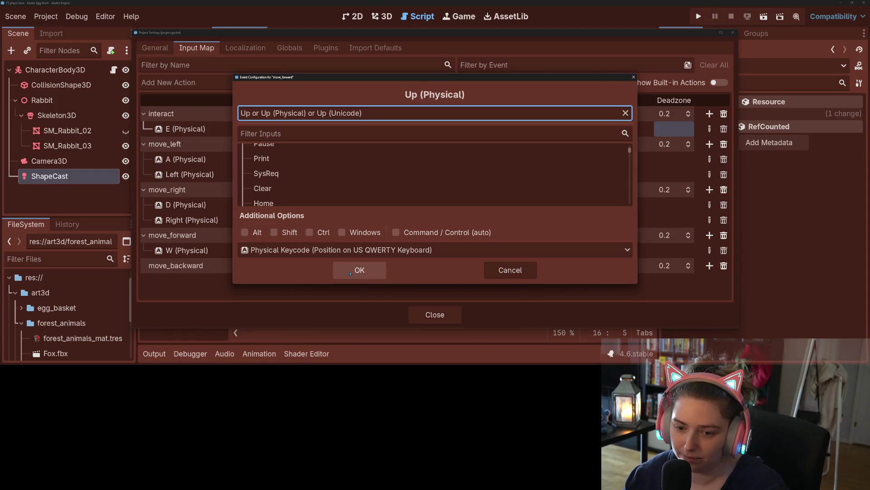
click(359, 270)
click(709, 281)
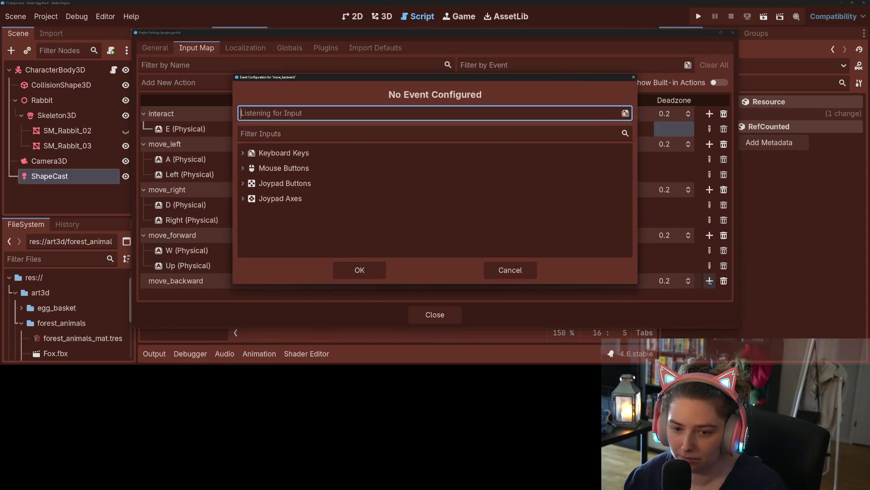
key(s)
click(360, 270)
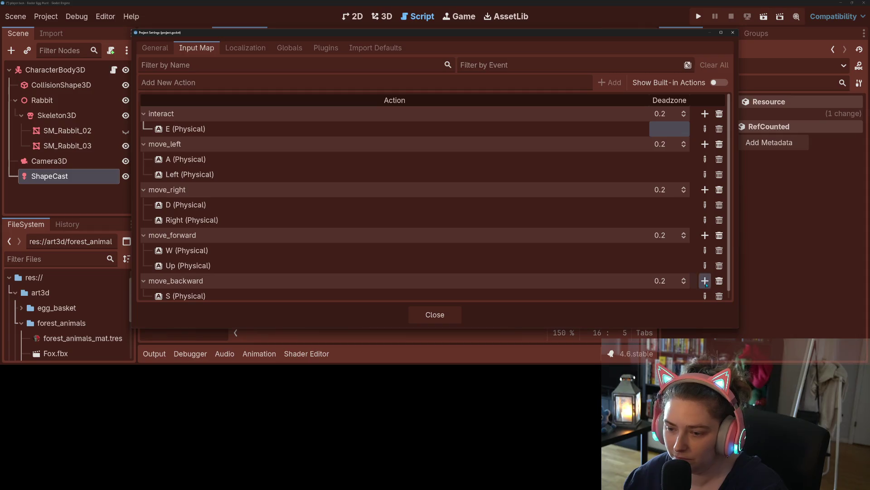
click(705, 281)
key(Down)
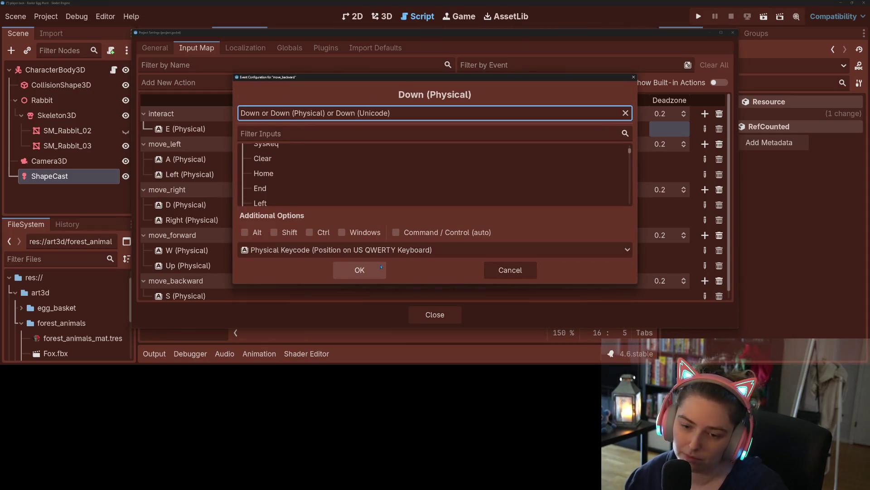
click(359, 270)
click(434, 315)
scroll(493, 282, up, 5)
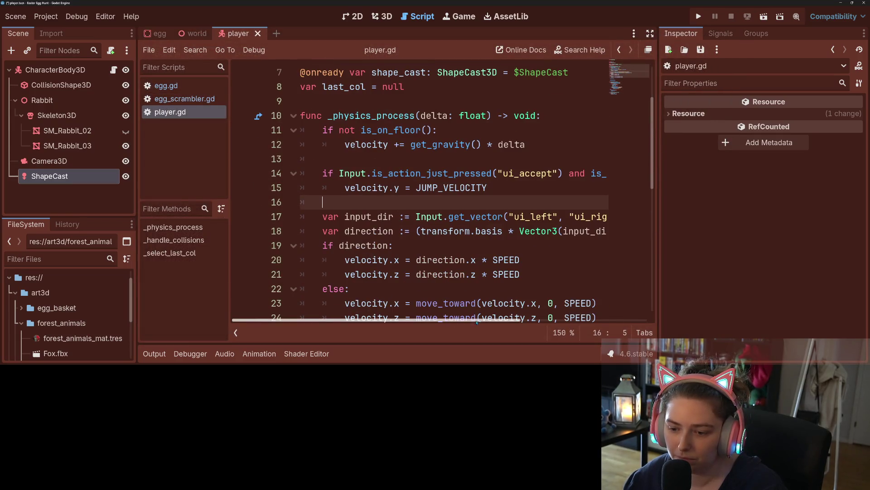
- Change ui_left and ui_right to move_left and move_right on line 17
drag(492, 321, 564, 320)
click(421, 216)
drag(421, 217, 411, 217)
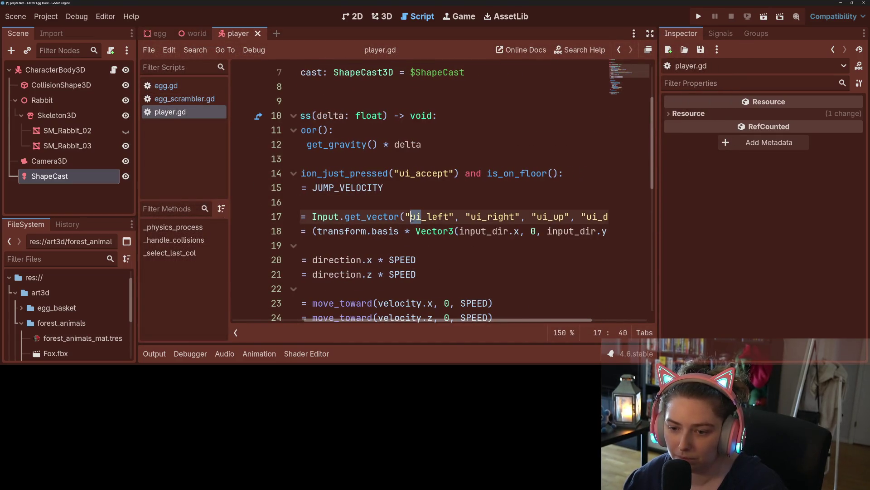
text(move)
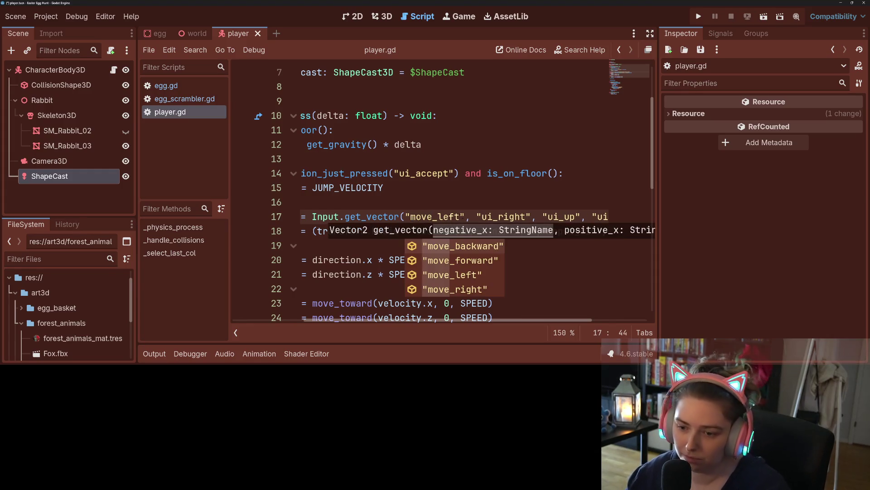
drag(494, 217, 481, 216)
text(move)
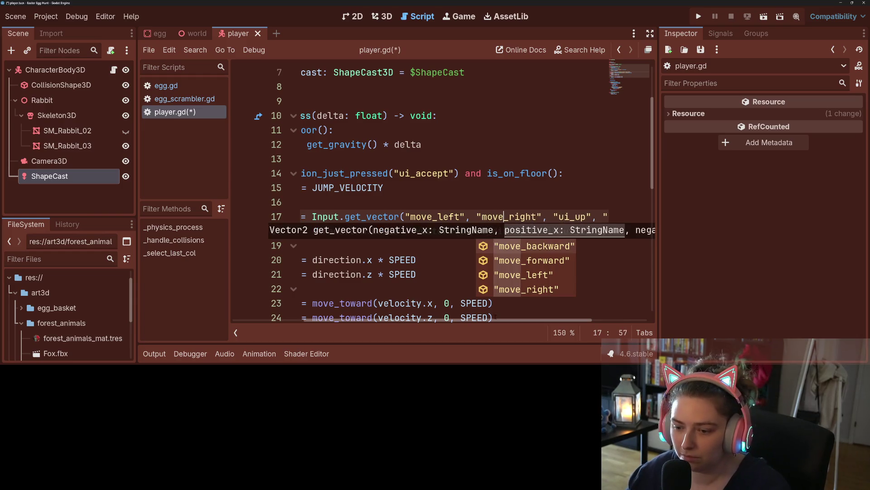
- Replace ui_up and ui_down with move_forward and move_backward, save, and run the game
scroll(449, 319, right, 3)
double_click(494, 216)
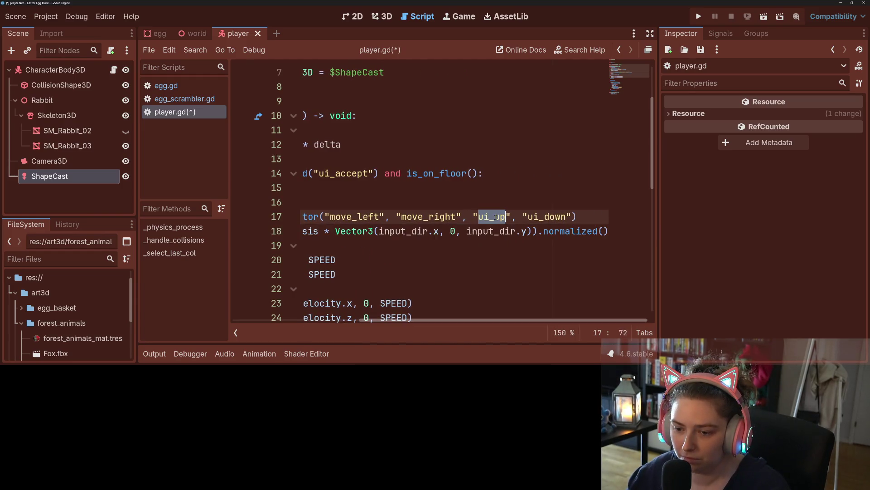
text(move)
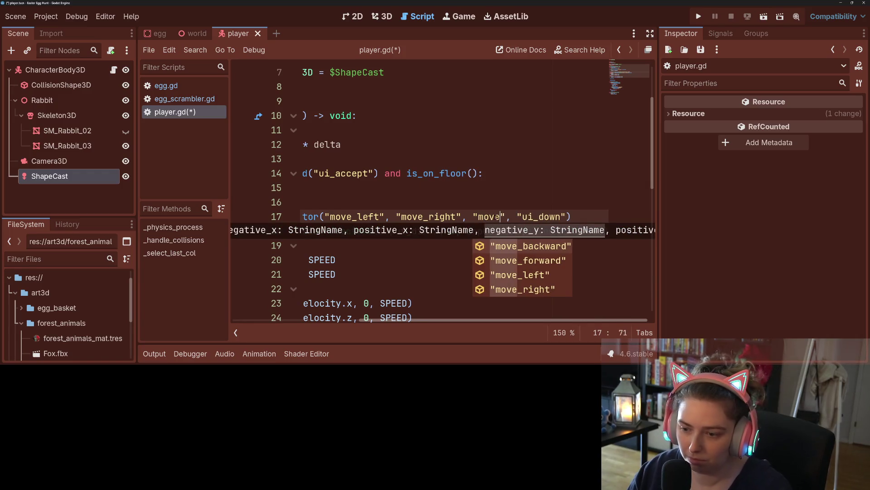
key(Down)
key(Return)
double_click(588, 216)
text(move)
key(Up)
key(Up)
key(Return)
key(ctrl+s)
click(698, 16)
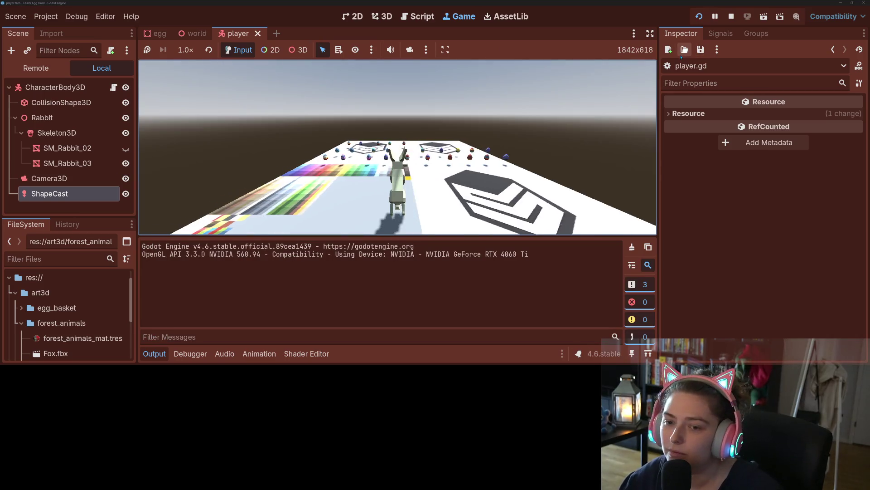
- Walk the rabbit forward collecting Egg3, Egg4 and Egg5, back with S, then stop the game
key(w)
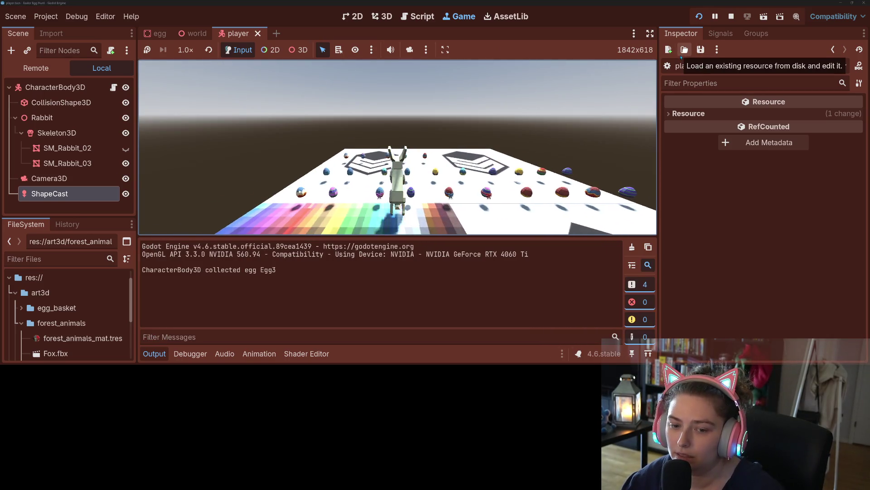
key(w)
key(w)
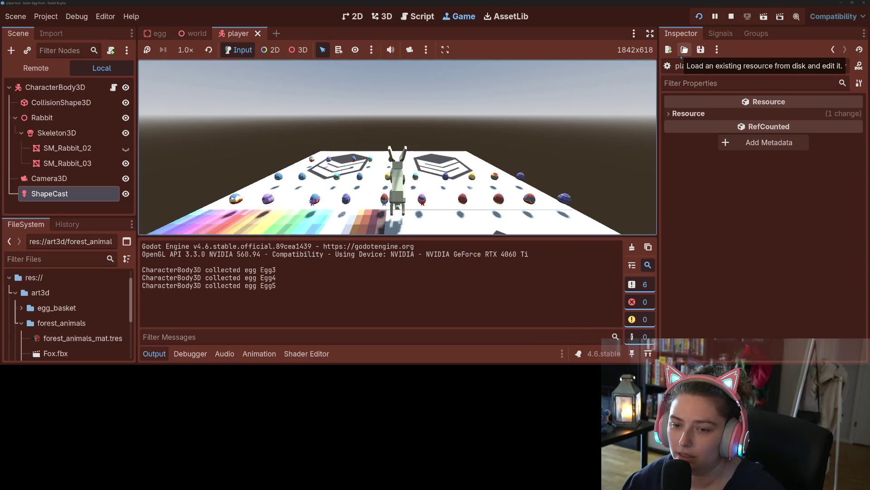
key(w)
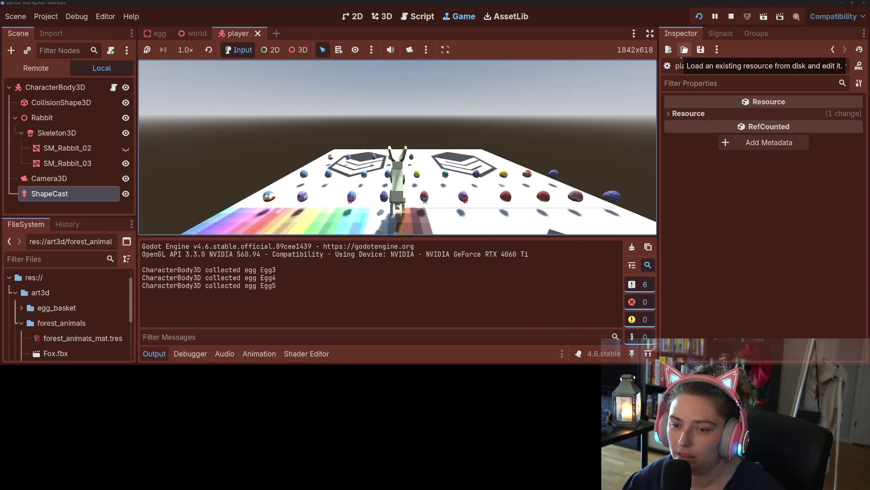
key(s)
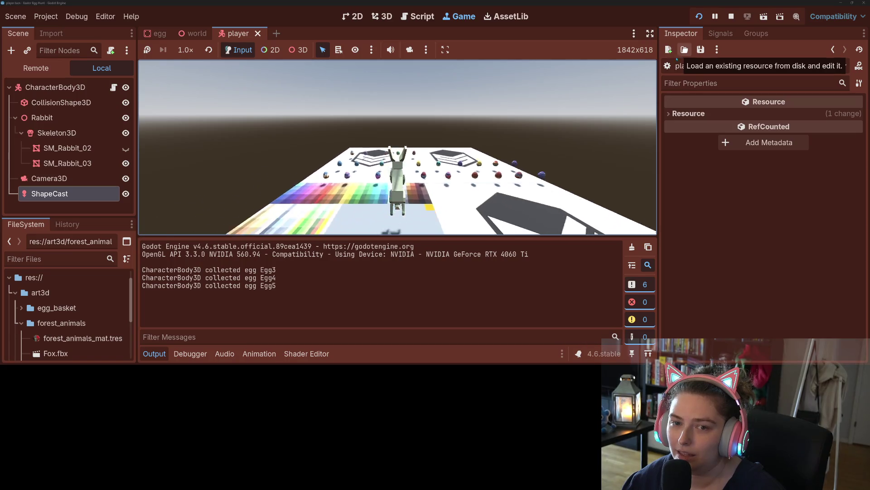
key(F8)
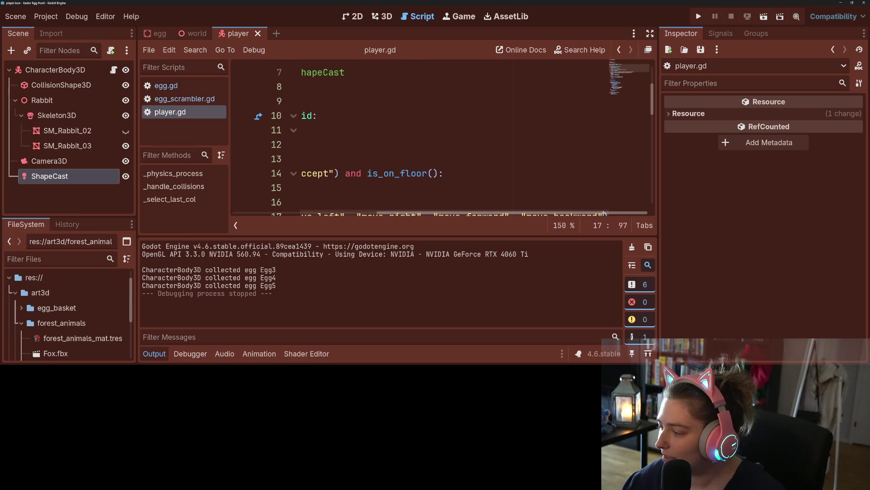
key(alt+Tab)
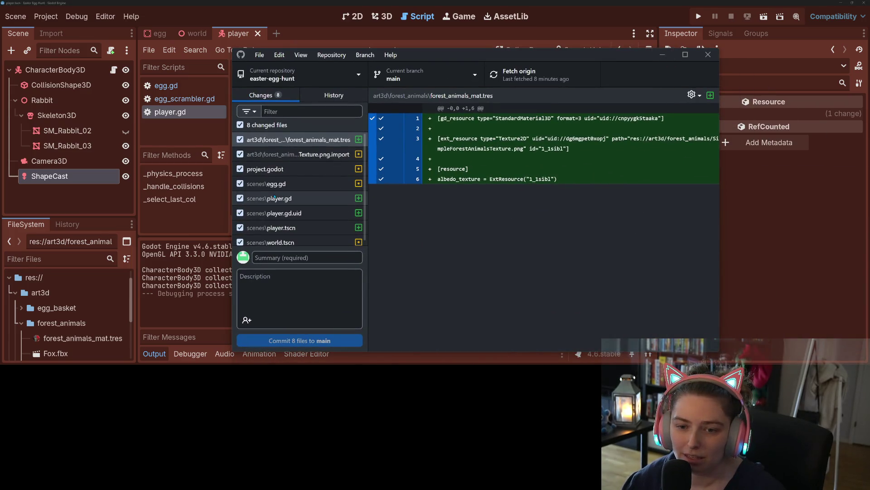
- Commit the 8 changed files to main with a movement and egg-interaction summary, and push to origin
scroll(276, 197, down, 1)
click(298, 254)
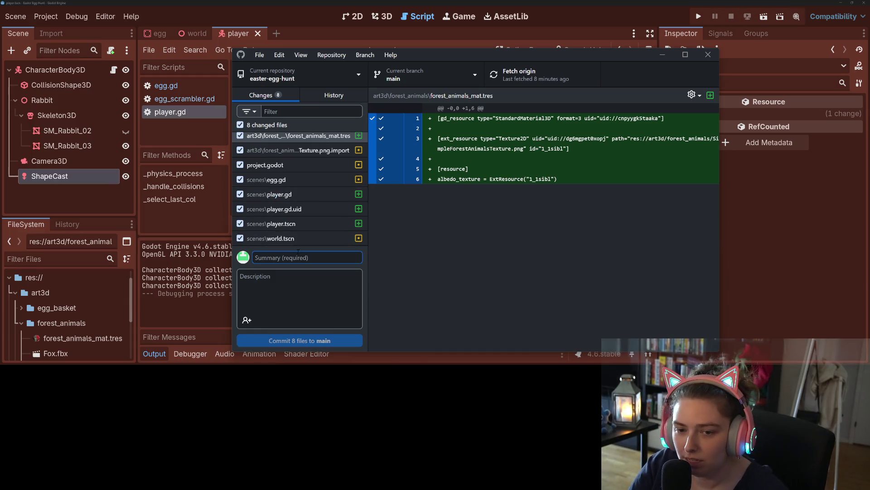
text(adds character)
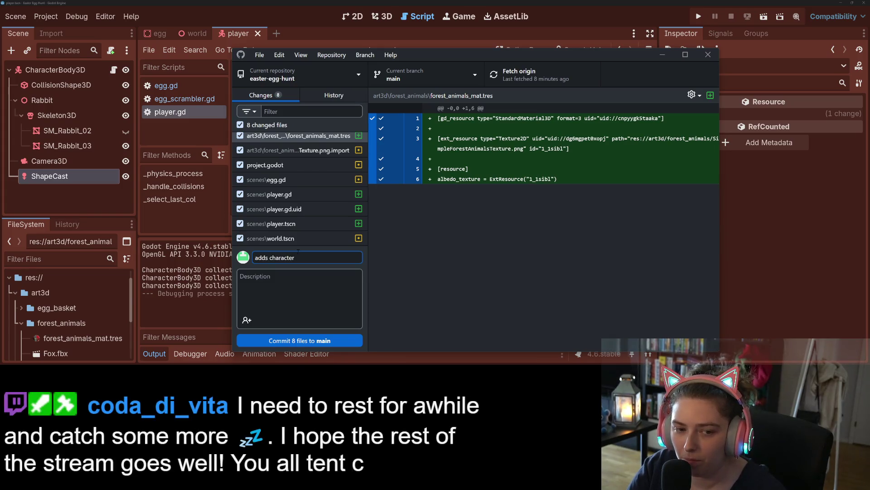
text(movement and)
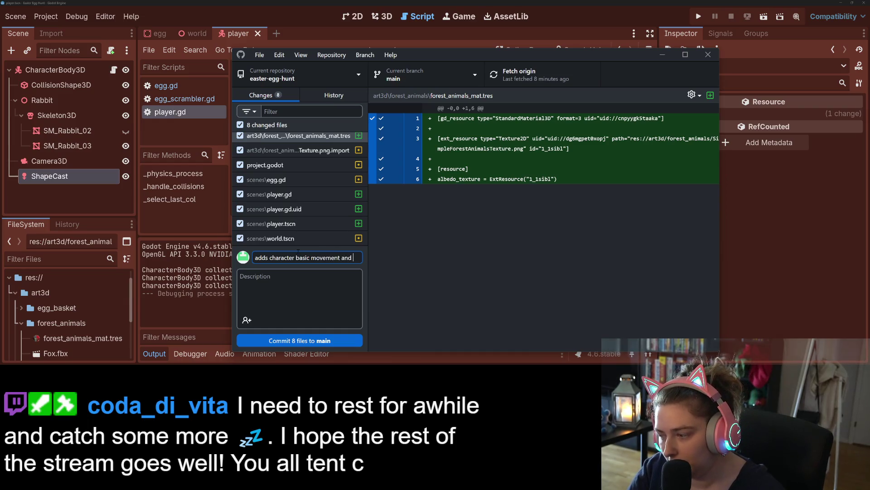
text( interact)
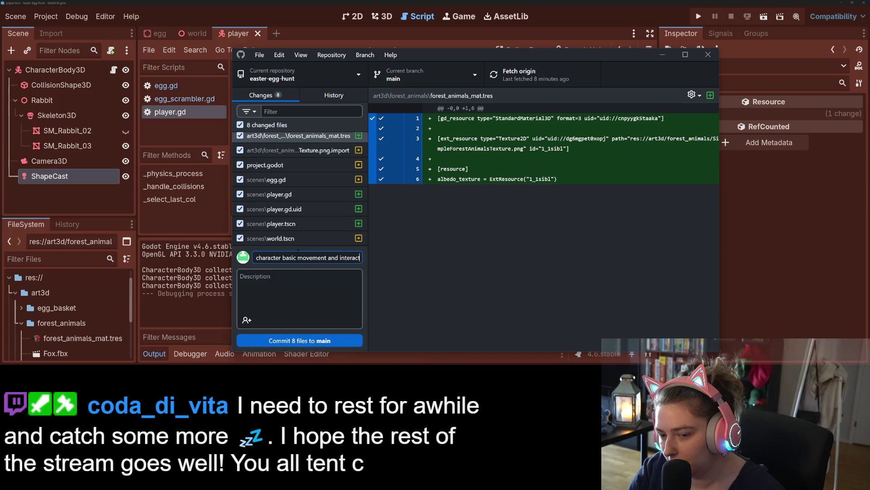
text( with egg)
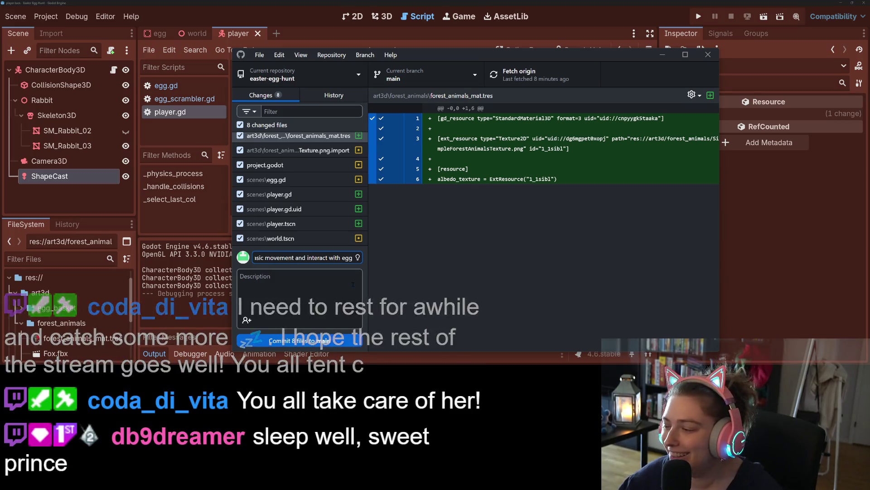
click(339, 338)
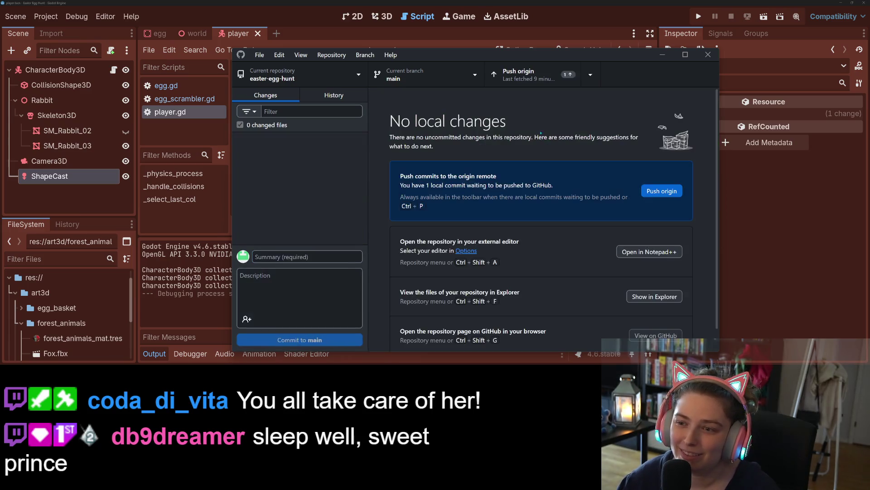
click(526, 74)
click(637, 19)
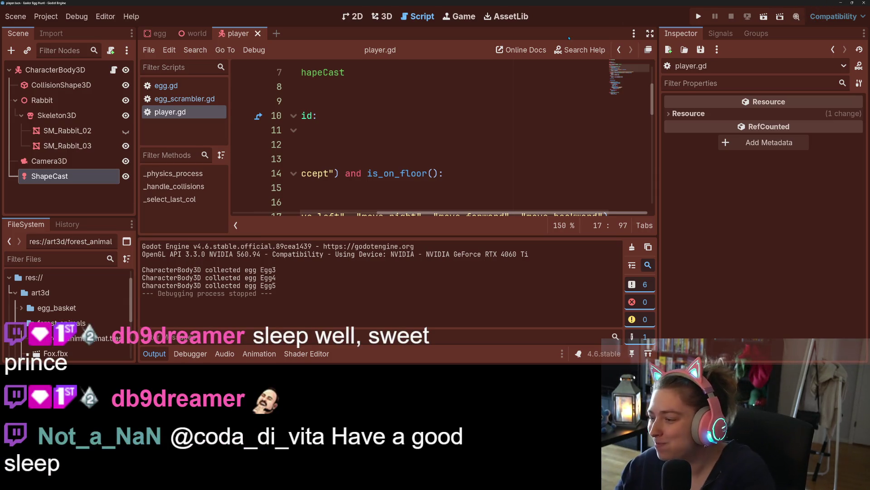
- Collapse the output panel and select ui_accept in the jump check on line 14
scroll(525, 214, left, 5)
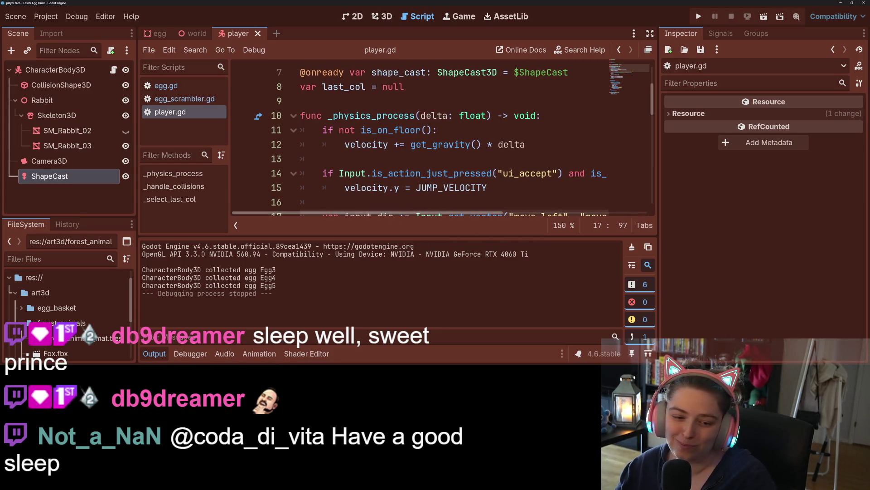
click(164, 355)
click(385, 144)
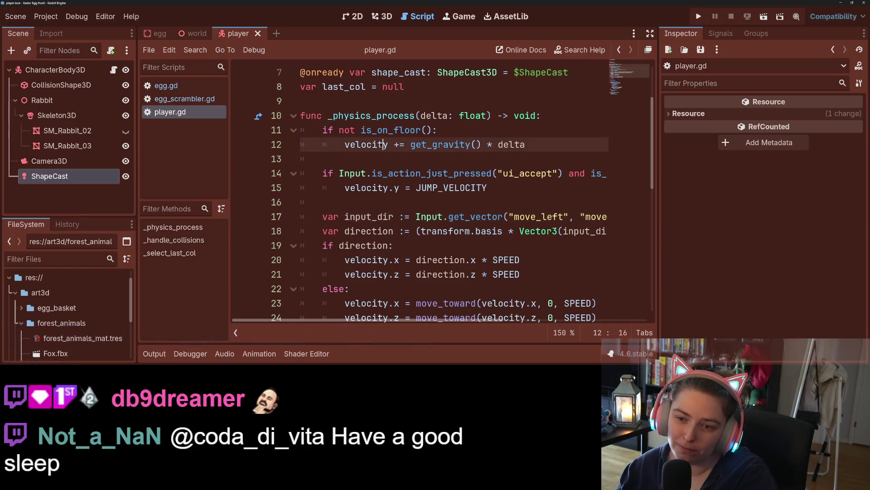
double_click(527, 173)
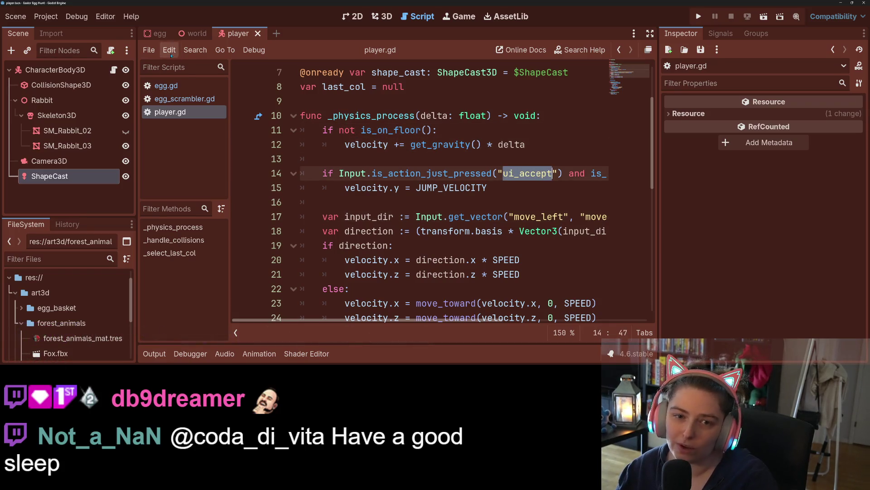
- Bind Space to the jump action in the Input Map and replace ui_accept with jump
click(45, 16)
click(59, 30)
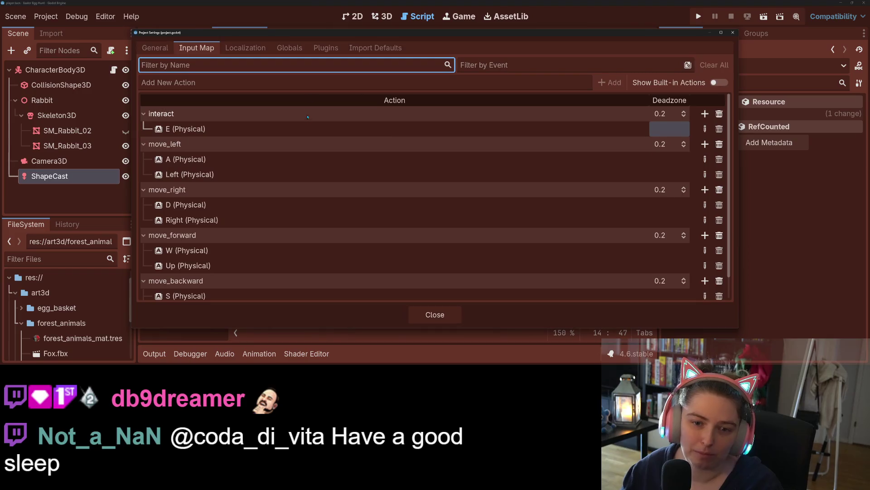
click(498, 84)
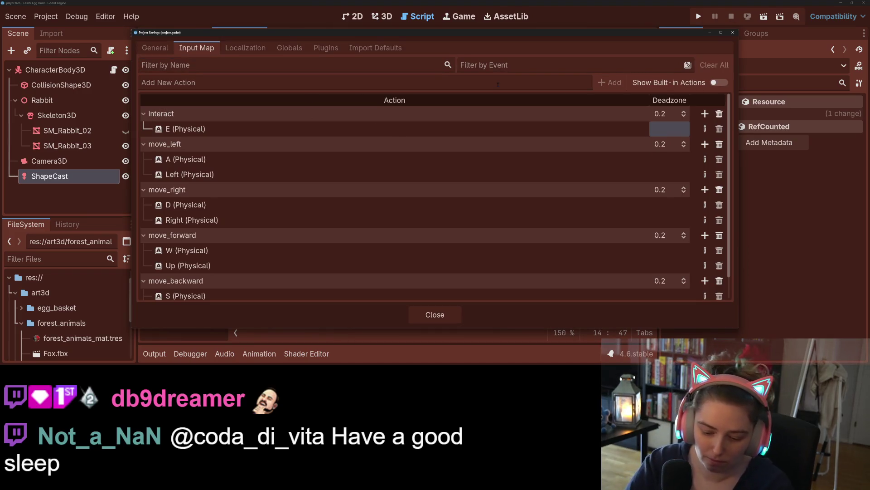
scroll(499, 159, down, 3)
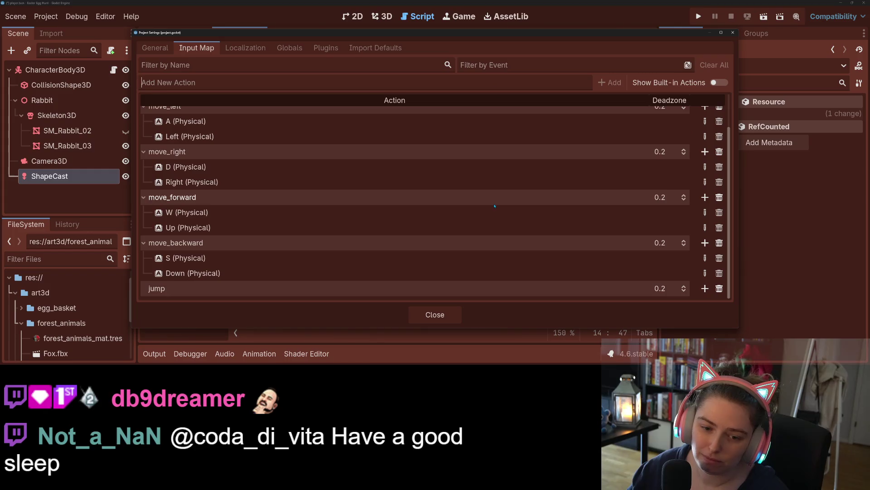
click(704, 289)
key(space)
click(359, 268)
scroll(522, 274, down, 1)
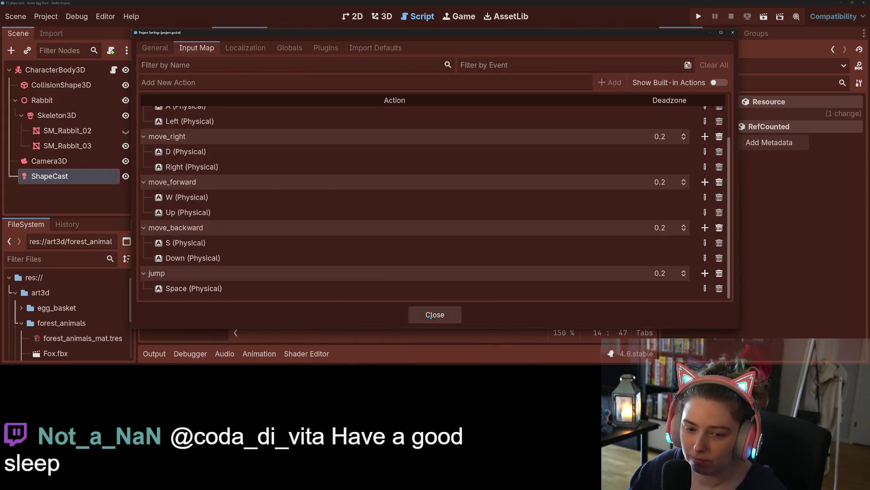
click(435, 315)
text(jump") and is_on_fl)
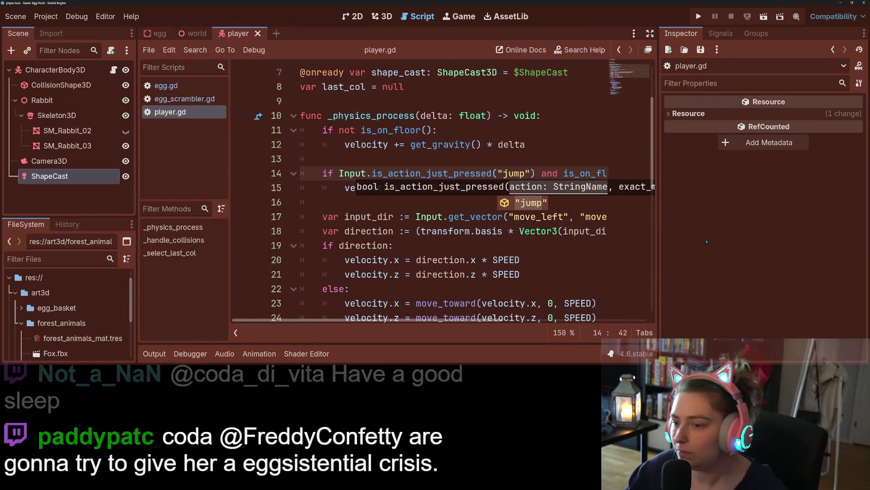
click(503, 275)
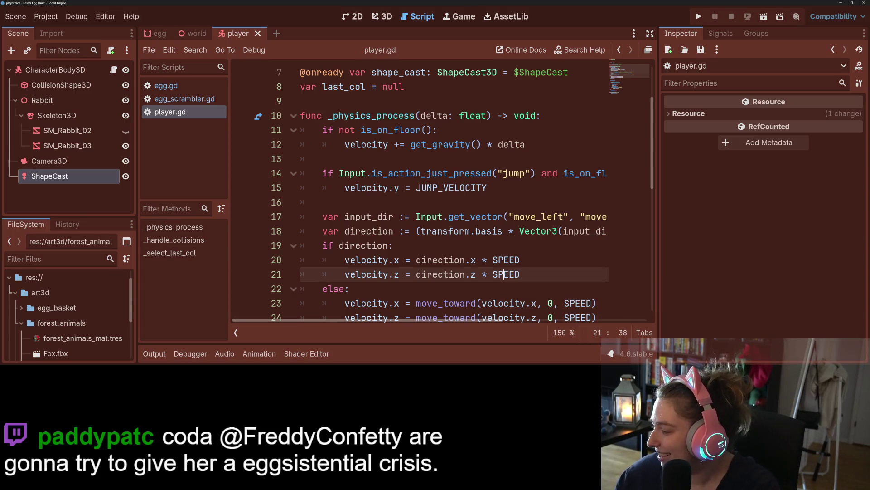
key(alt+Tab)
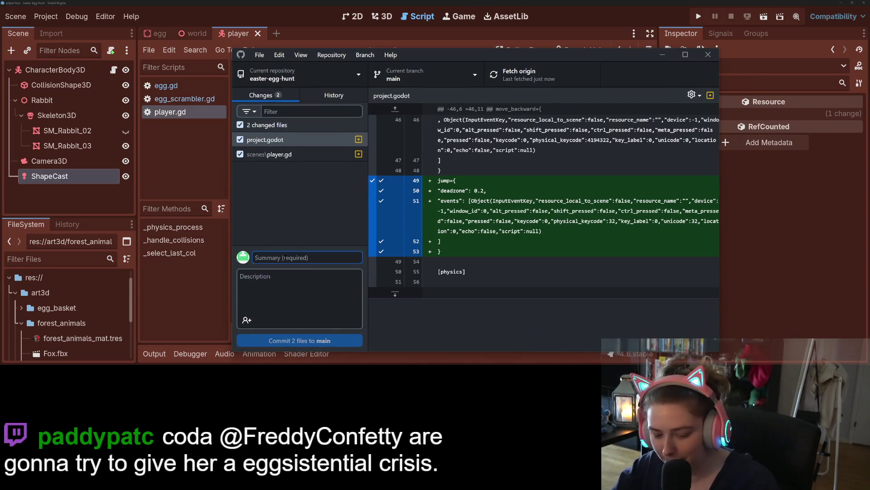
- Commit the changes as 'adds custom jump input', push to origin, and return to Godot
text(adds jc)
key(BackSpace)
key(BackSpace)
text(custom)
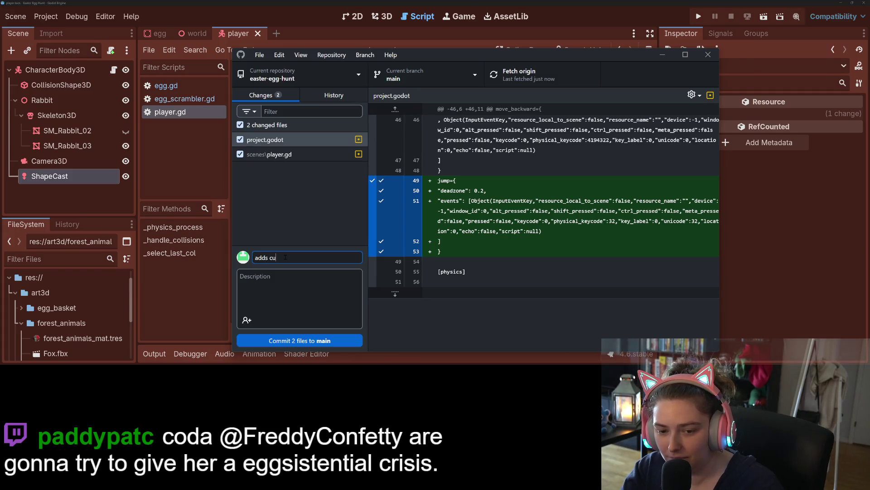
text( jump input)
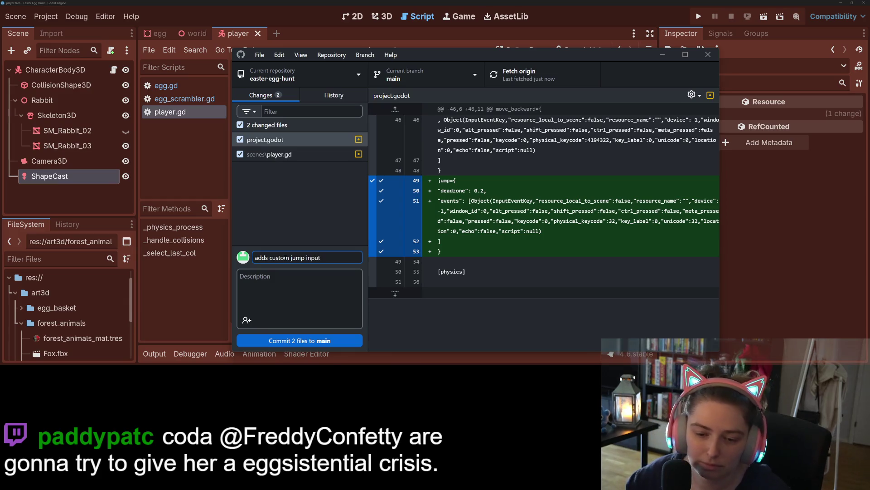
key(ctrl+Return)
key(ctrl+p)
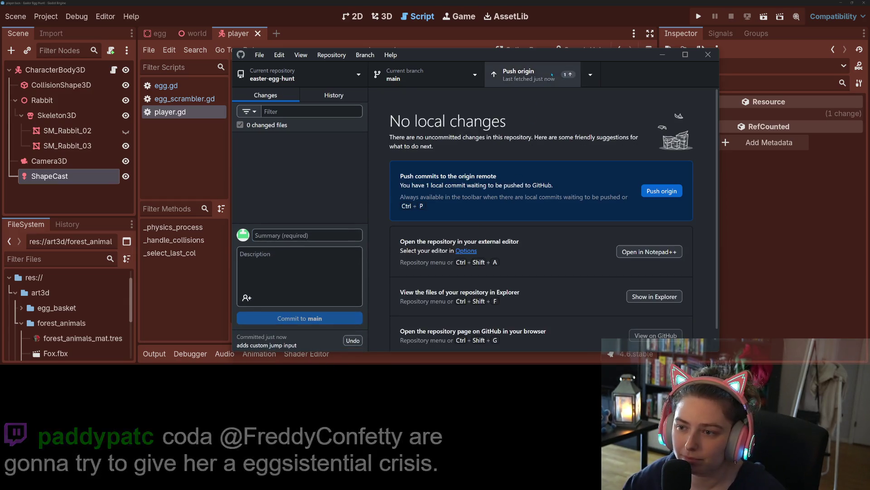
key(alt+Tab)
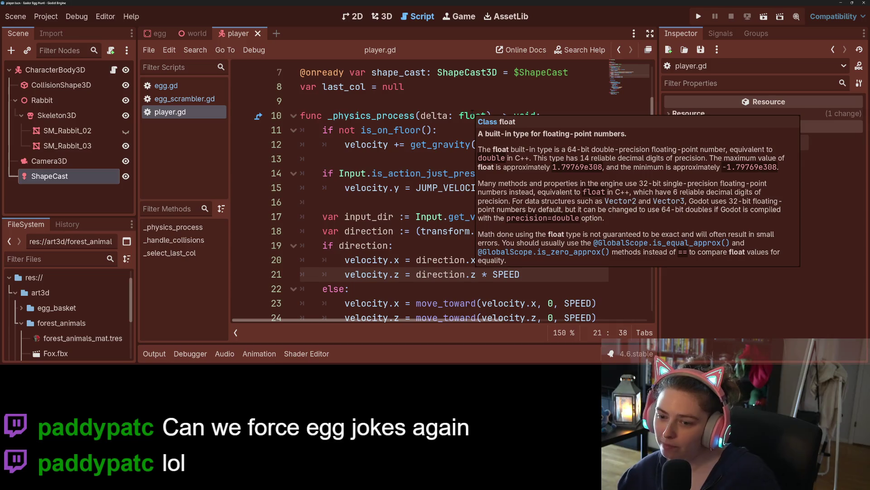
- Review the jump check, movement input and _select_last_col code in player.gd
click(437, 173)
click(416, 216)
scroll(406, 257, down, 8)
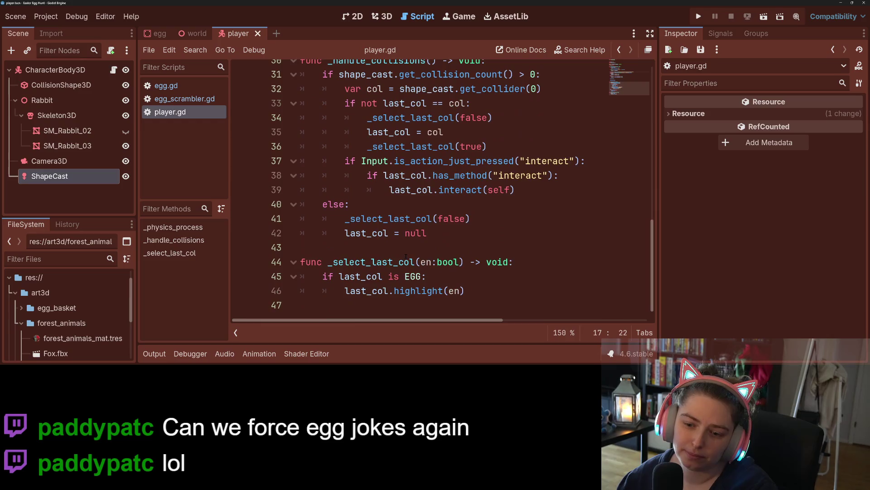
click(514, 291)
scroll(513, 291, up, 10)
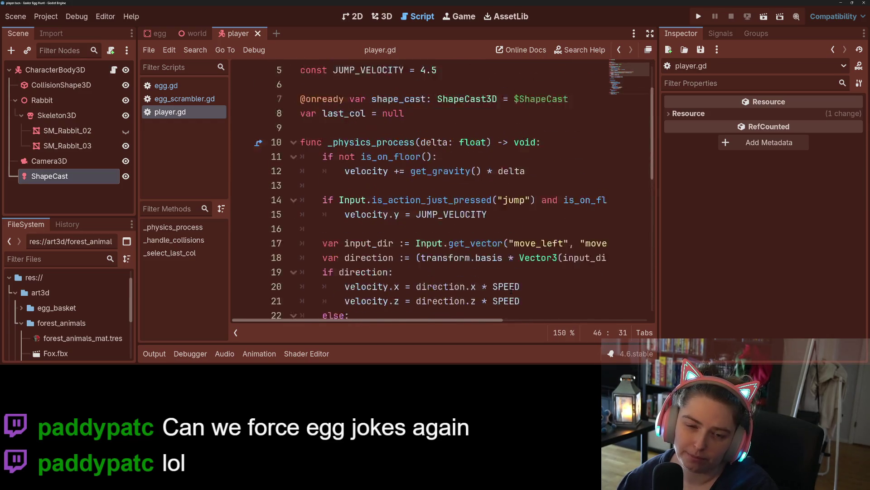
- Open egg.gd and the egg scene in the 3D view
click(166, 85)
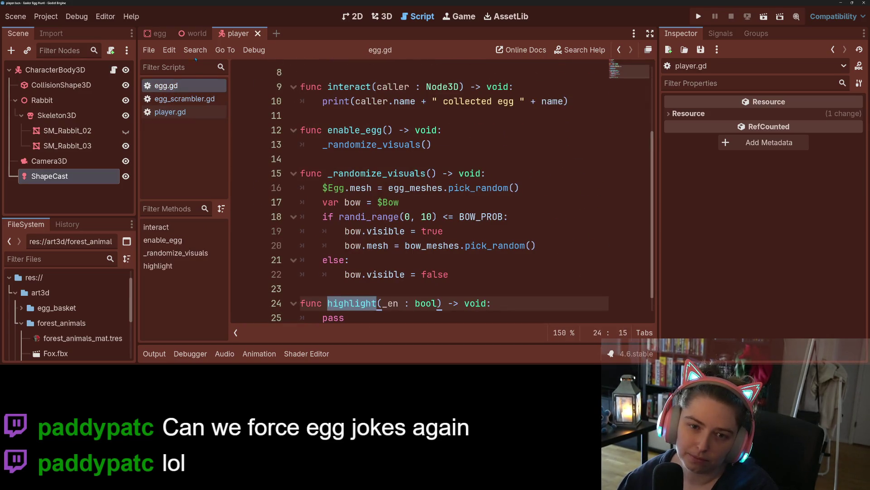
click(158, 33)
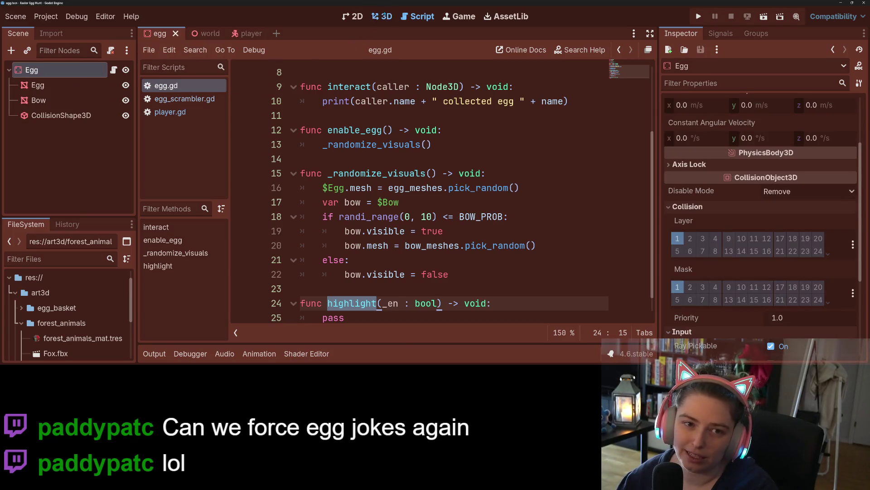
click(383, 16)
scroll(467, 233, up, 2)
scroll(467, 232, up, 5)
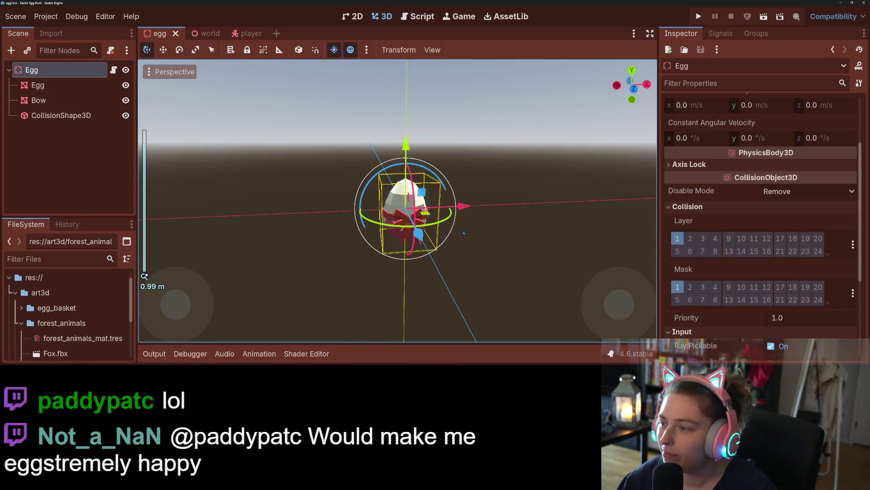
scroll(755, 294, up, 4)
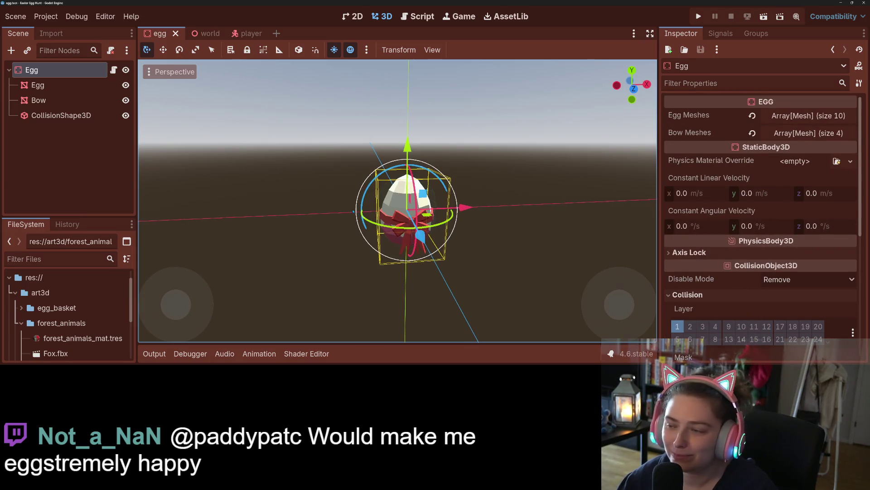
- Inspect the Egg mesh, its script, and the root Egg node's Visibility settings
click(56, 90)
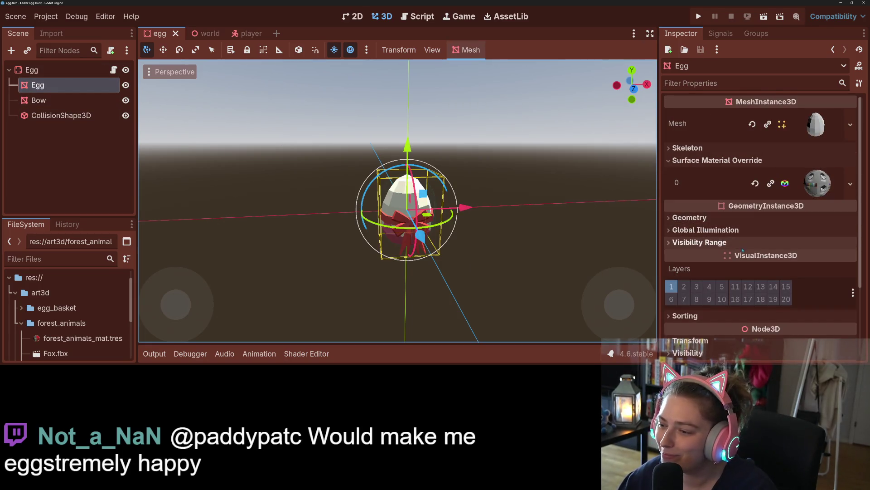
scroll(742, 250, down, 3)
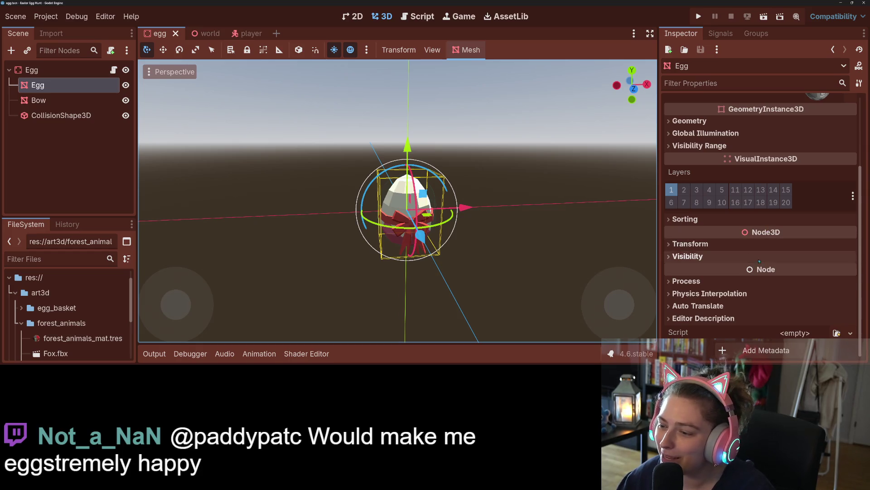
scroll(716, 181, up, 3)
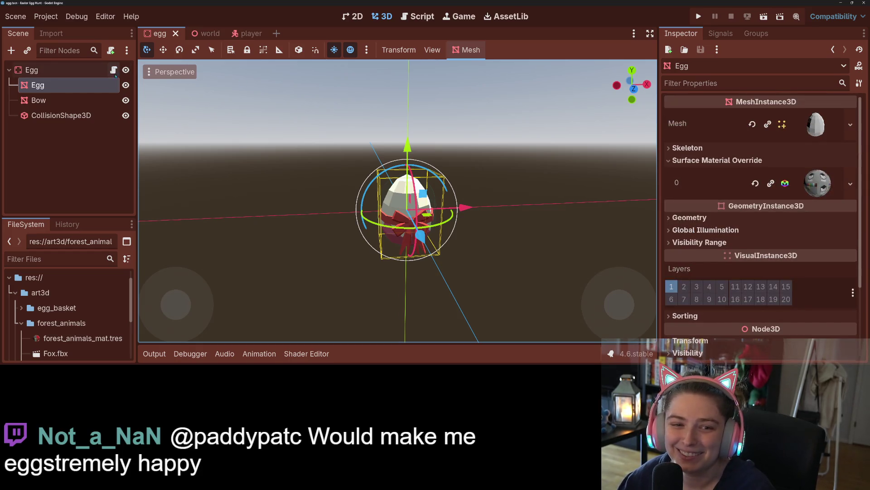
click(114, 71)
scroll(451, 172, up, 3)
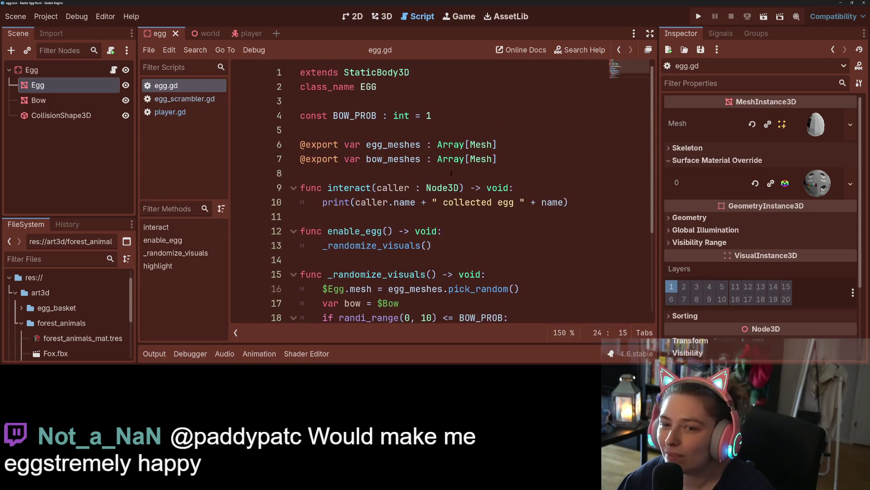
click(45, 71)
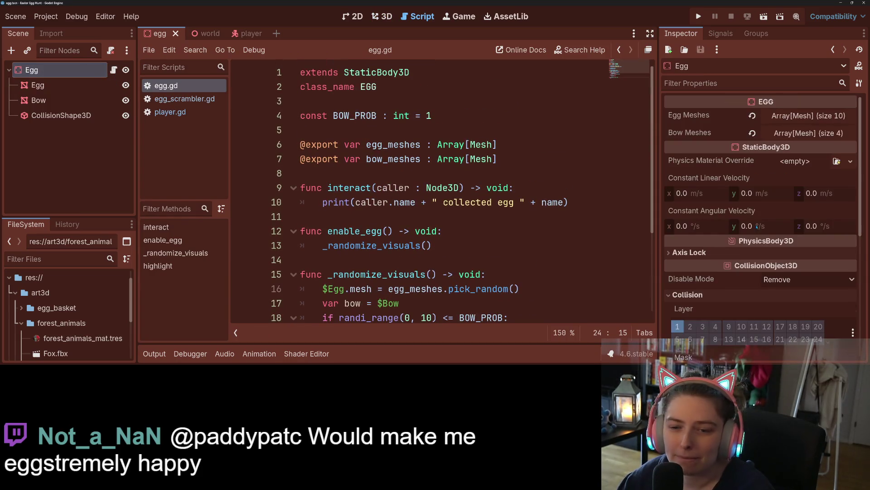
scroll(754, 241, down, 10)
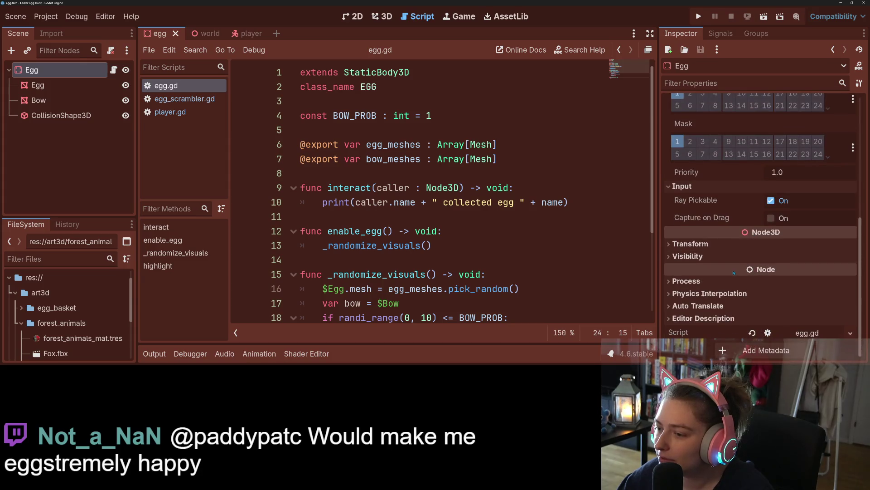
click(716, 257)
click(716, 257)
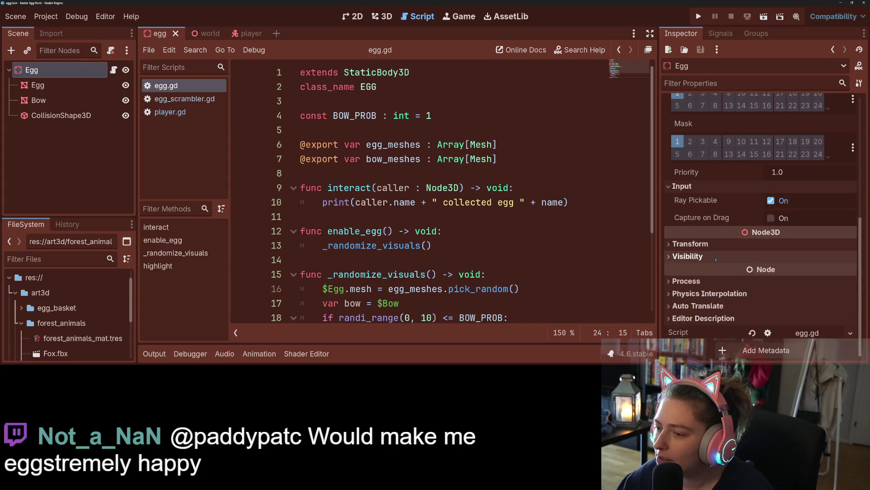
scroll(716, 260, up, 3)
scroll(716, 260, down, 1)
scroll(716, 259, up, 5)
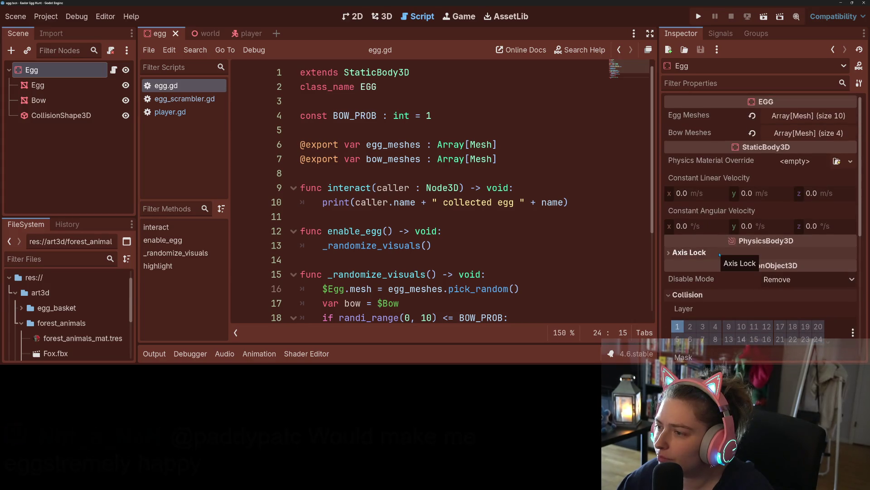
scroll(717, 259, down, 1)
- Select the child Egg mesh and show the Geometry Material Overlay choices
click(37, 85)
scroll(713, 285, down, 3)
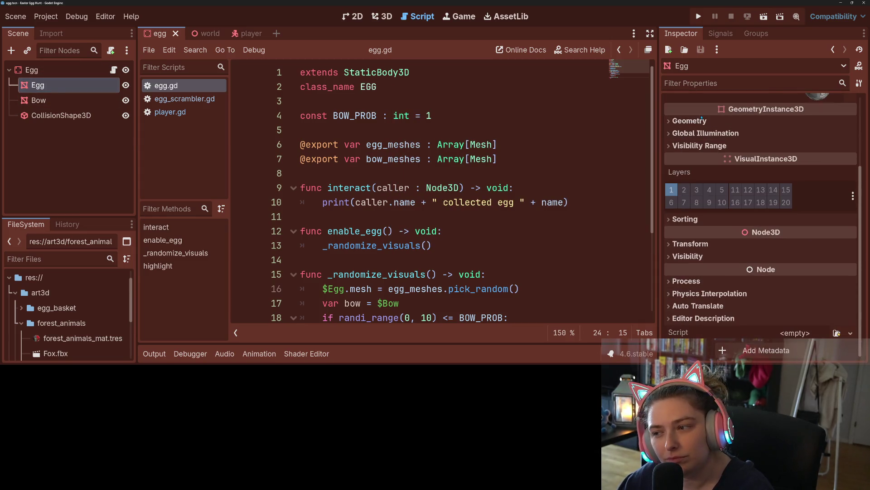
click(725, 120)
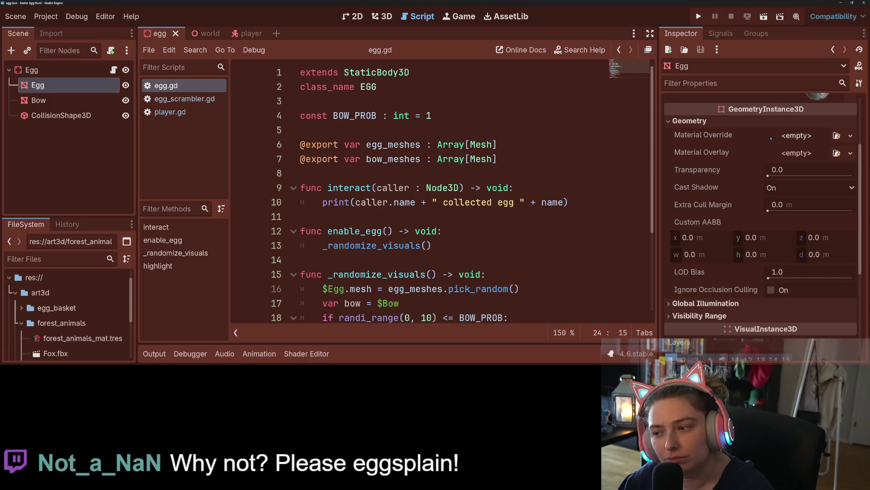
mouse_move(734, 135)
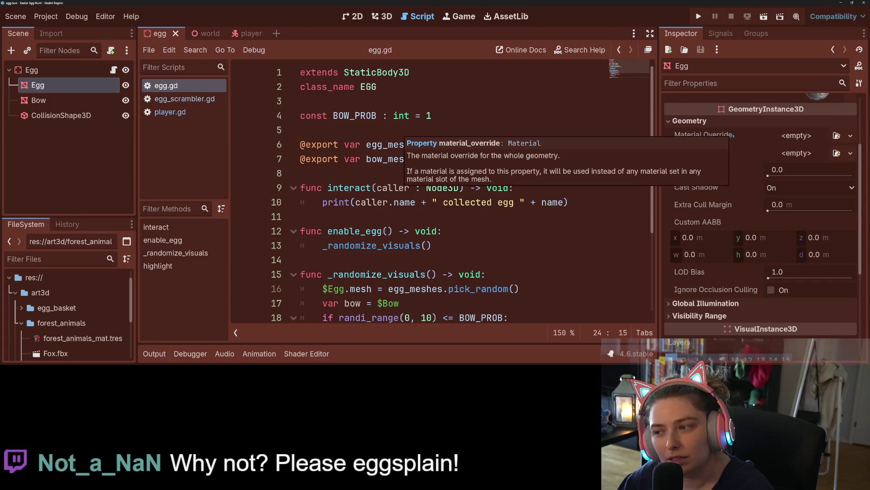
mouse_move(733, 153)
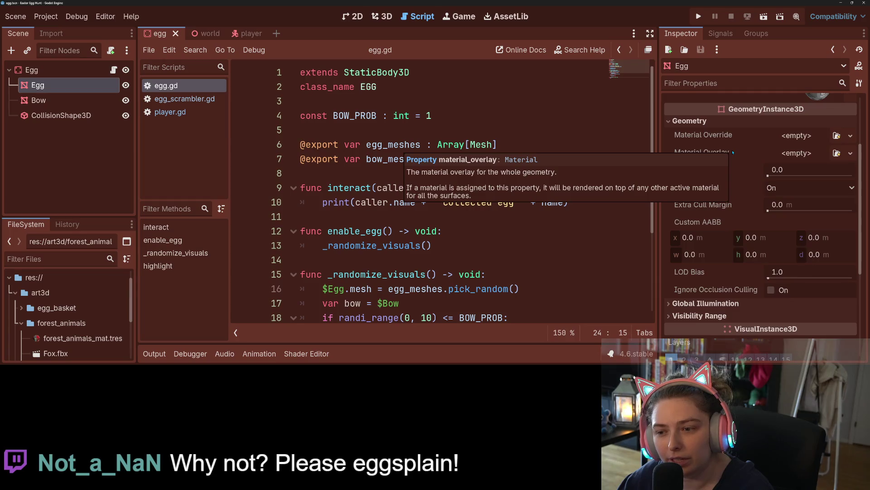
key(ctrl+F2)
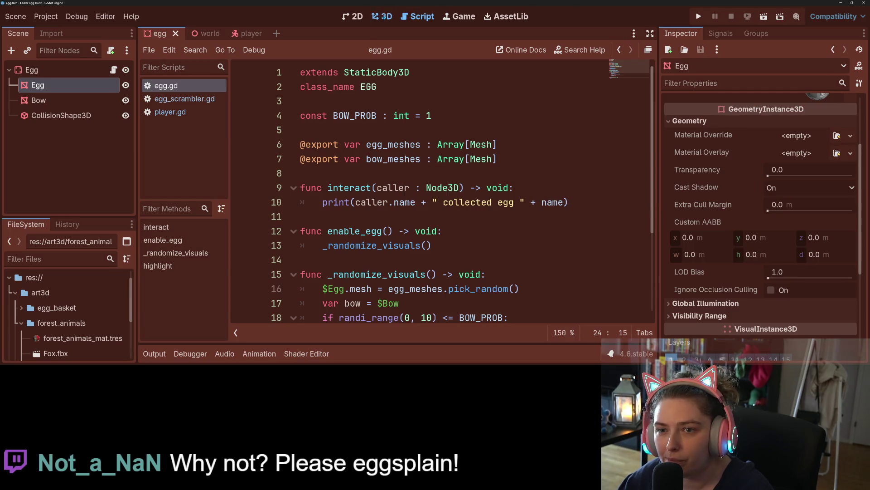
click(850, 153)
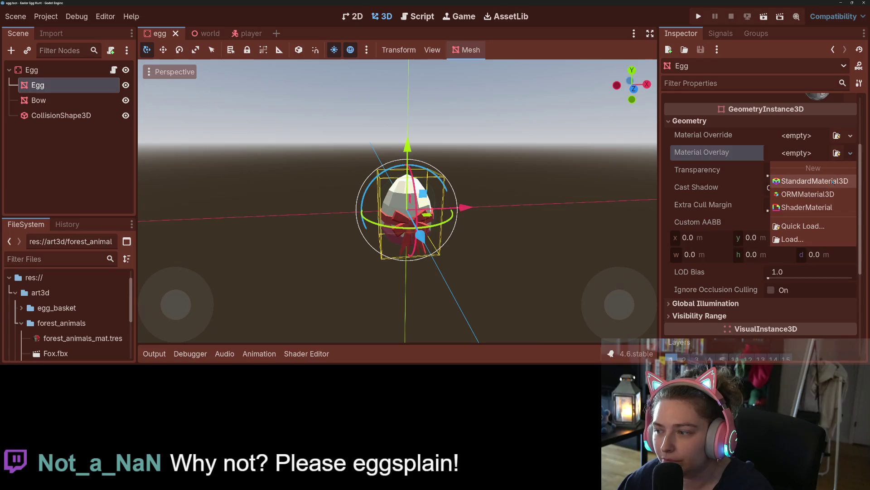
- Create a new StandardMaterial3D as the Egg mesh's material overlay
click(829, 181)
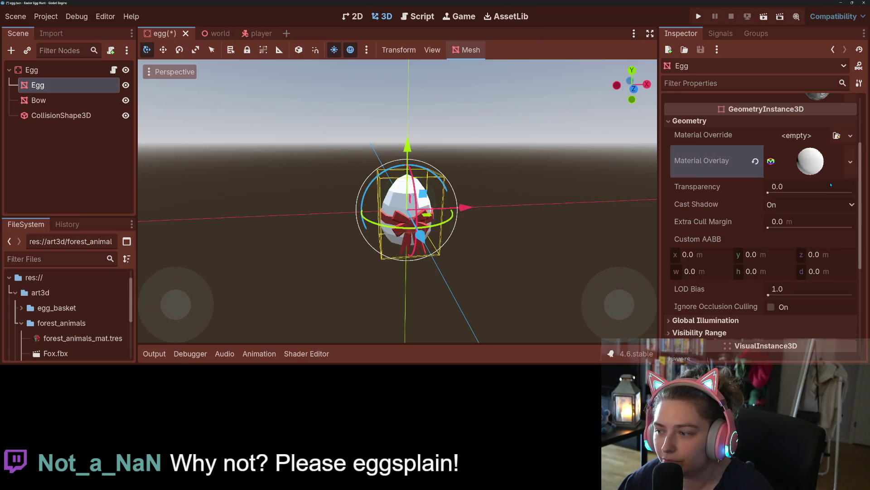
click(821, 163)
scroll(768, 253, down, 3)
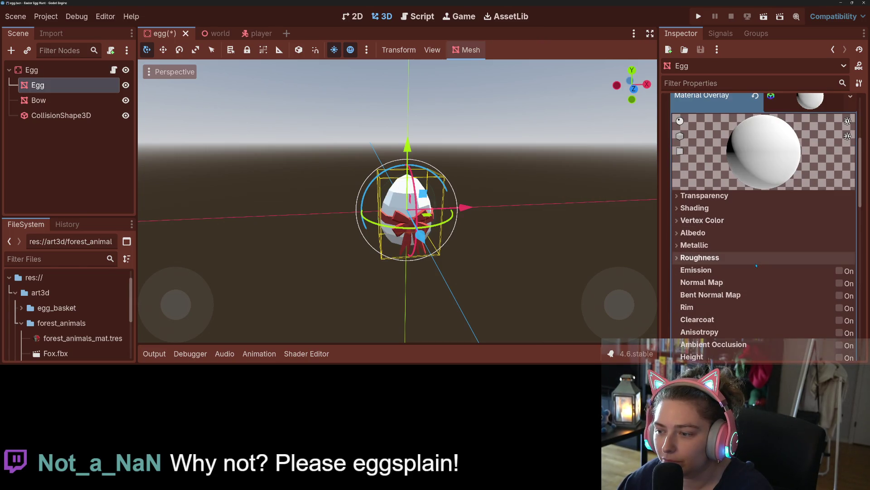
- Set the overlay material's Transparency Cull Mode to Front
click(714, 197)
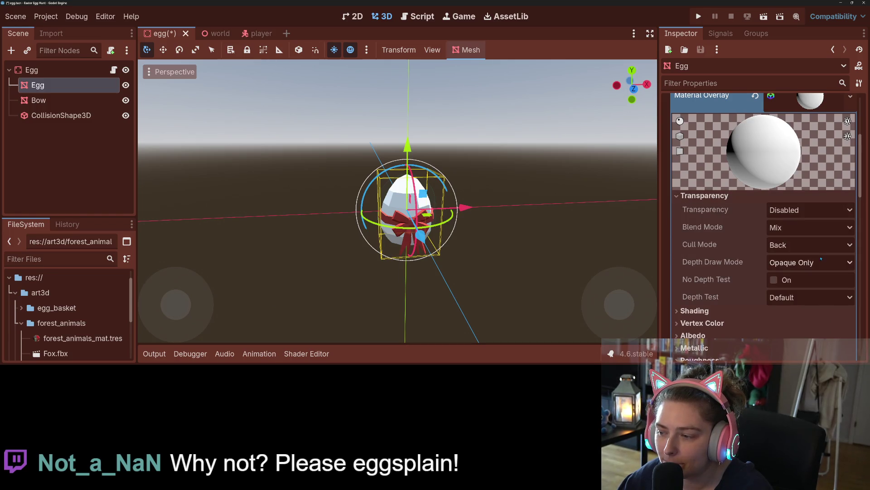
click(810, 245)
click(789, 258)
click(705, 195)
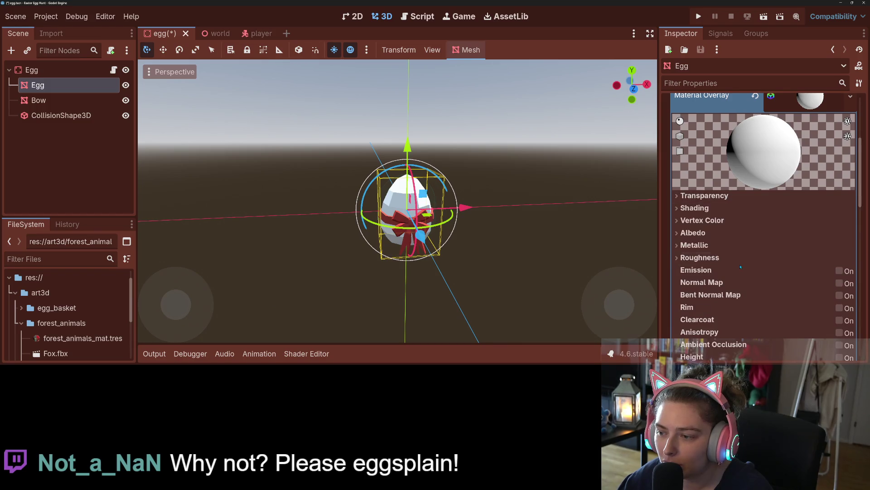
scroll(738, 272, down, 4)
scroll(738, 272, up, 4)
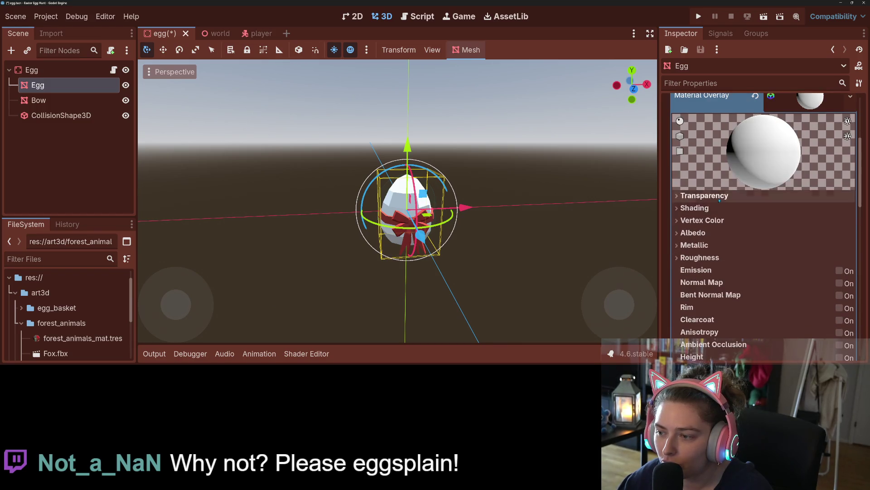
click(705, 196)
click(810, 245)
click(805, 274)
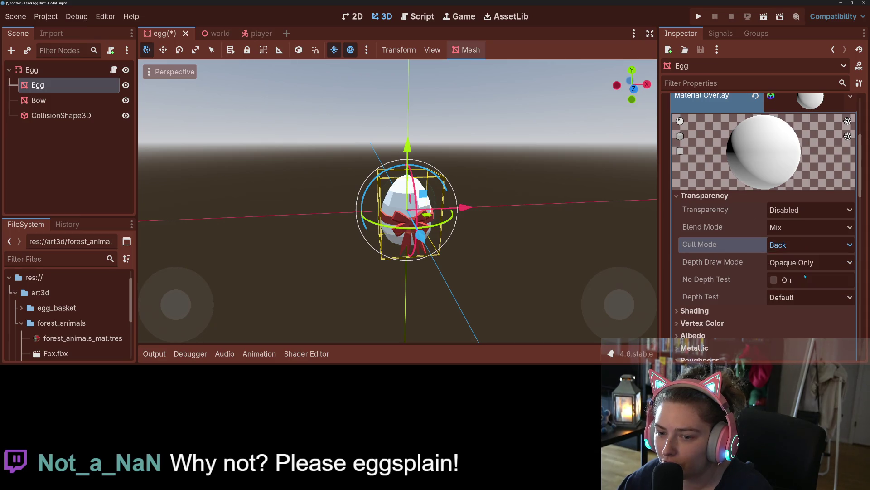
- Expand the material's Grow section and enable Grow
scroll(805, 276, down, 5)
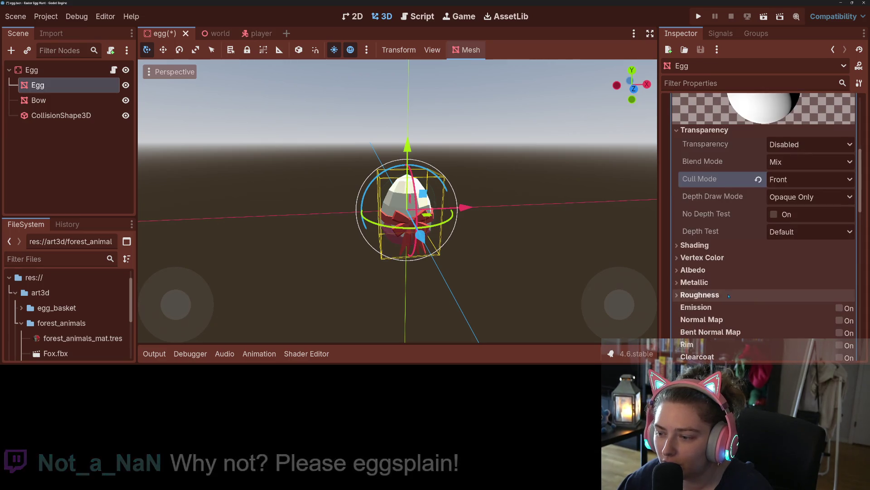
scroll(727, 266, down, 3)
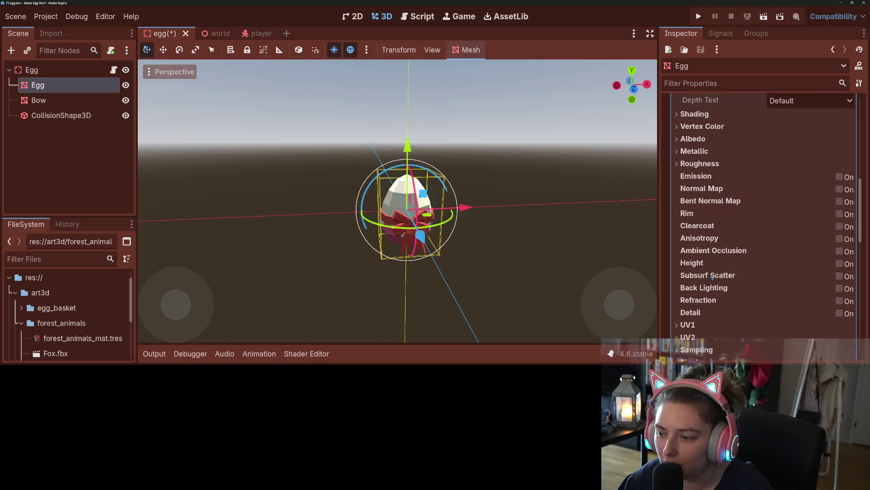
scroll(717, 313, down, 3)
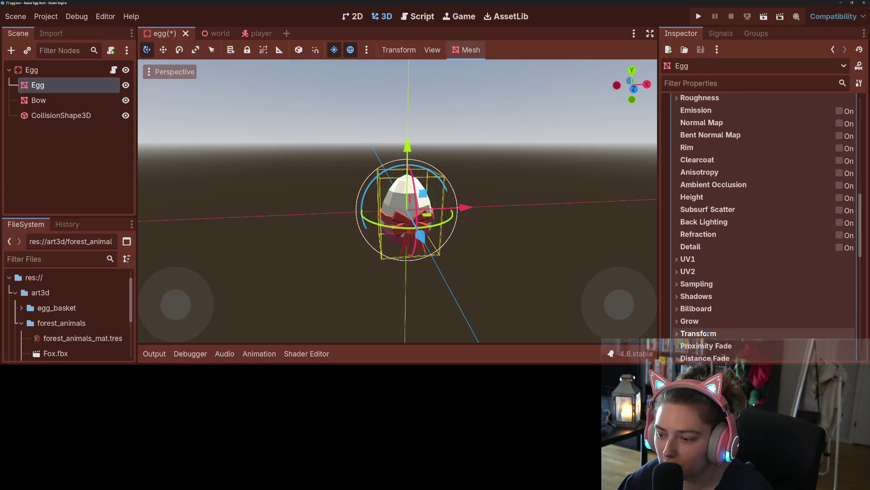
click(708, 321)
click(774, 335)
scroll(781, 320, down, 2)
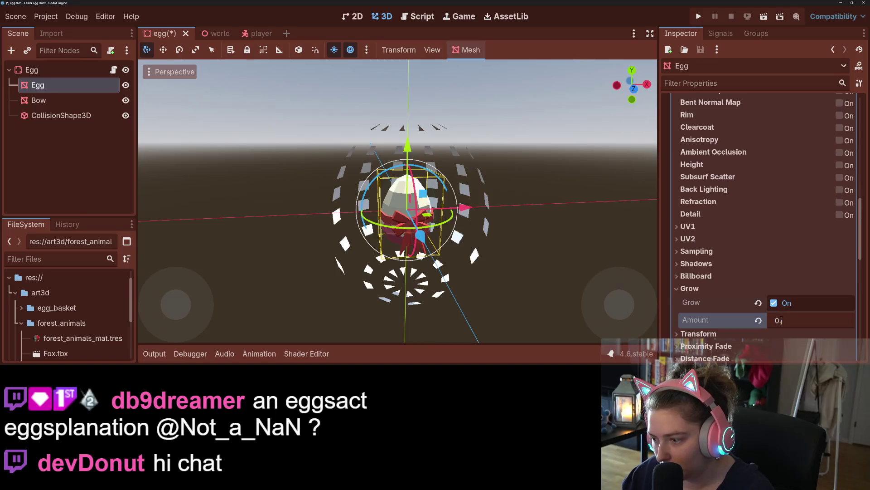
- Try Grow amounts of 0.007 and then 0.005 on the overlay material
key(Return)
drag(628, 300, 470, 251)
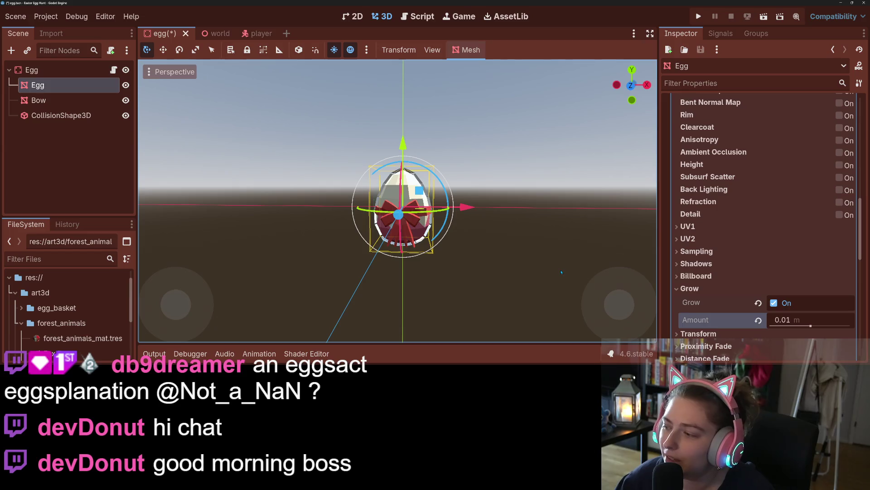
click(807, 317)
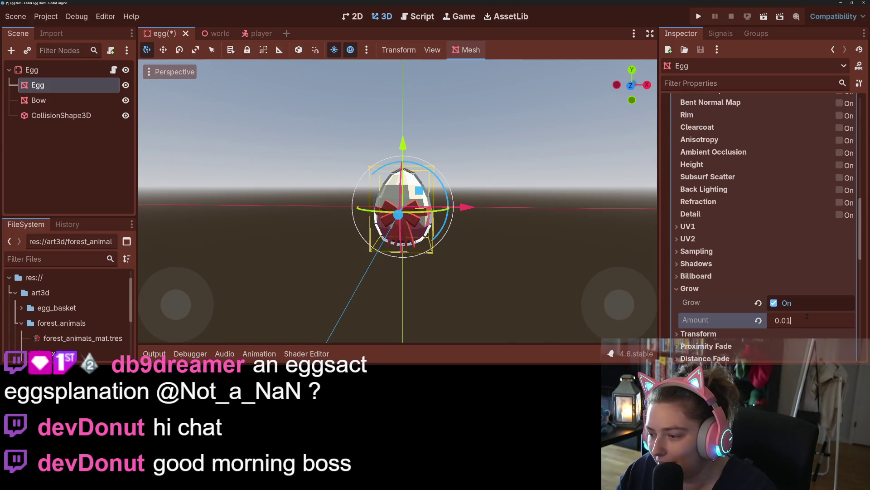
key(Return)
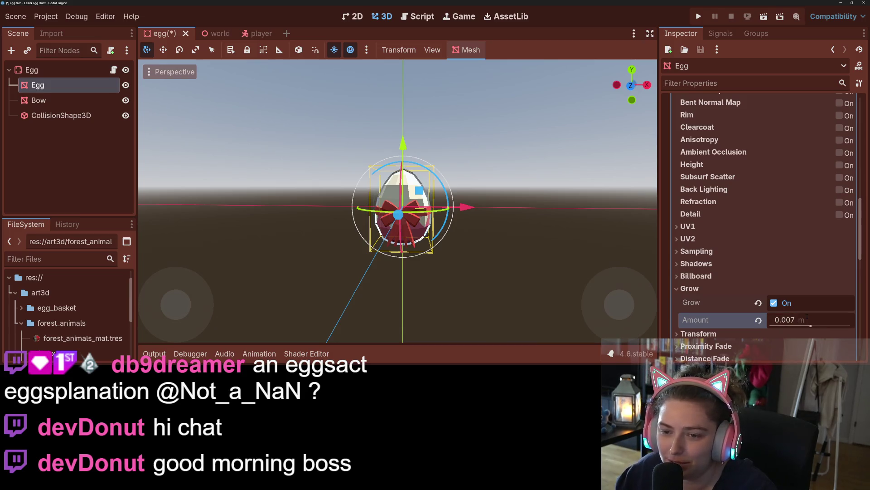
click(808, 319)
click(808, 316)
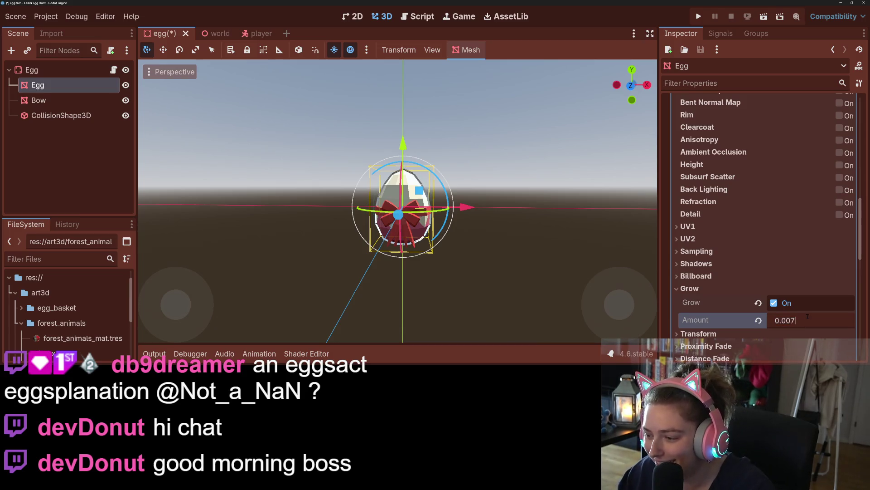
key(Return)
- Increase the Grow amount to 0.05 to compare a thicker shell
mouse_move(620, 304)
mouse_down()
mouse_move(481, 263)
mouse_move(477, 250)
mouse_up()
click(795, 317)
click(793, 320)
key(Return)
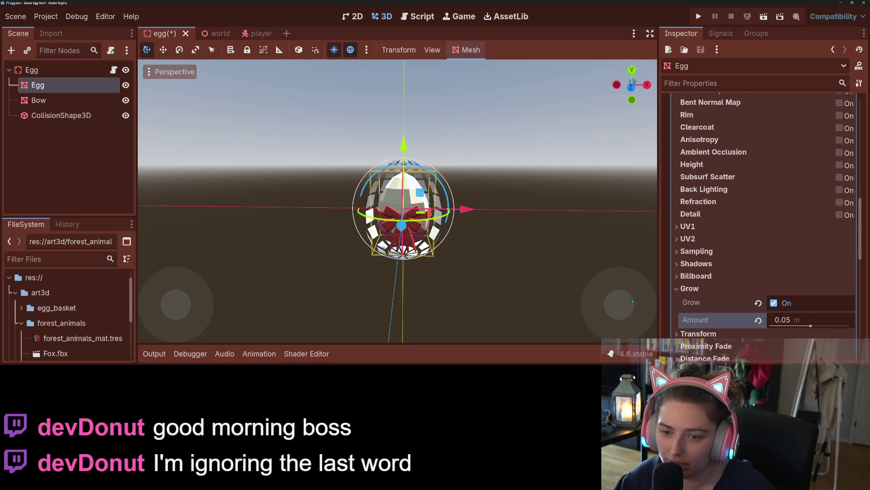
- Set the Grow amount back to 0.01
mouse_move(482, 262)
mouse_down()
mouse_move(411, 291)
mouse_move(528, 286)
mouse_up()
click(806, 319)
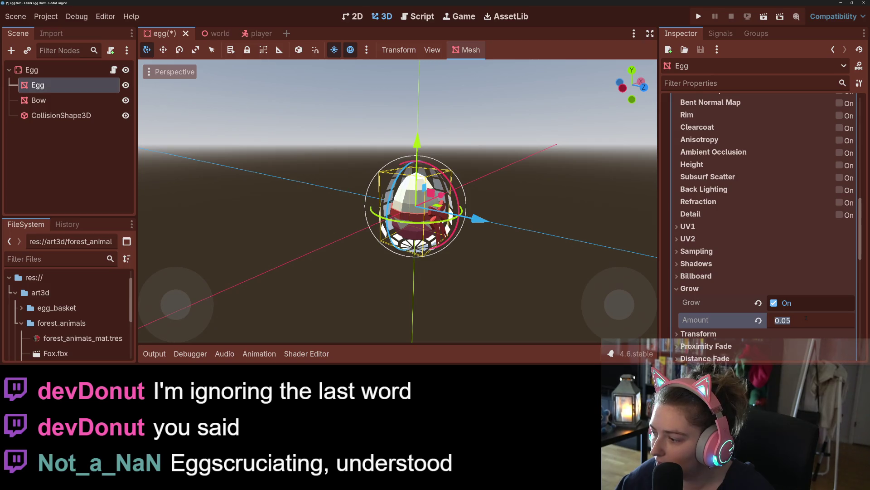
click(806, 319)
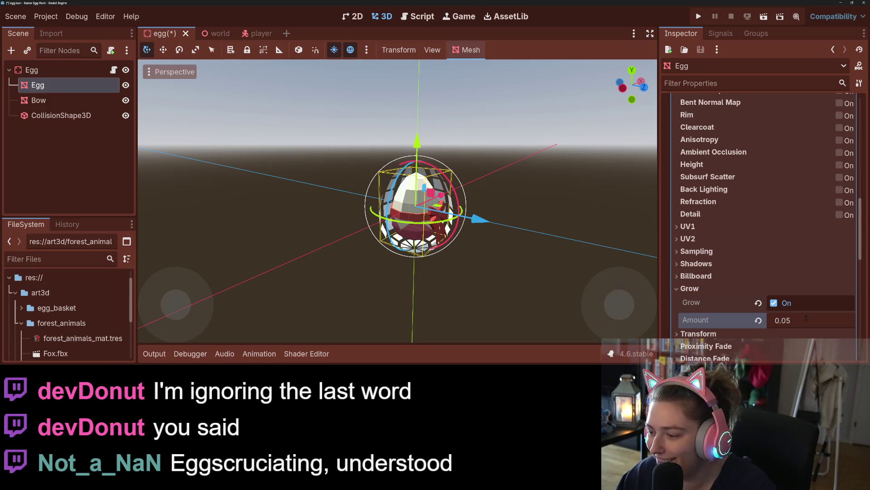
key(BackSpace)
text(1)
key(Return)
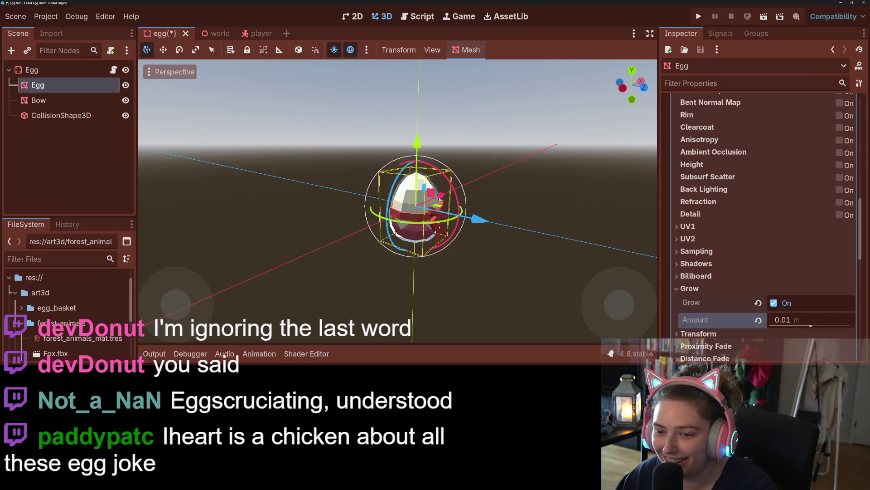
scroll(733, 265, up, 4)
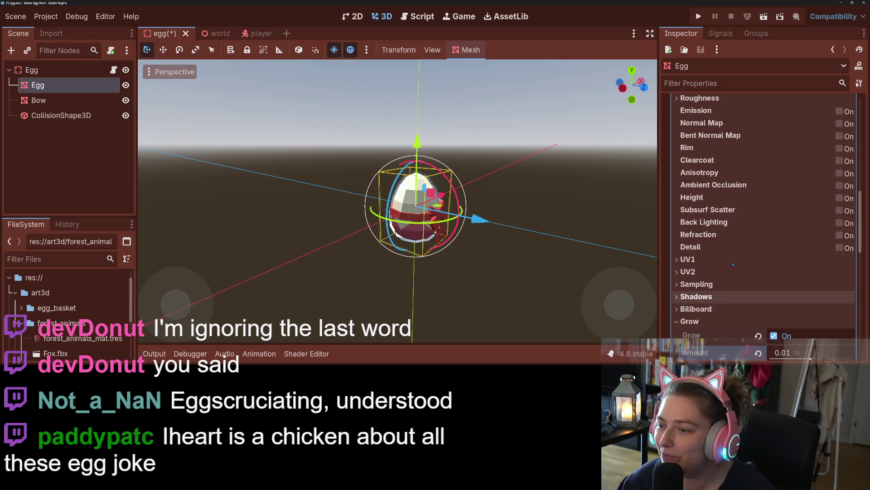
scroll(707, 287, up, 4)
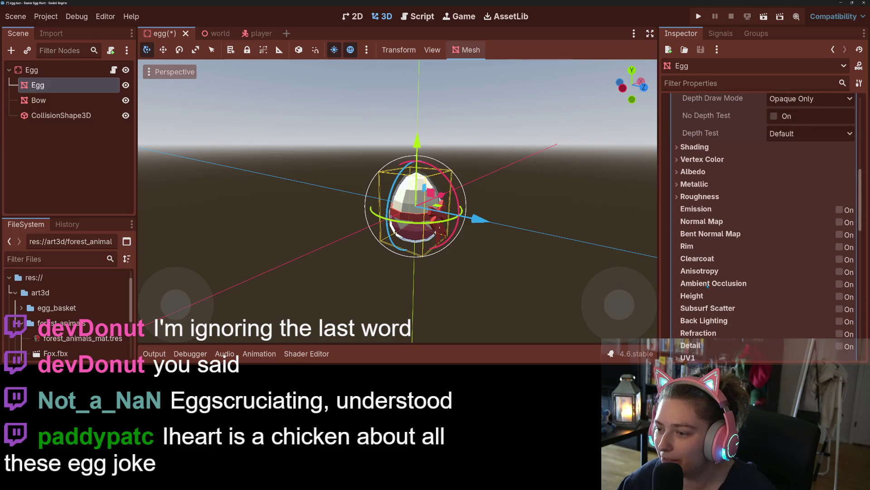
scroll(708, 286, up, 2)
click(795, 217)
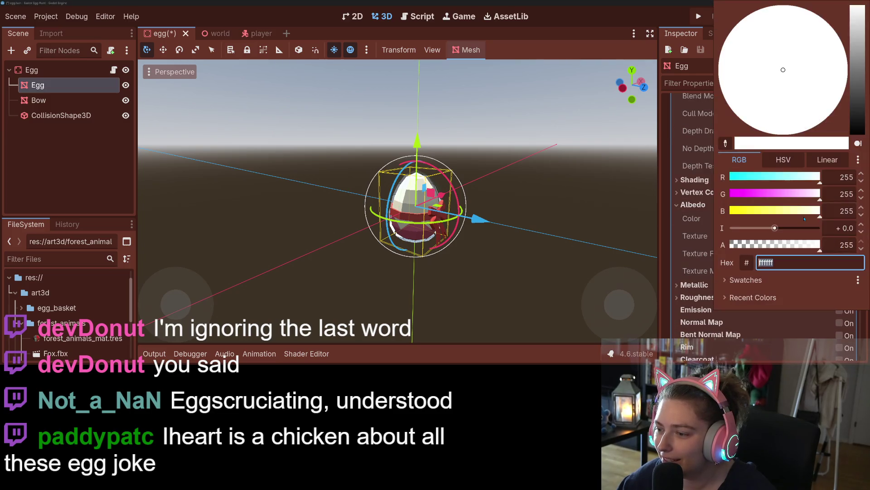
- Change the albedo colour from white to a light purple, c680c0
click(859, 83)
mouse_move(783, 69)
mouse_down()
mouse_move(821, 53)
mouse_move(816, 65)
mouse_move(814, 54)
mouse_up()
drag(860, 80, 862, 54)
click(548, 280)
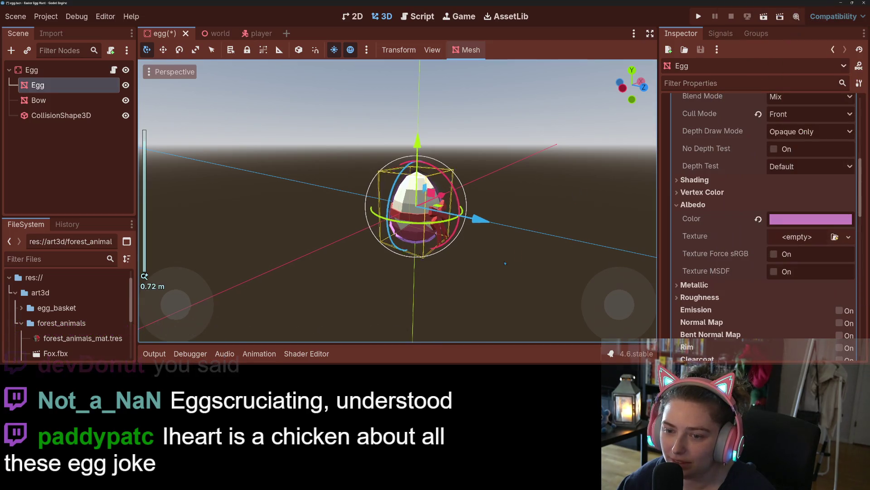
scroll(548, 281, up, 5)
drag(548, 281, 526, 253)
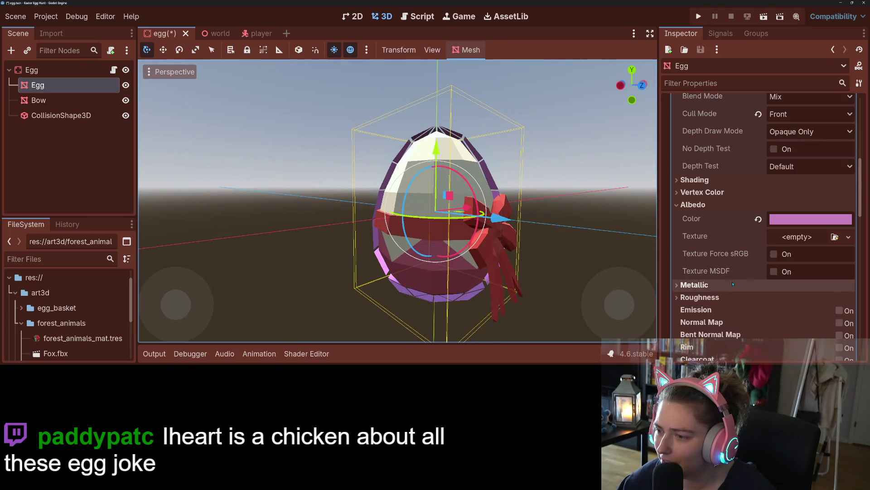
scroll(733, 284, down, 5)
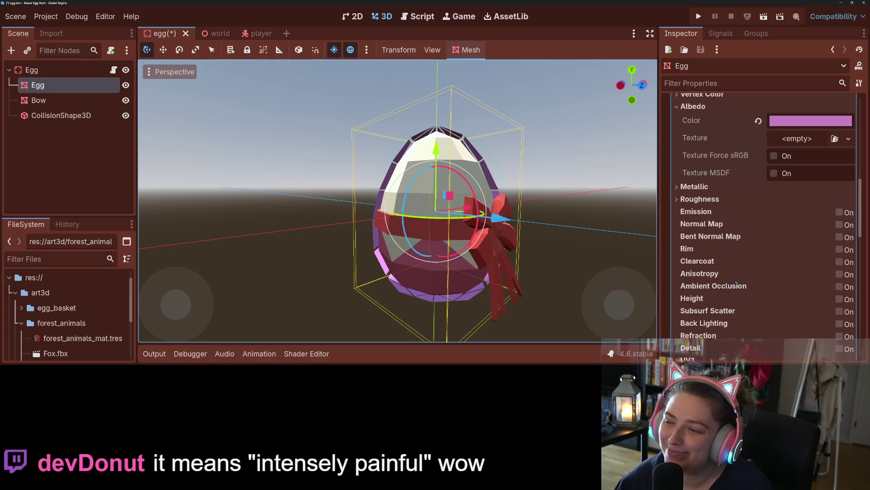
- Shift the albedo to pink cc81a9, then brighten it to d591b5
mouse_move(787, 124)
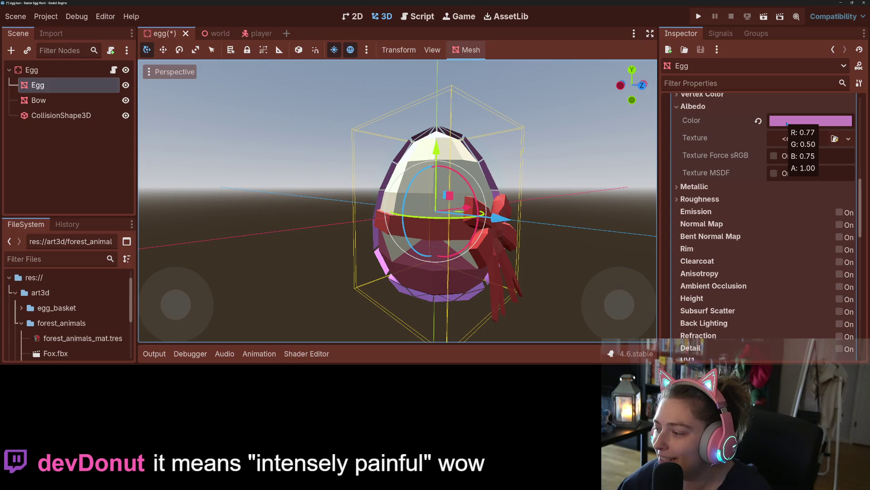
click(787, 125)
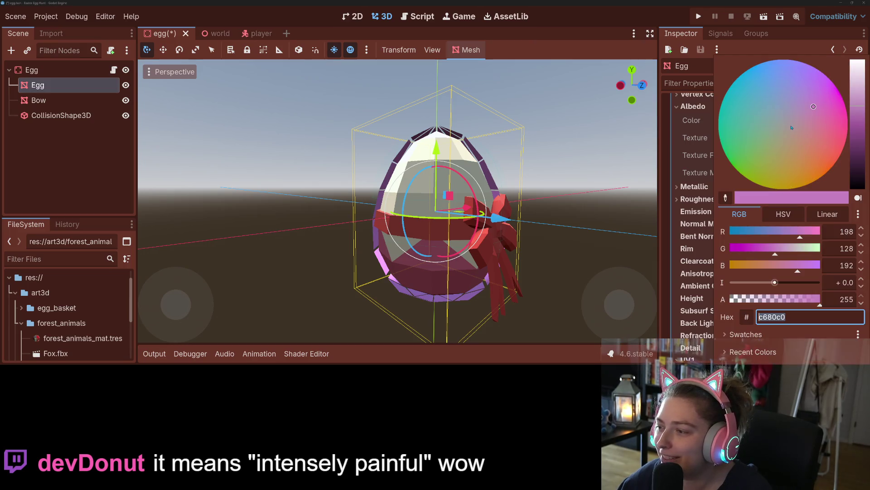
click(815, 117)
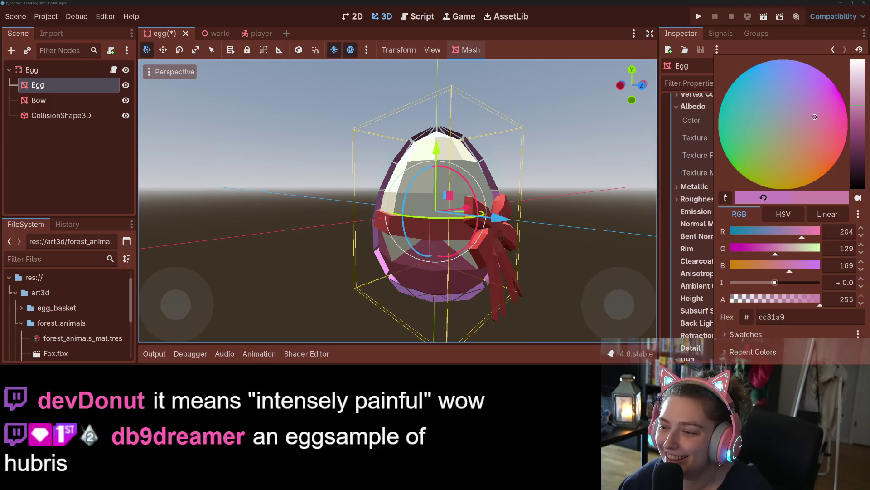
key(Escape)
click(814, 129)
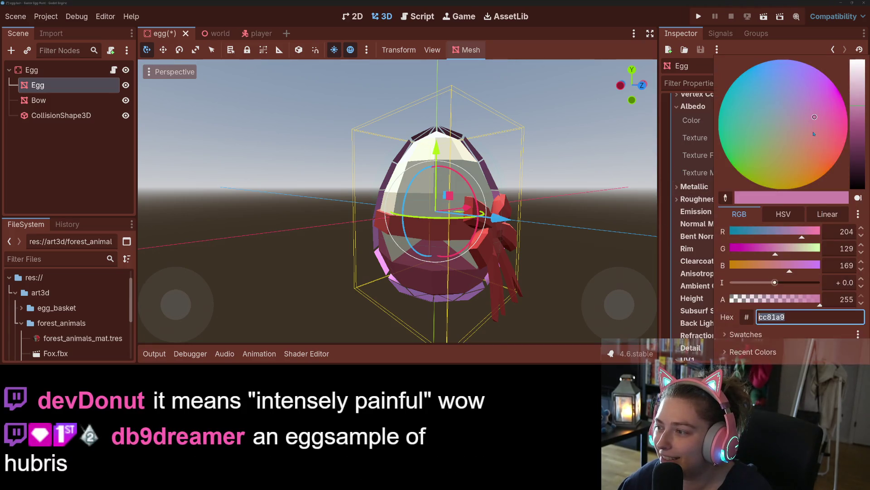
click(862, 102)
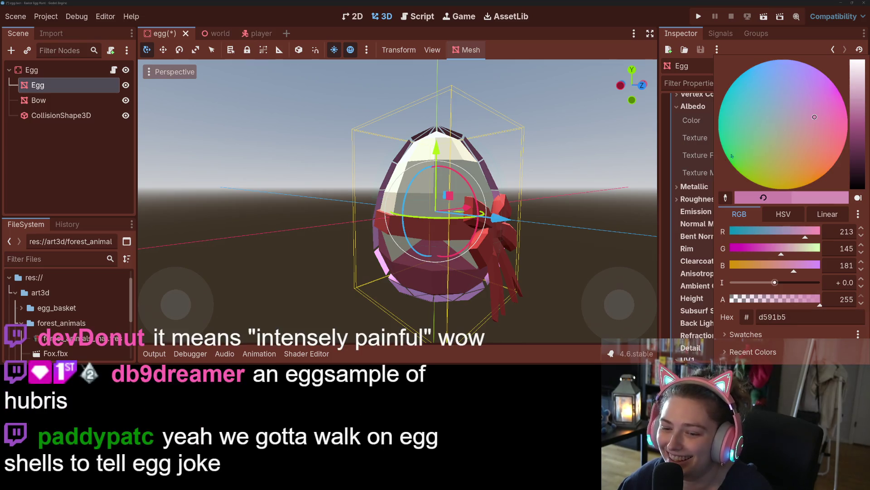
click(680, 138)
scroll(700, 188, up, 5)
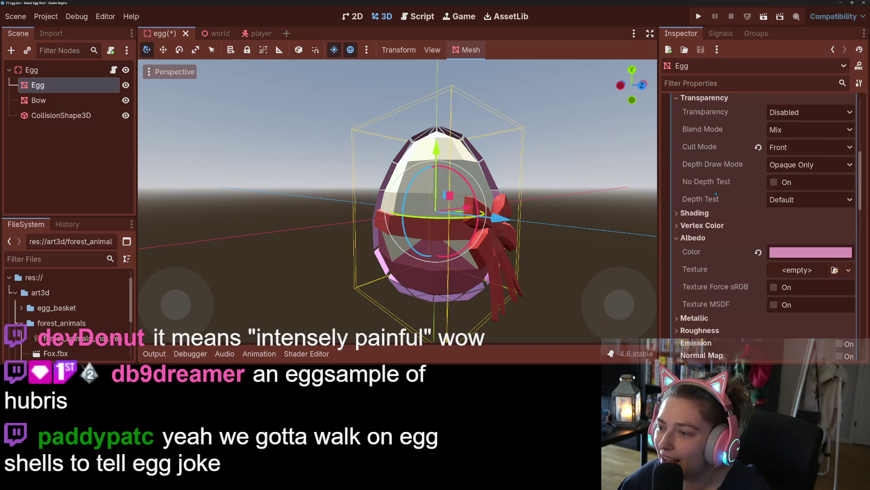
click(716, 211)
click(798, 227)
- Set Shading Mode to Unshaded and darken the pink albedo slightly
key(Escape)
click(800, 244)
click(801, 247)
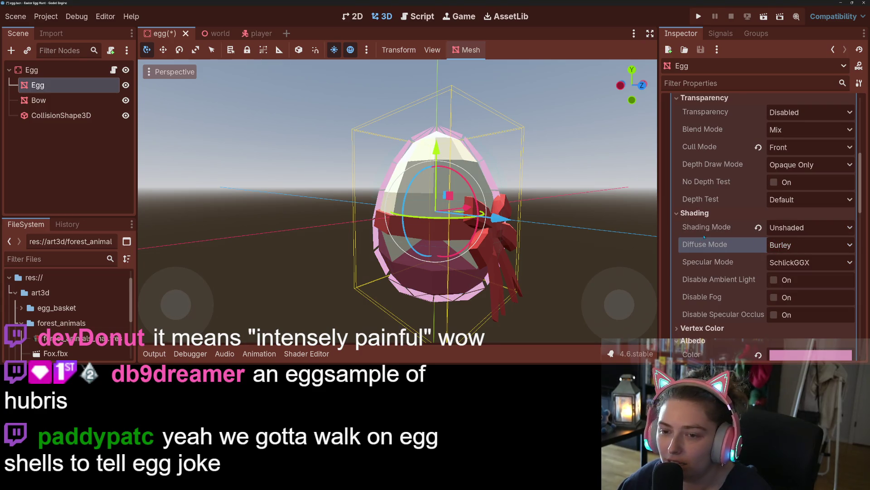
scroll(747, 275, down, 5)
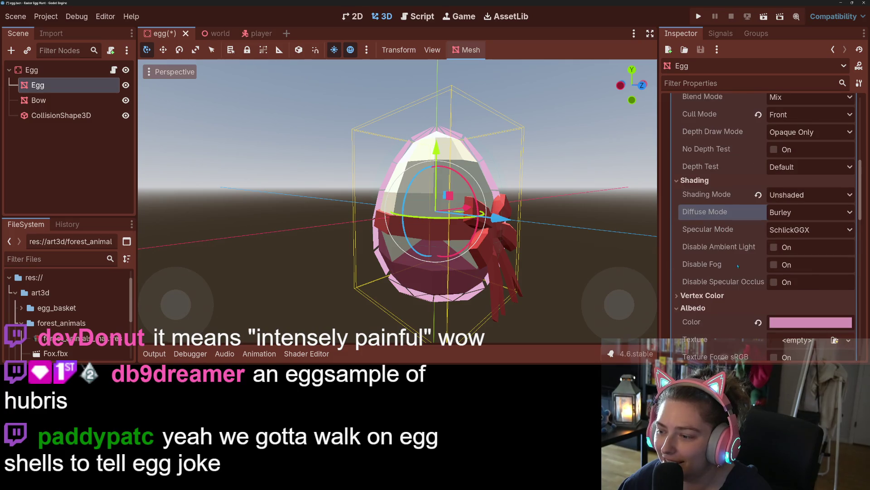
click(810, 257)
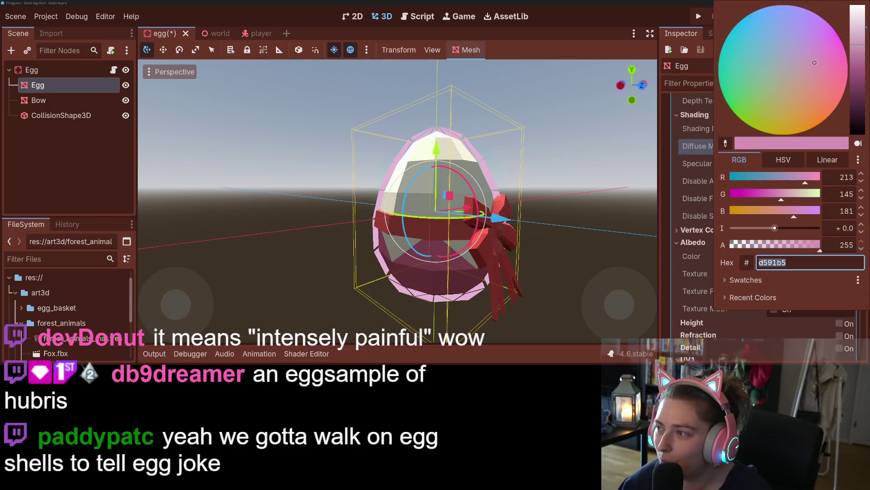
mouse_move(862, 48)
mouse_down()
mouse_move(860, 56)
mouse_move(811, 55)
mouse_up()
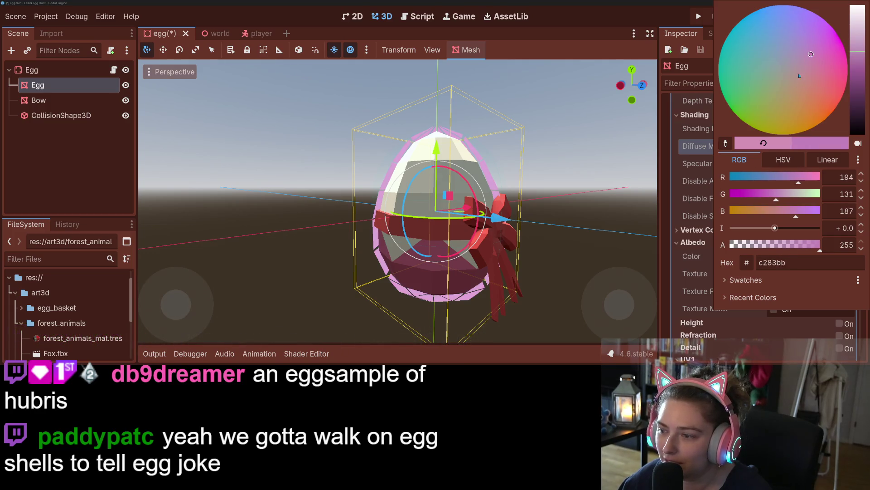
click(695, 180)
- Look through the Sampling, Shadows, Billboard and Transform sections, then view the egg's other side
scroll(717, 293, down, 3)
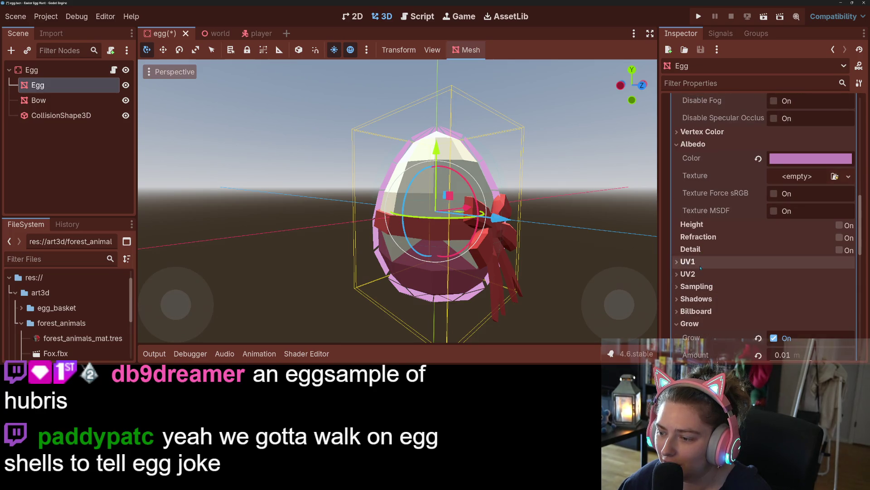
click(705, 289)
click(706, 291)
scroll(707, 292, down, 3)
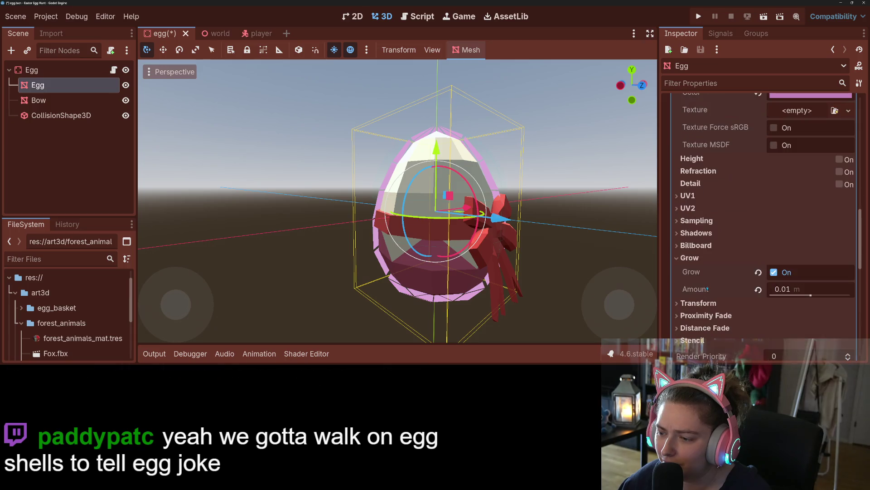
click(710, 233)
click(709, 233)
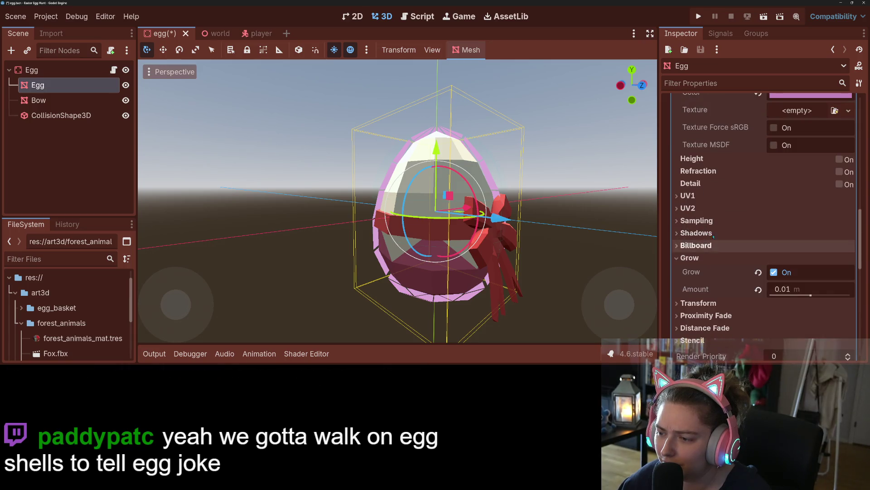
click(710, 233)
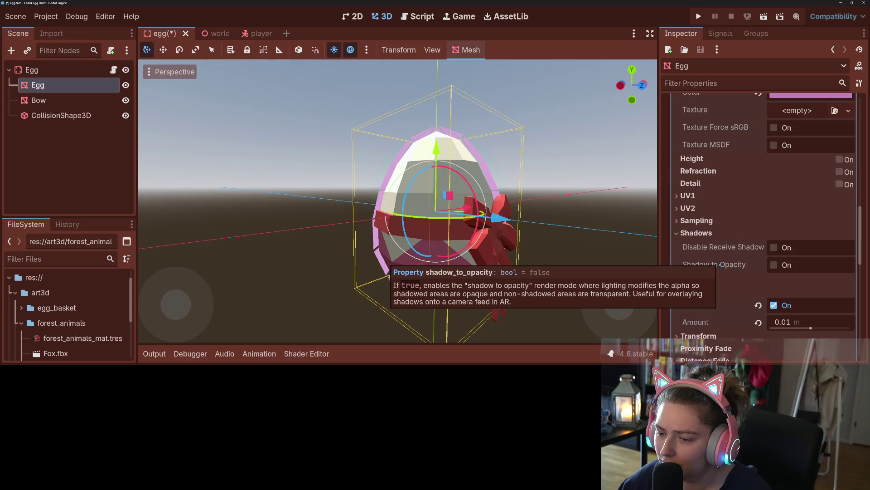
click(698, 233)
click(705, 246)
click(705, 246)
scroll(721, 294, down, 3)
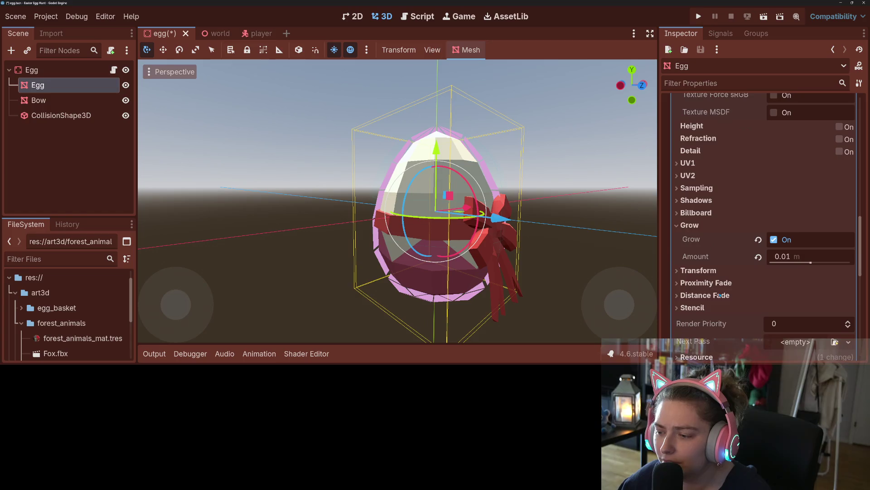
click(711, 238)
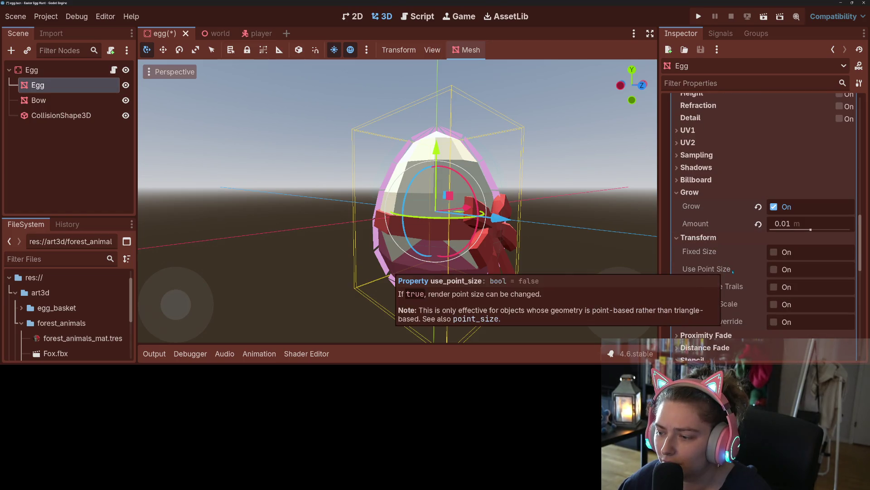
click(711, 239)
mouse_move(551, 277)
mouse_down()
mouse_move(449, 282)
mouse_move(603, 282)
mouse_up()
scroll(724, 282, up, 10)
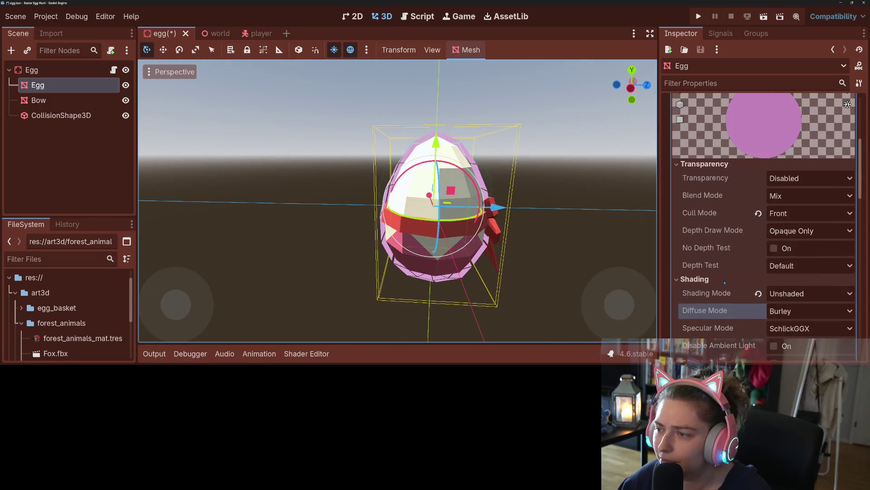
click(779, 213)
click(802, 229)
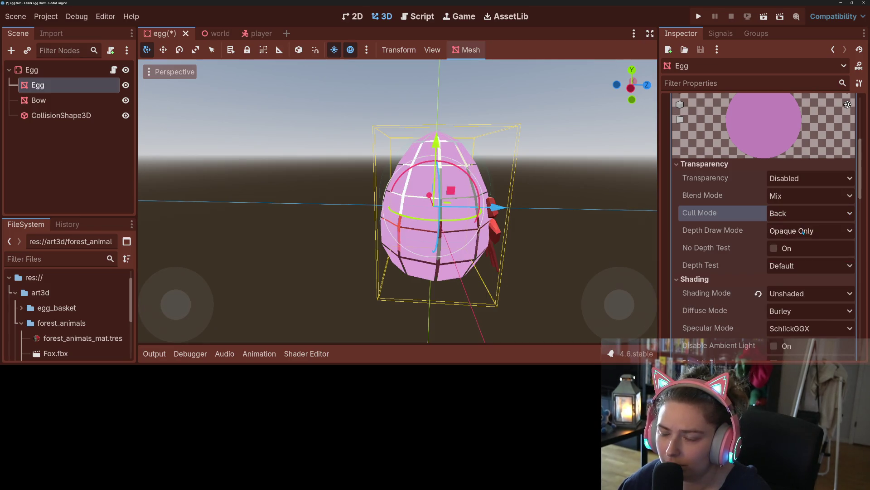
click(803, 213)
click(801, 255)
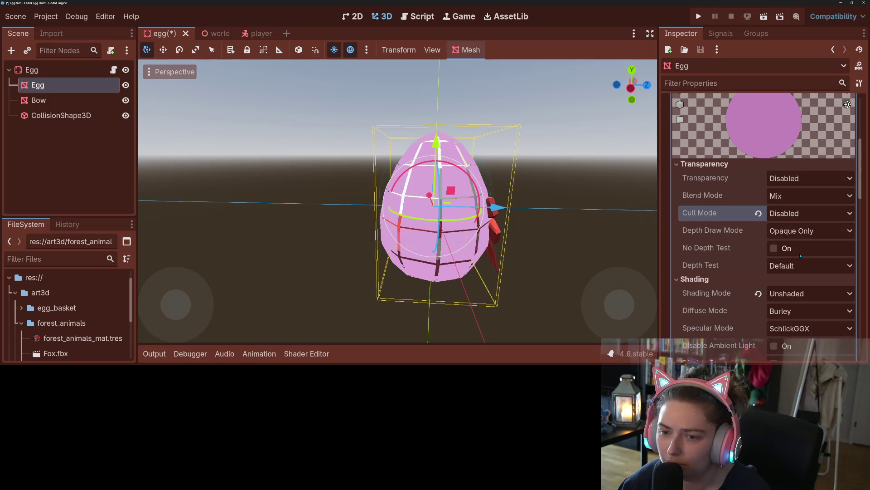
drag(567, 231, 489, 231)
scroll(772, 247, up, 4)
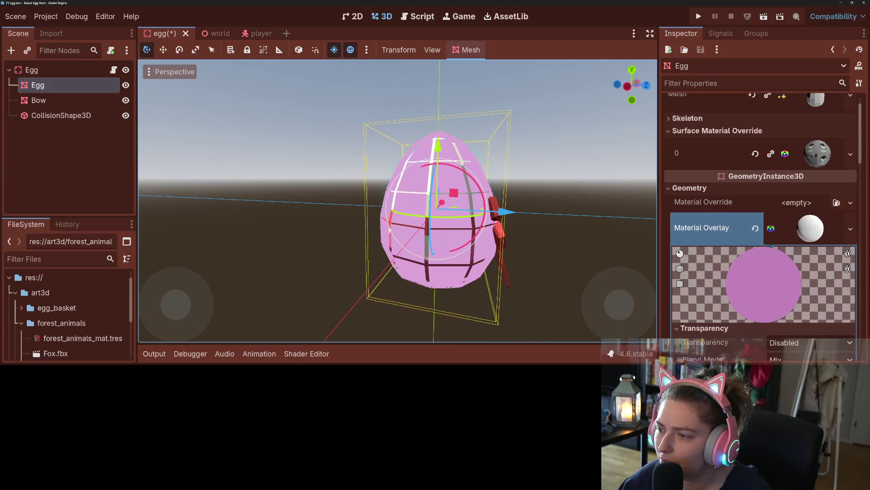
scroll(784, 242, down, 4)
scroll(797, 277, down, 15)
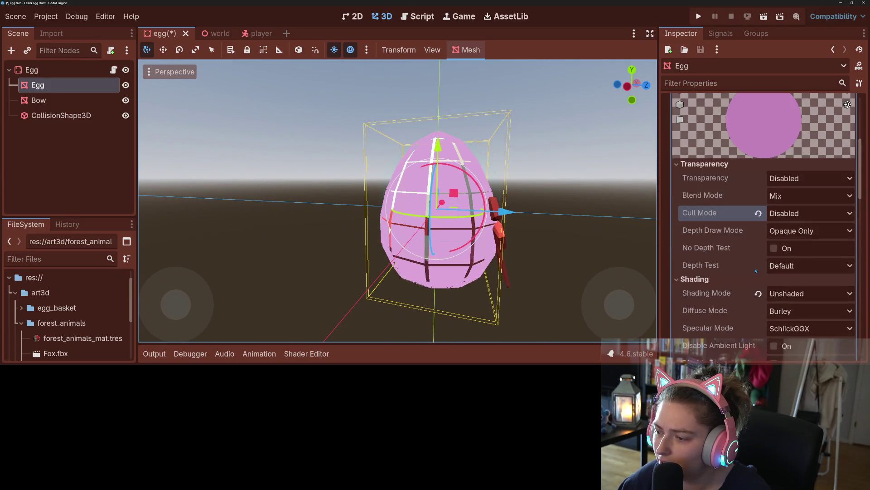
scroll(751, 272, down, 4)
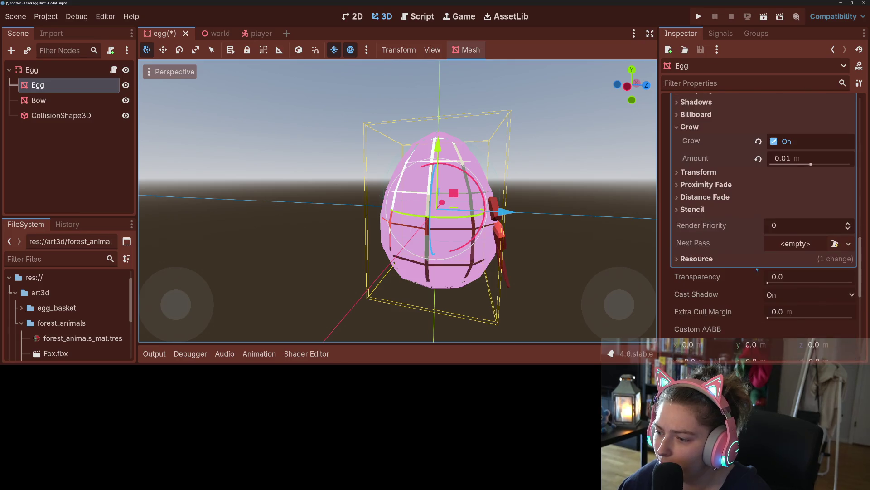
click(795, 226)
key(Return)
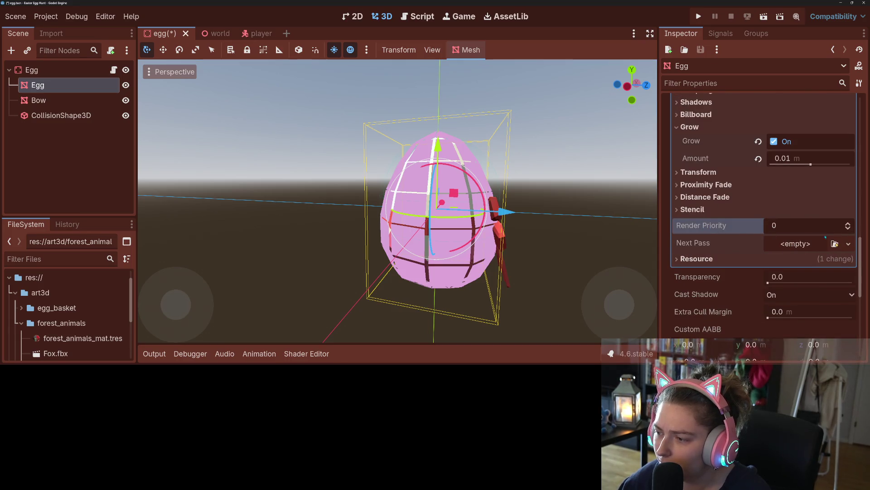
click(847, 229)
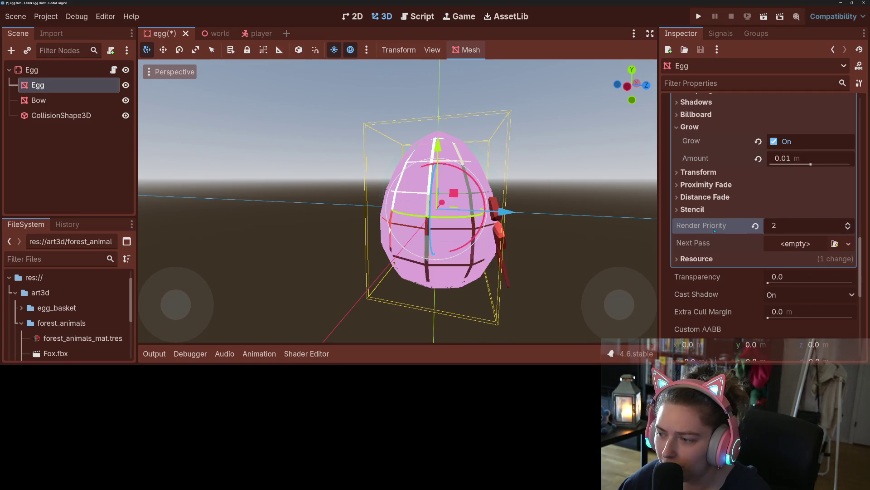
click(756, 229)
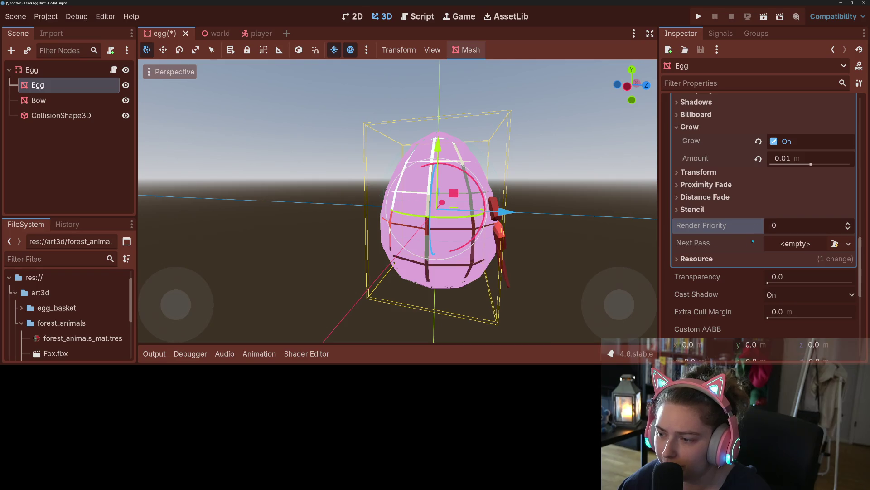
scroll(754, 238, up, 5)
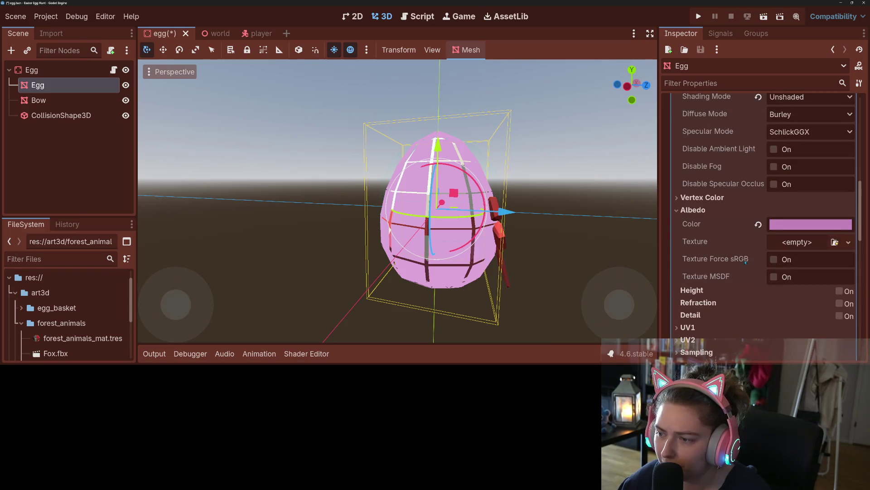
scroll(746, 262, up, 3)
scroll(749, 262, up, 1)
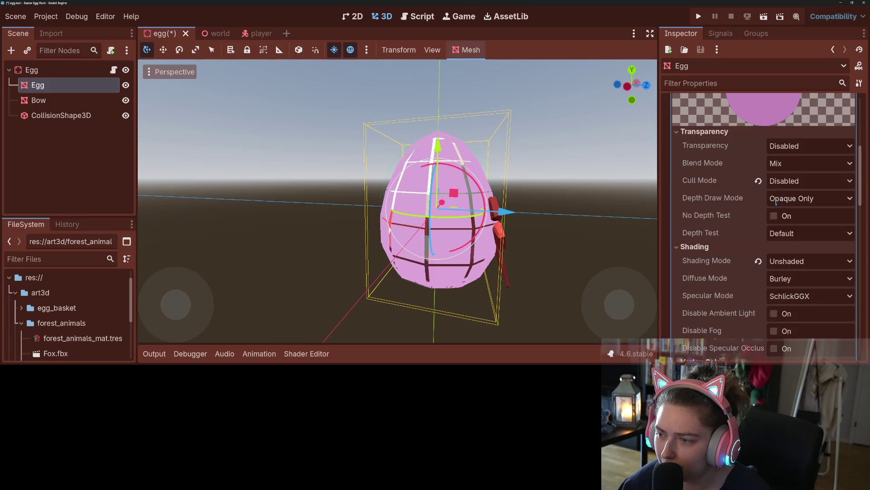
click(797, 164)
click(794, 176)
click(793, 181)
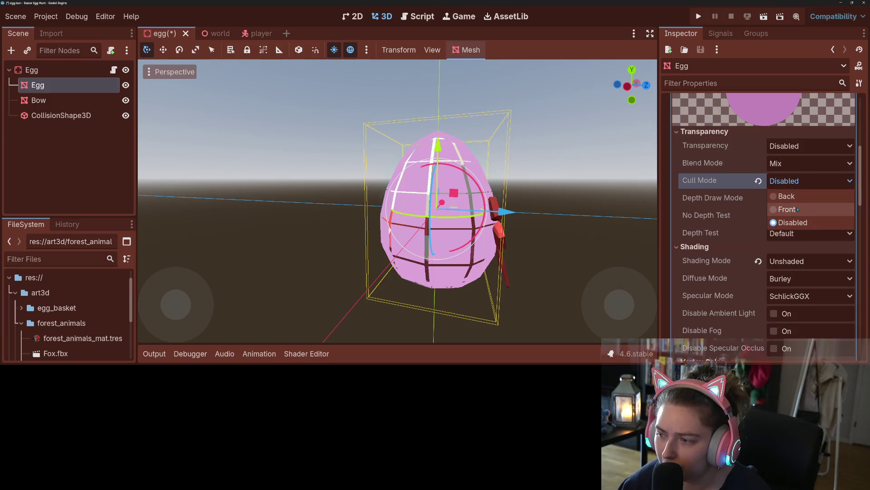
click(787, 209)
mouse_move(521, 270)
mouse_down()
mouse_move(561, 269)
mouse_move(555, 254)
mouse_up()
scroll(556, 254, down, 3)
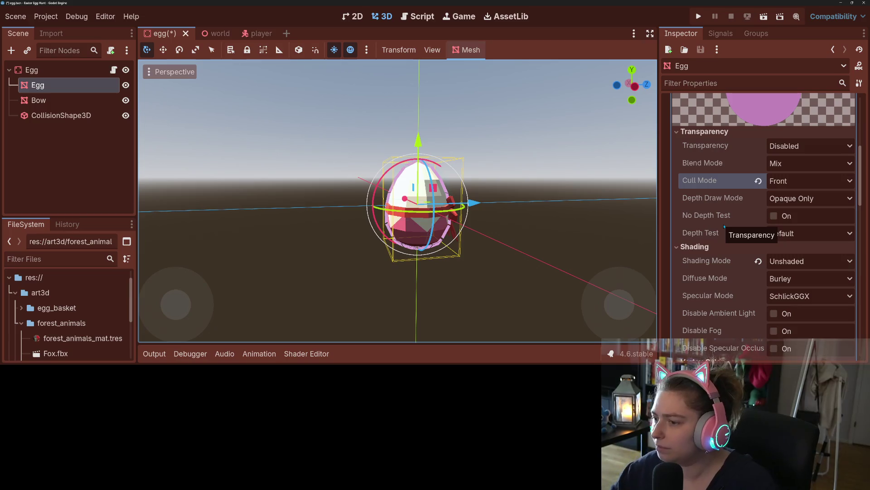
click(776, 199)
click(793, 226)
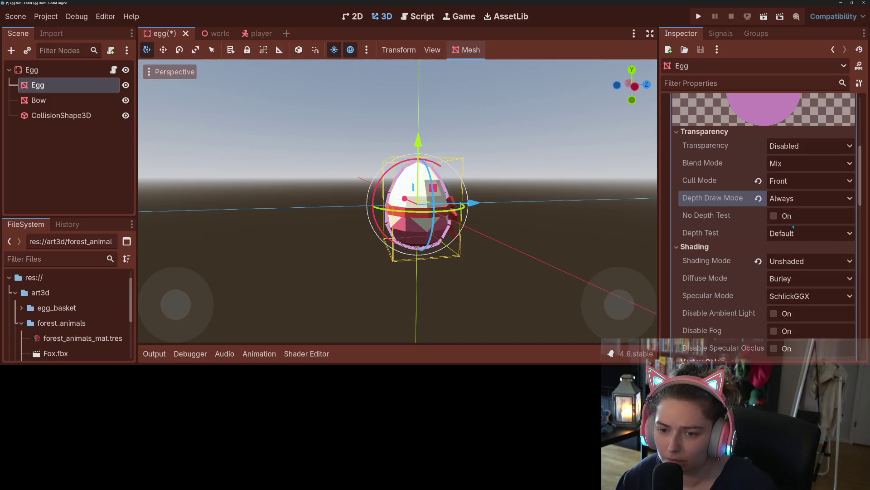
click(758, 198)
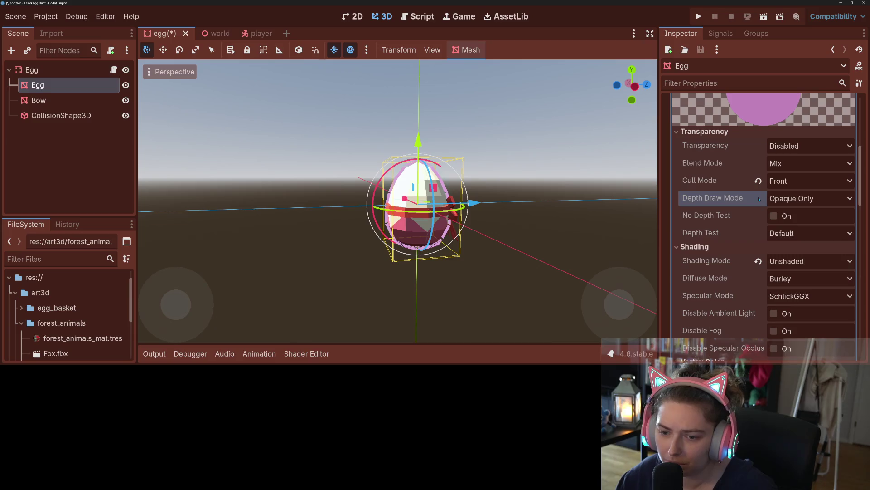
click(800, 233)
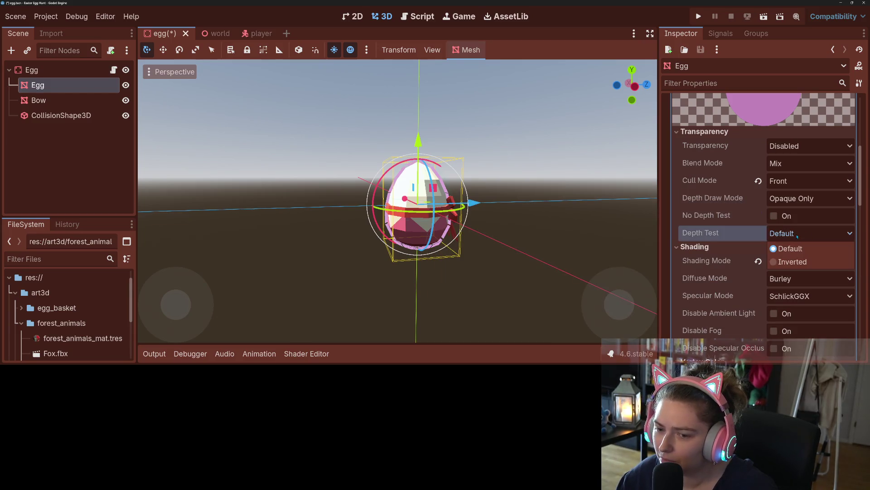
click(801, 262)
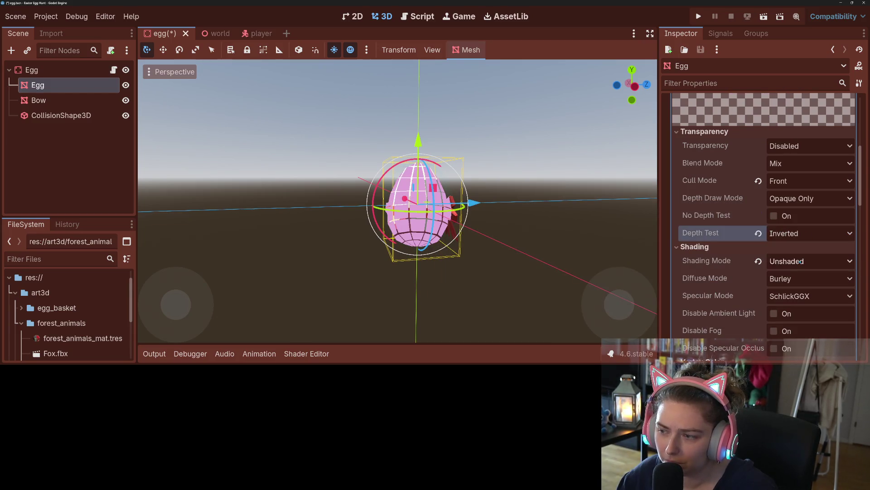
click(798, 181)
click(804, 198)
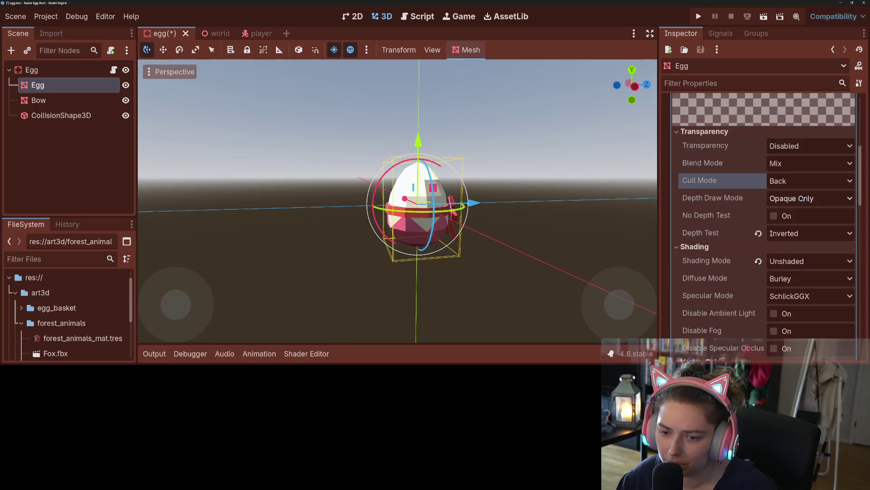
click(798, 181)
click(785, 209)
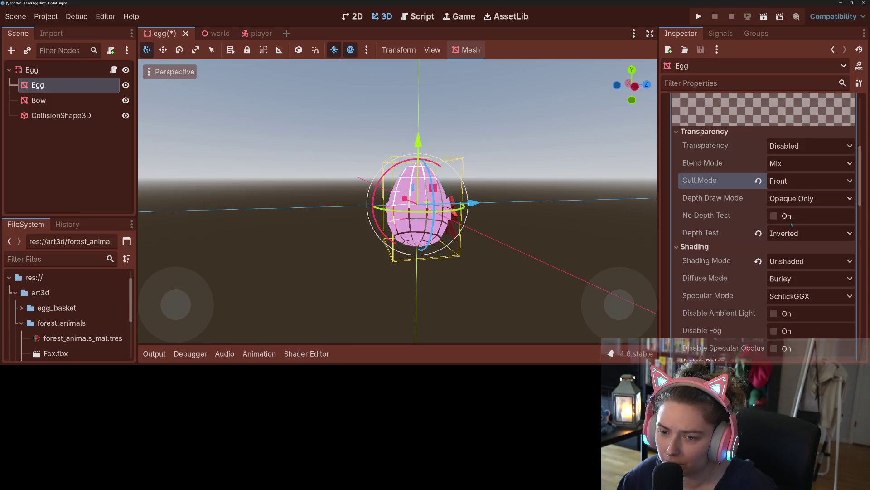
click(758, 233)
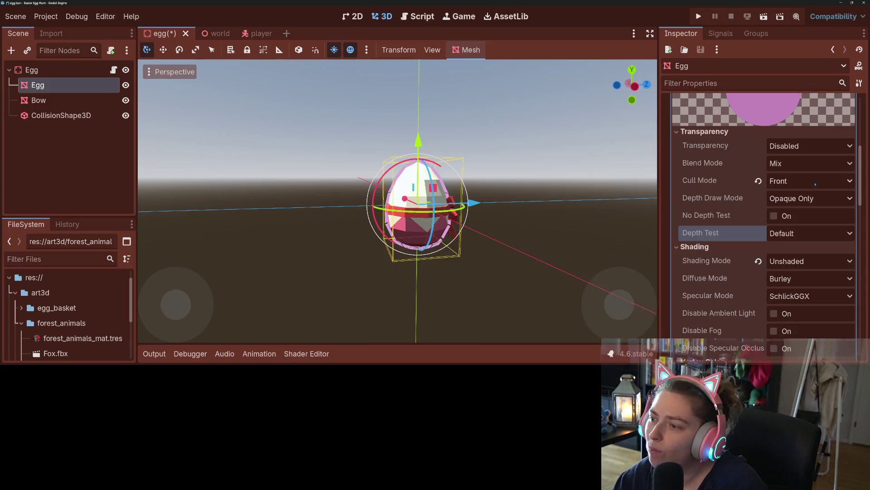
click(803, 163)
click(804, 193)
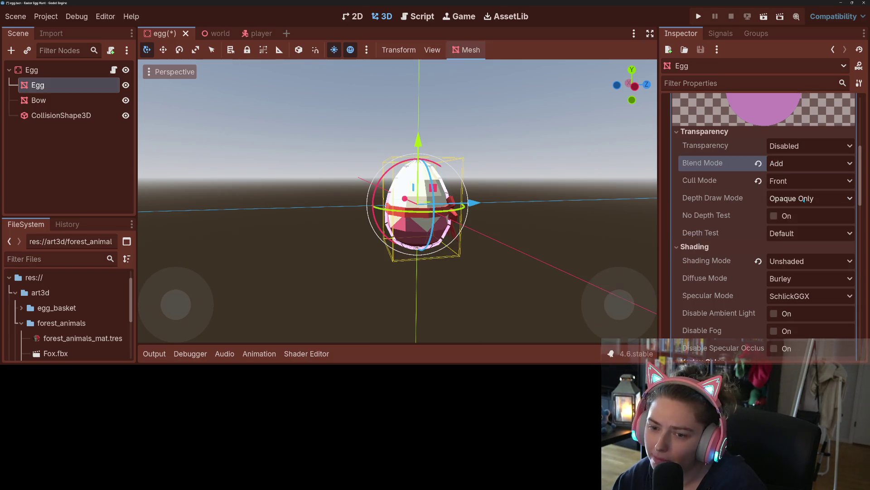
click(782, 164)
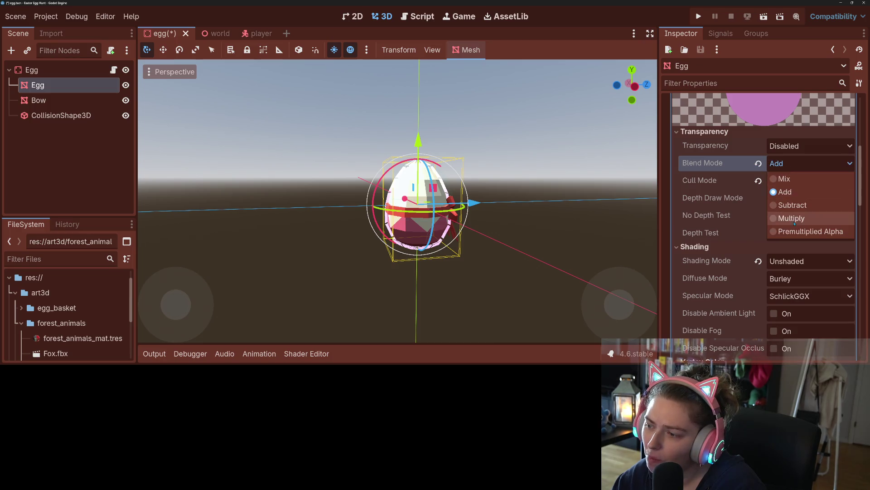
click(795, 220)
click(758, 163)
scroll(754, 241, down, 4)
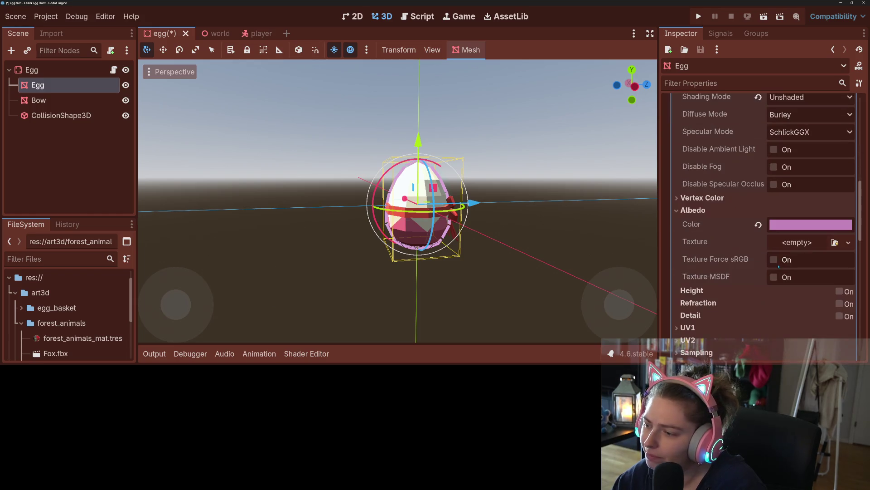
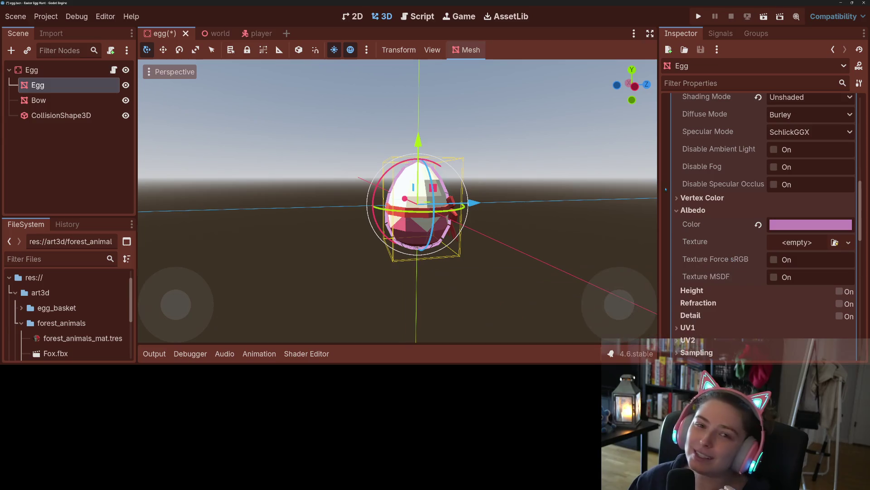
- Save the egg scene with its pink outline material, then scroll the Inspector to the Grow section
key(ctrl+s)
scroll(483, 234, down, 4)
mouse_move(483, 234)
mouse_down()
mouse_move(616, 239)
mouse_move(591, 240)
mouse_move(594, 251)
mouse_move(503, 253)
mouse_up()
scroll(617, 239, up, 5)
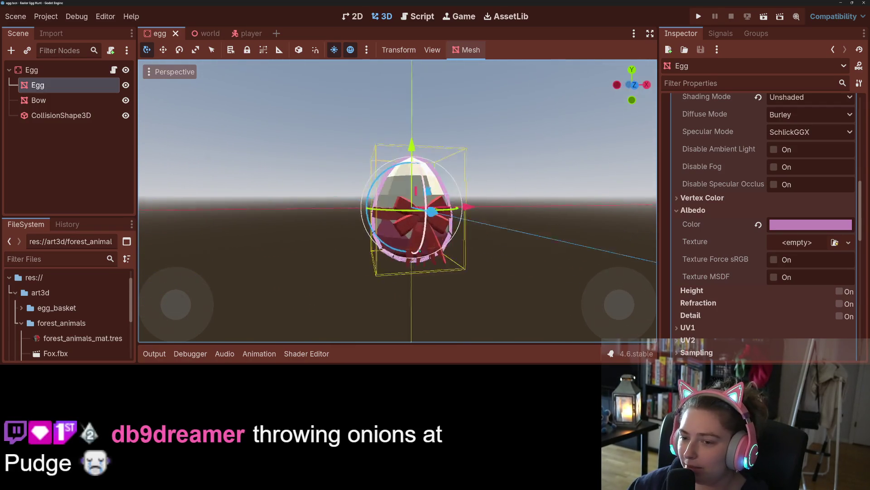
scroll(503, 253, down, 3)
scroll(747, 263, up, 2)
scroll(747, 263, down, 6)
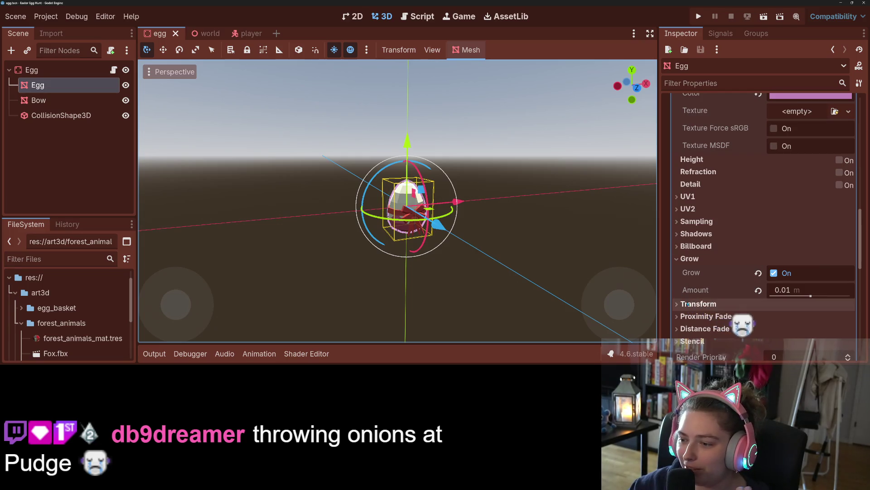
- Inspect the material's Transform and Stencil settings, leaving Stencil Mode at Disabled
scroll(687, 303, down, 1)
click(716, 272)
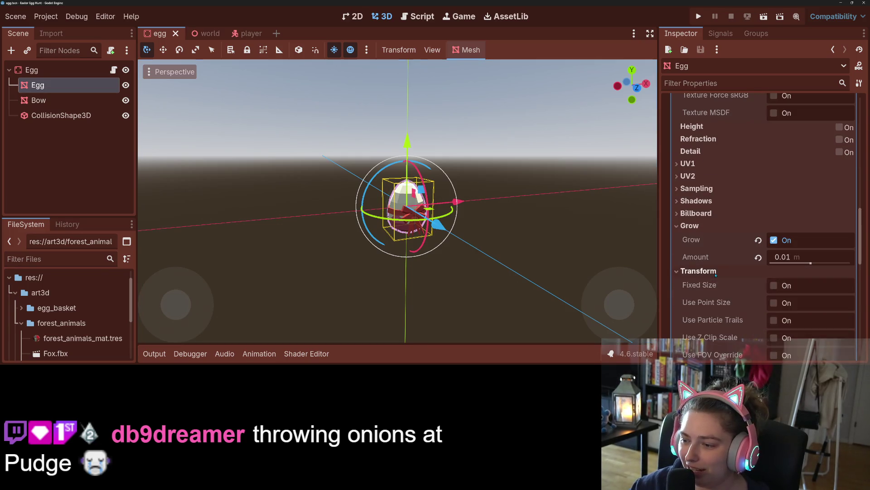
scroll(714, 272, down, 3)
scroll(702, 213, up, 1)
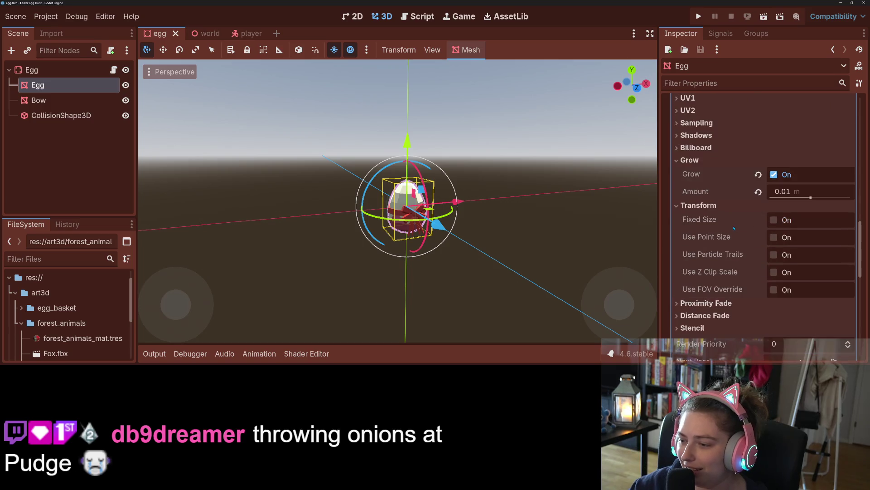
click(702, 207)
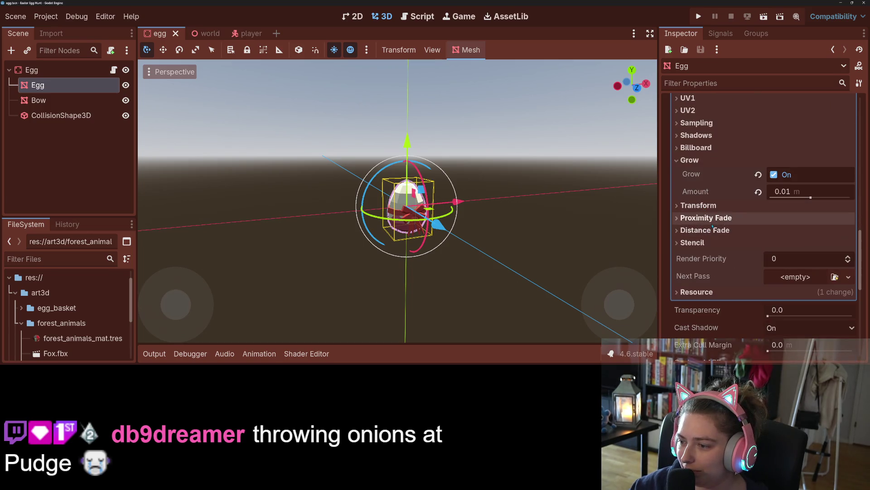
click(696, 243)
click(801, 259)
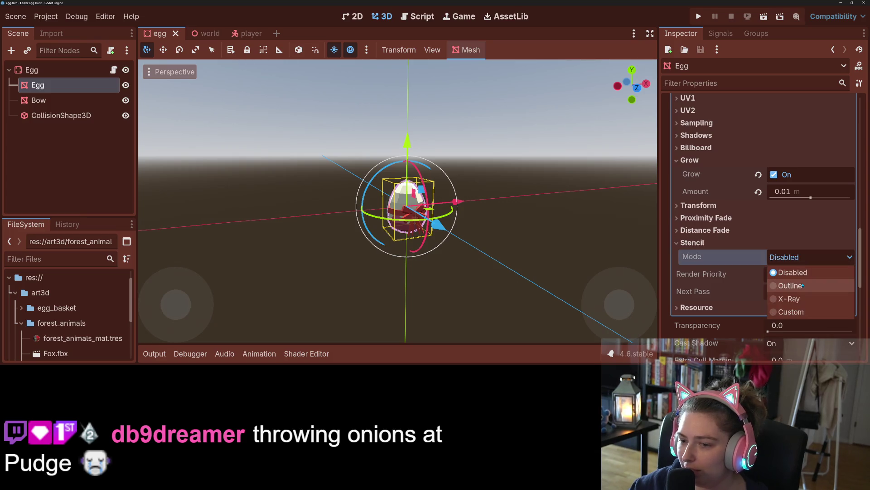
click(790, 257)
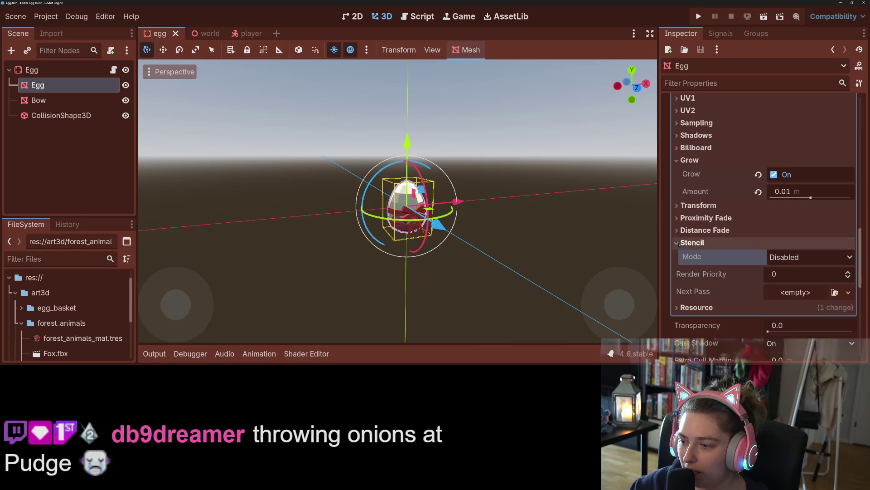
click(694, 243)
- Check the Sampling settings, then expand the UV1 scale and offset section
scroll(699, 262, up, 1)
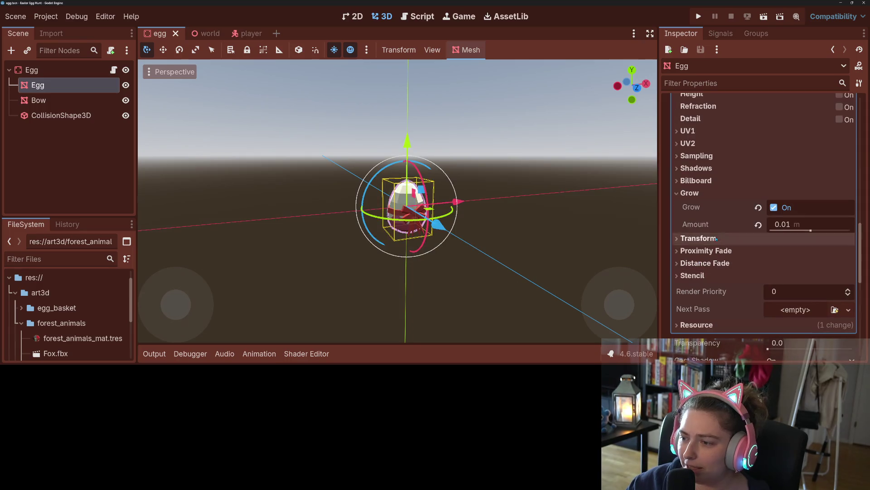
scroll(698, 247, up, 1)
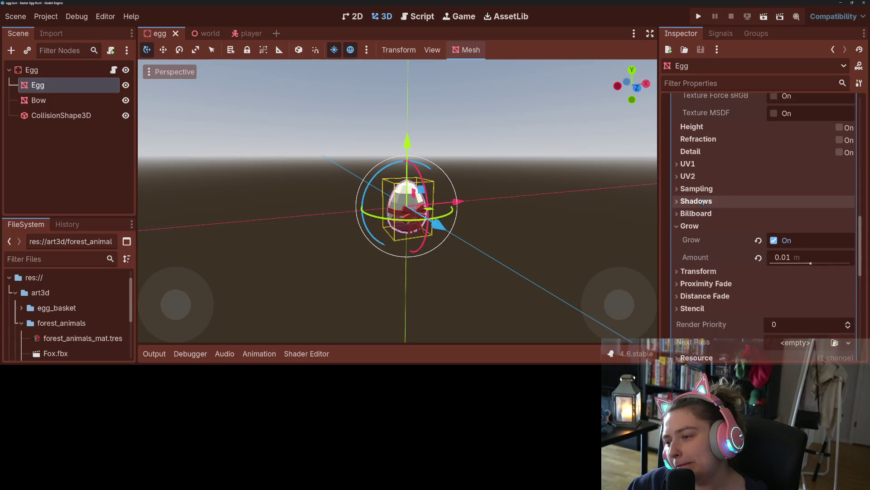
scroll(696, 218, up, 1)
click(703, 222)
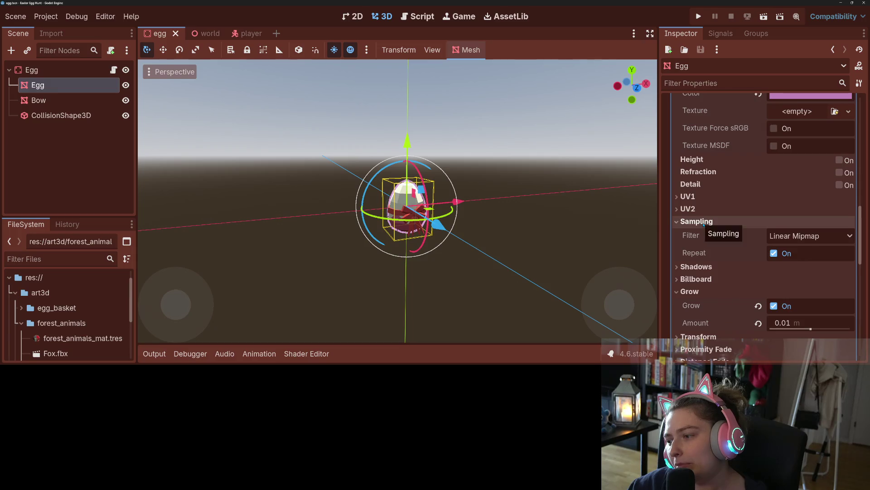
click(704, 221)
click(703, 197)
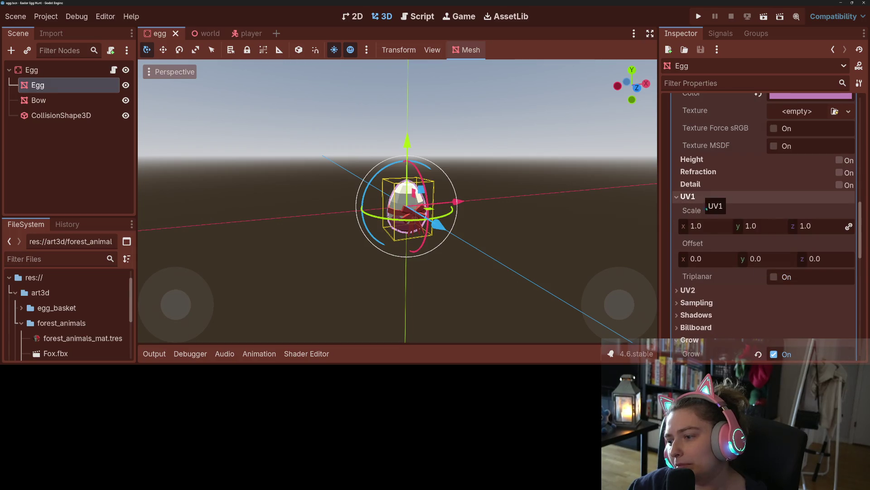
click(725, 227)
text(1.2)
key(Return)
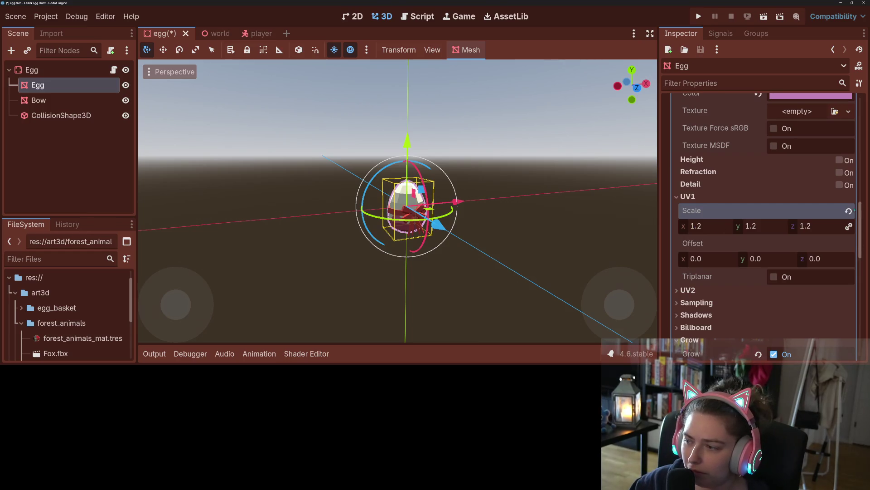
click(848, 210)
click(683, 197)
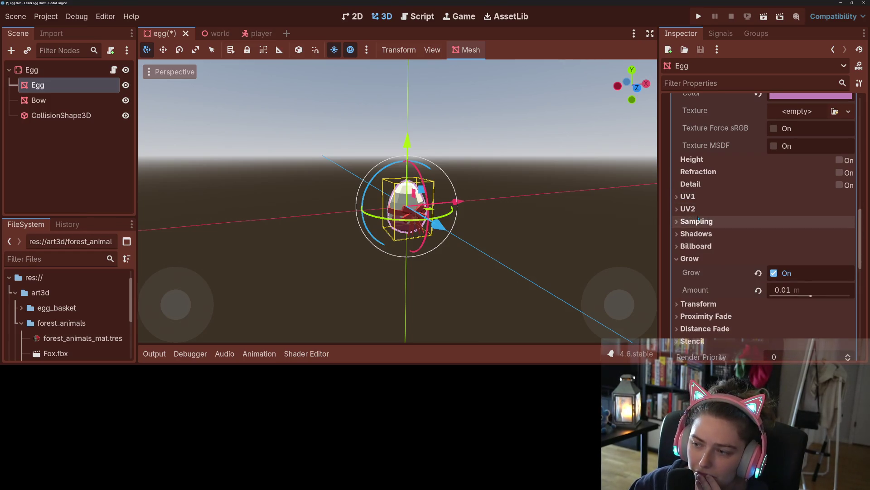
scroll(706, 243, up, 3)
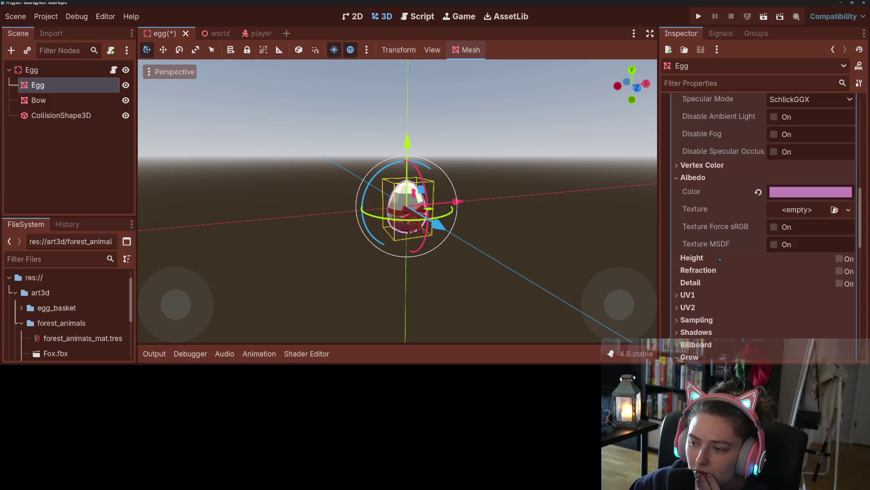
click(839, 258)
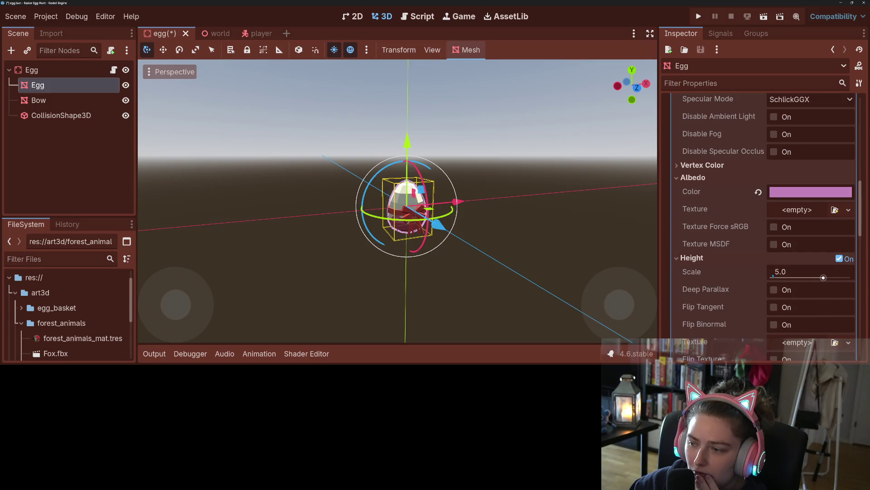
mouse_move(823, 278)
mouse_down()
mouse_move(849, 278)
mouse_move(758, 281)
mouse_move(851, 277)
mouse_up()
scroll(798, 290, down, 3)
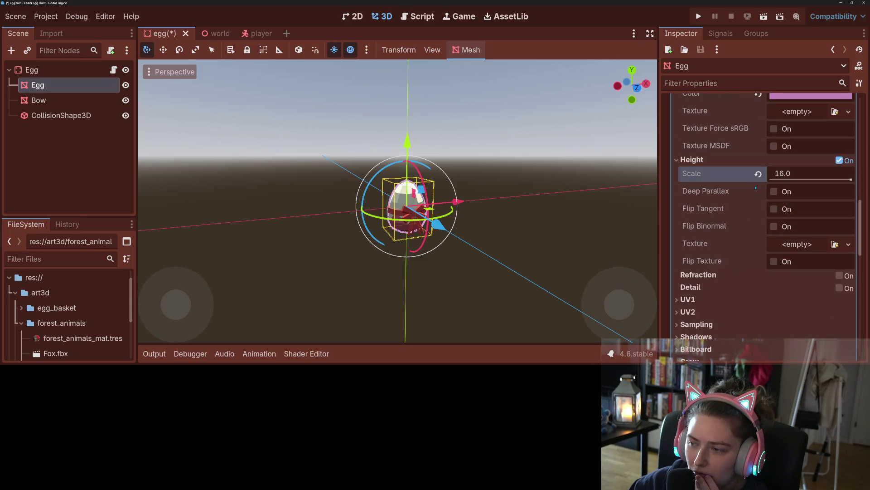
click(774, 192)
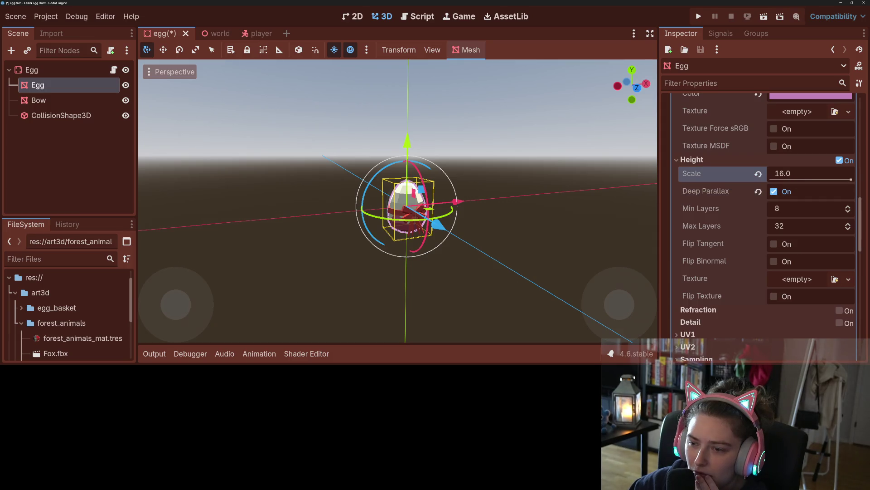
drag(453, 235, 456, 229)
click(840, 160)
click(839, 160)
click(758, 173)
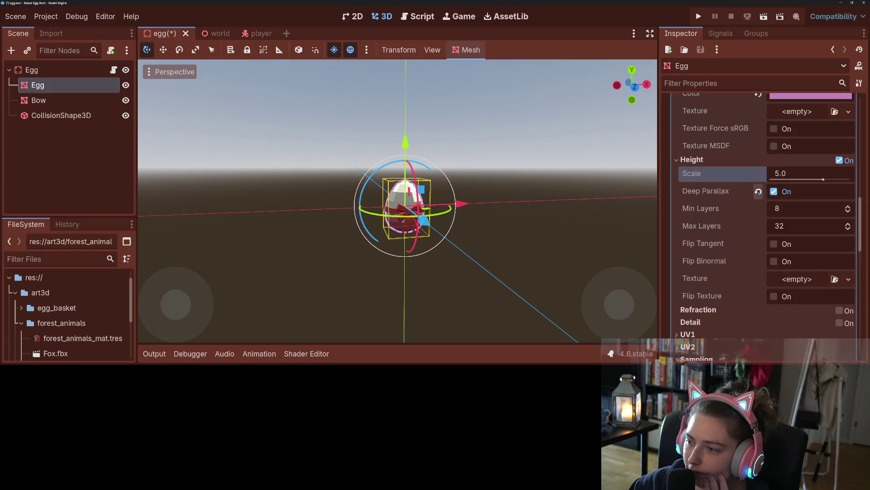
click(840, 161)
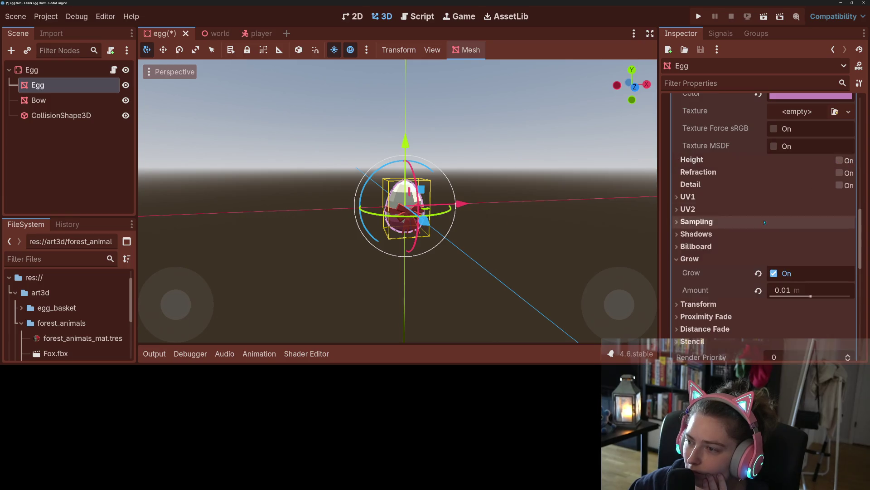
- Try Vertex Color as albedo on the overlay material, then turn it back off
scroll(738, 258, up, 2)
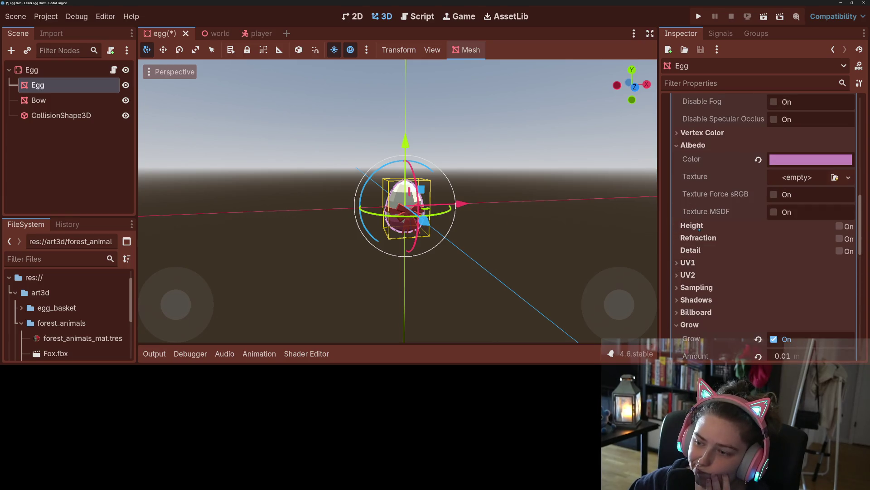
scroll(709, 259, up, 2)
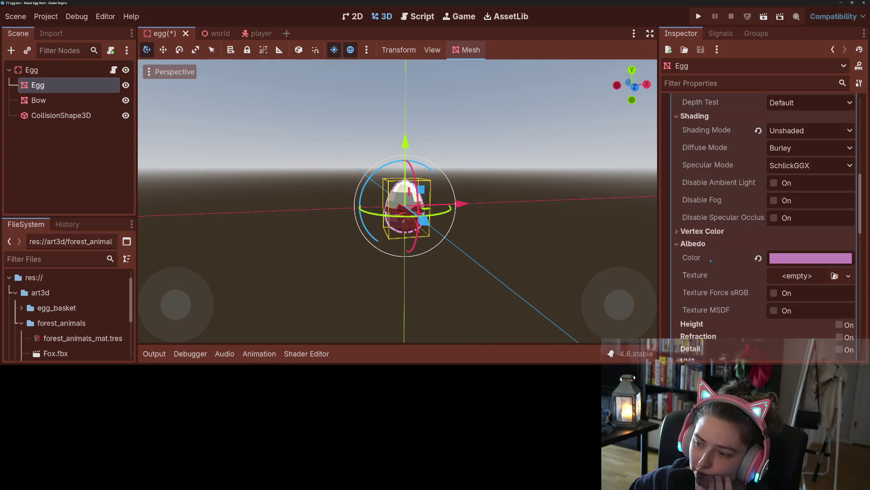
click(710, 232)
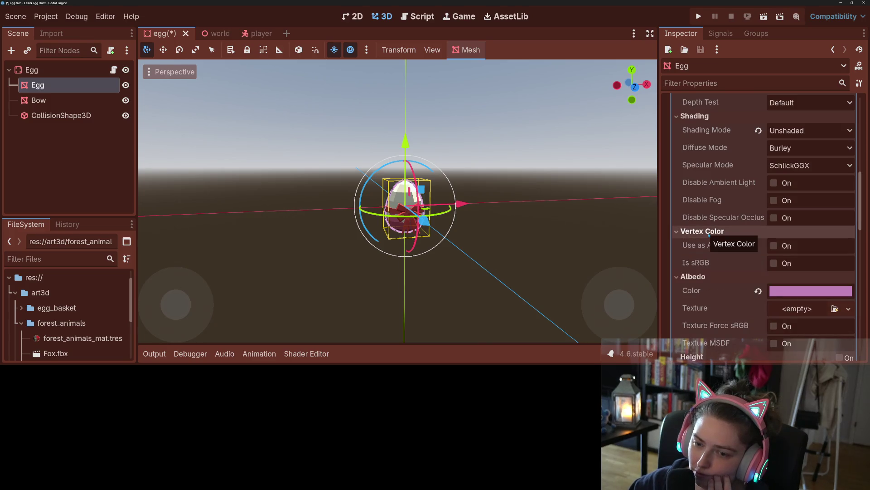
click(774, 246)
click(773, 246)
- Test disabled and Inverted depth testing, leaving Depth Test at Default
scroll(721, 286, up, 1)
scroll(720, 286, up, 1)
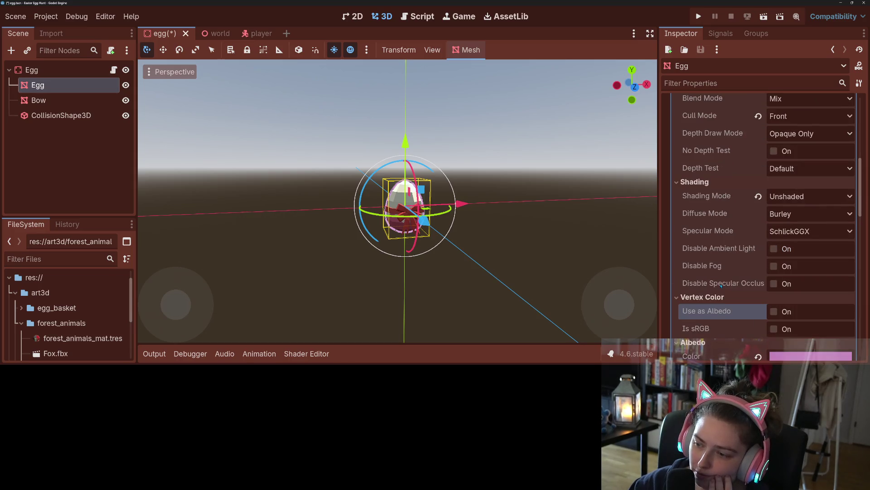
scroll(723, 283, up, 3)
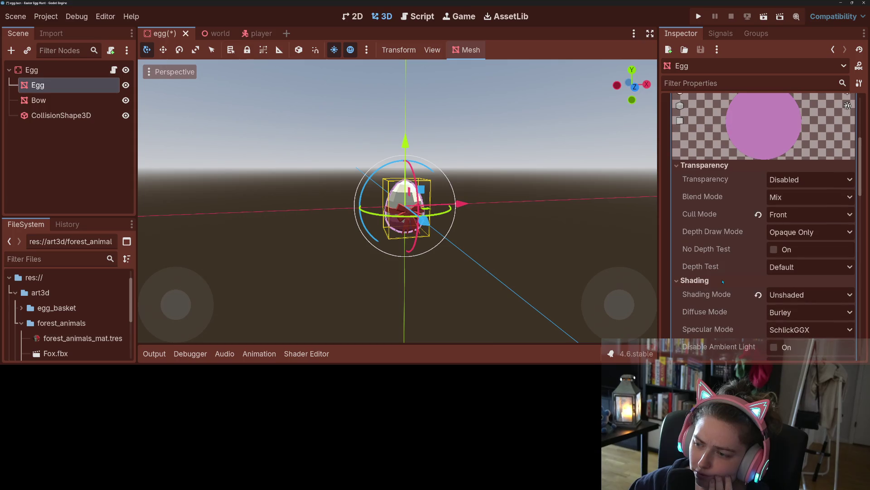
click(702, 281)
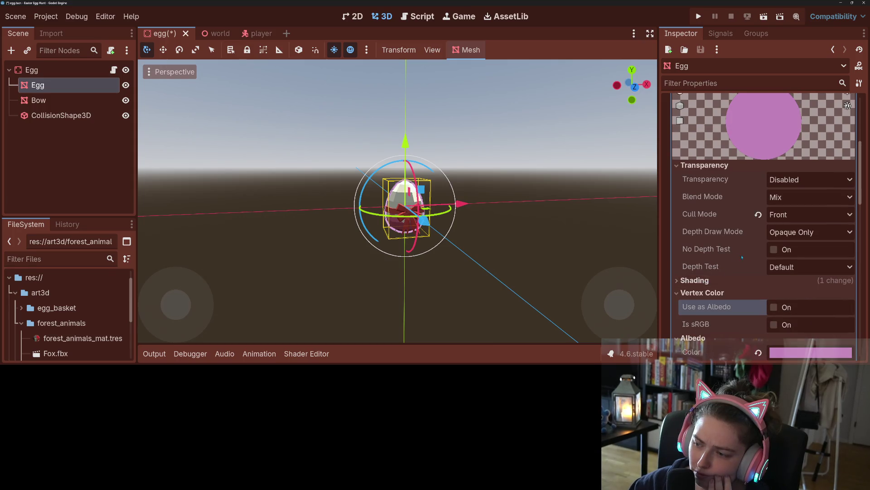
click(786, 250)
click(785, 250)
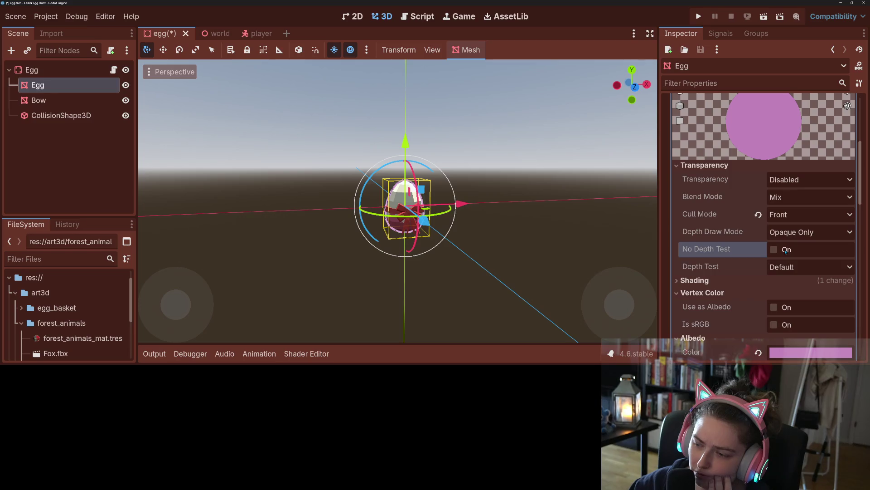
click(783, 267)
click(792, 297)
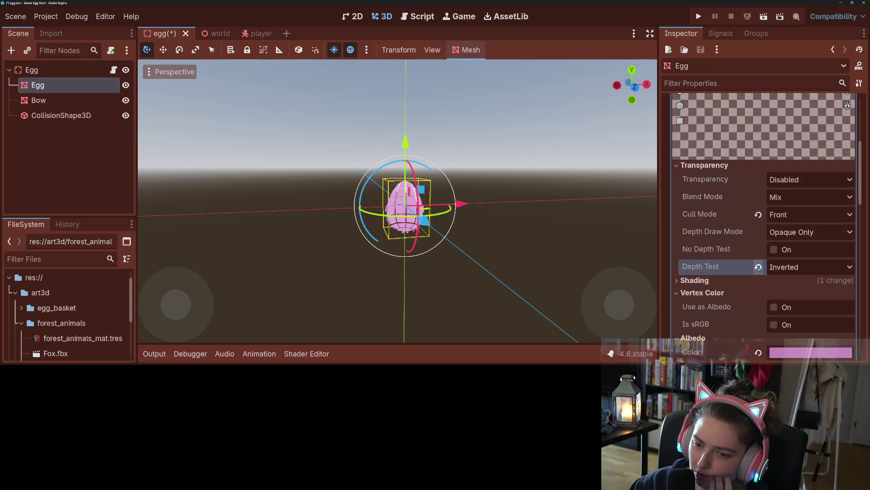
click(758, 267)
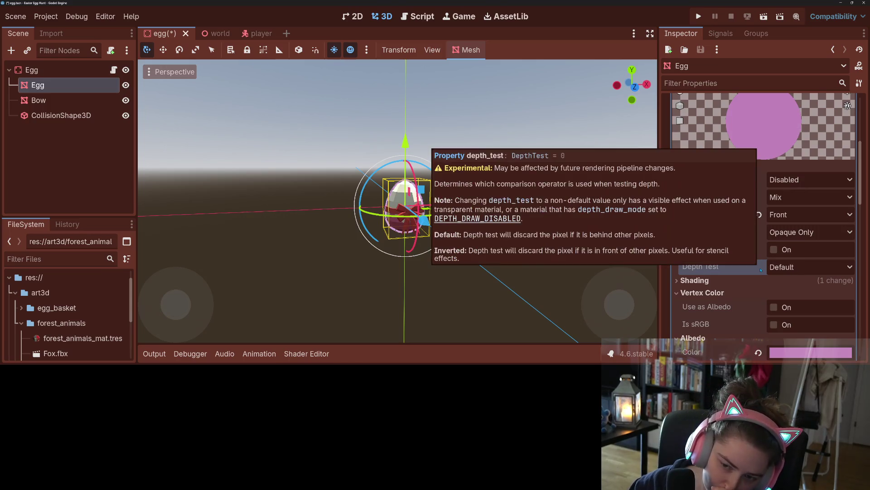
scroll(737, 281, down, 10)
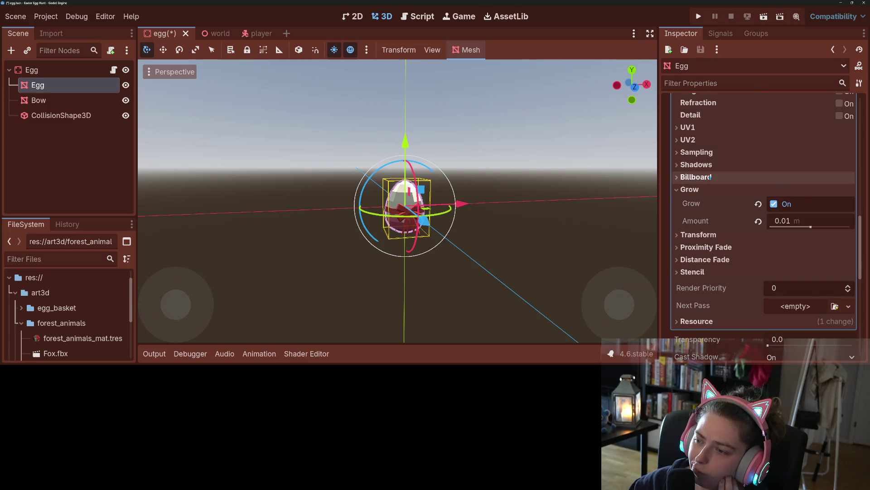
scroll(708, 190, down, 2)
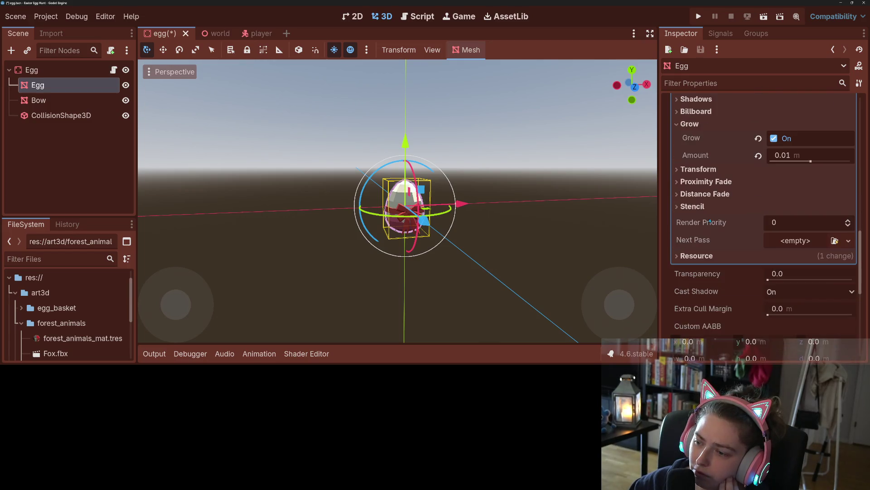
scroll(710, 218, up, 2)
scroll(710, 221, up, 1)
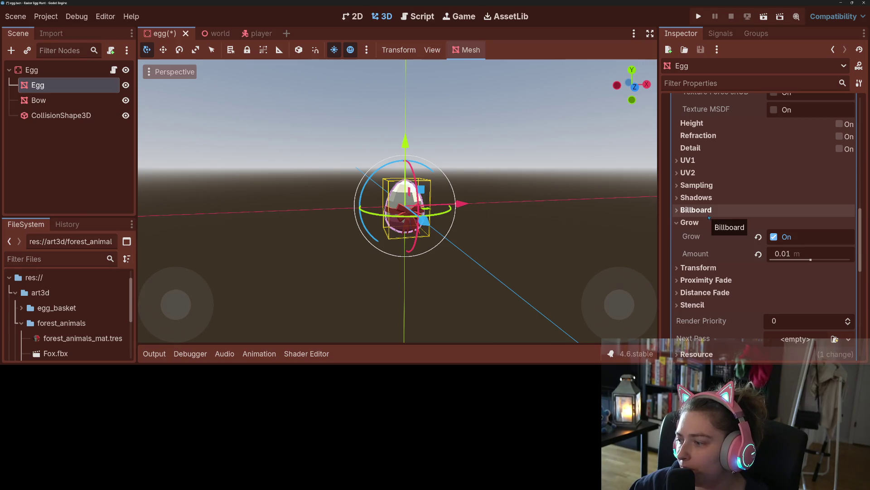
scroll(761, 272, up, 2)
scroll(762, 273, up, 2)
- Change the overlay's Albedo color to a strong purple and save the egg scene
click(794, 192)
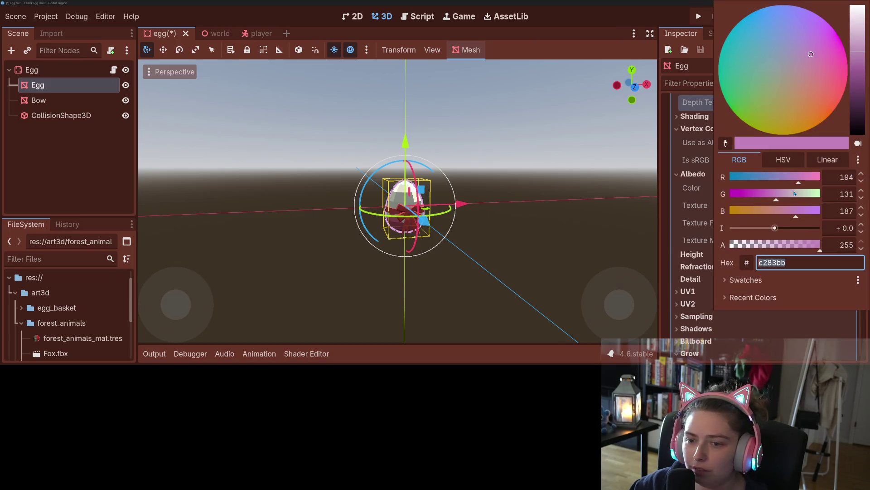
drag(860, 61, 860, 69)
mouse_move(811, 54)
mouse_down()
mouse_move(820, 36)
mouse_move(829, 59)
mouse_move(850, 41)
mouse_move(812, 40)
mouse_up()
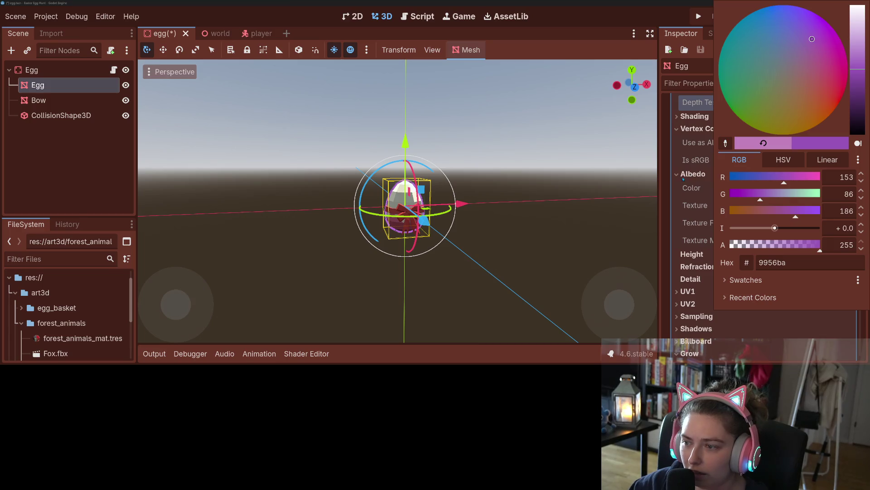
click(517, 244)
scroll(518, 245, up, 5)
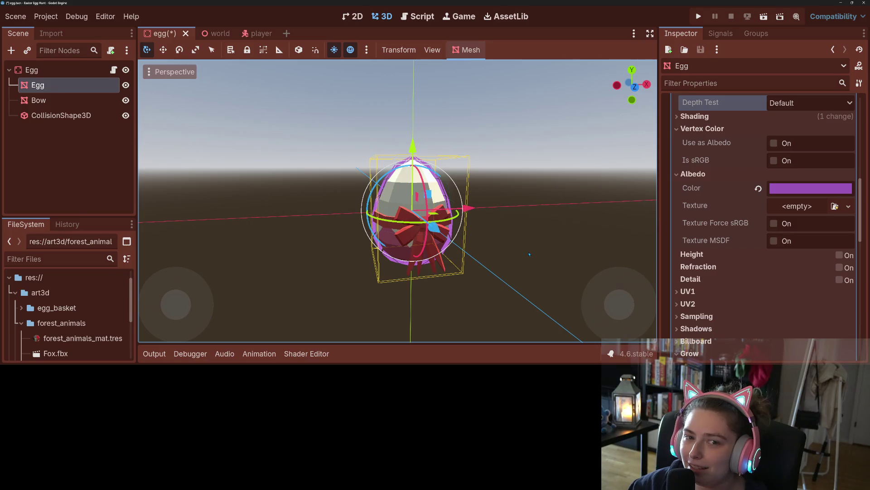
key(ctrl+s)
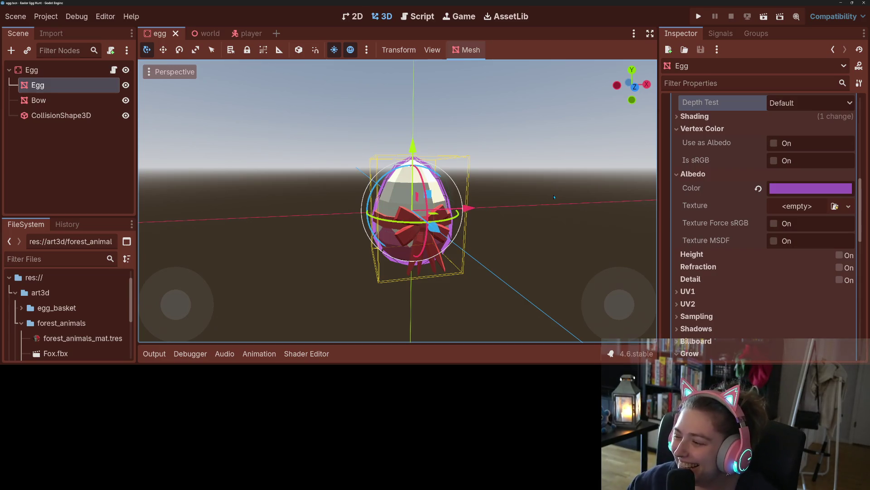
- Nudge the purple slightly toward blue (about hex 8860be) and save again
drag(554, 197, 513, 279)
click(800, 188)
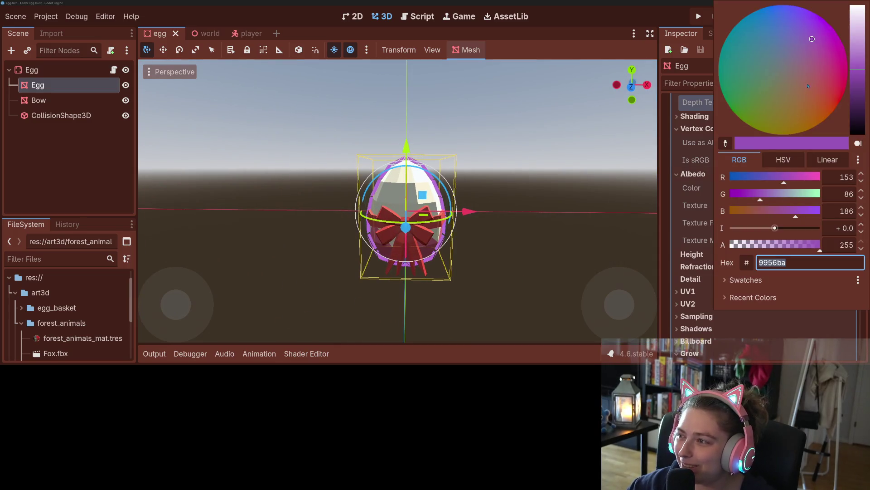
drag(812, 39, 804, 37)
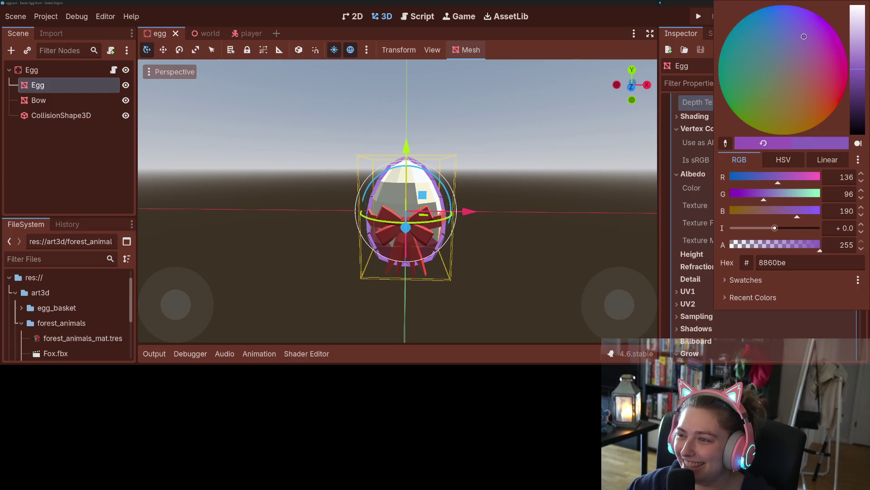
click(657, 8)
key(ctrl+s)
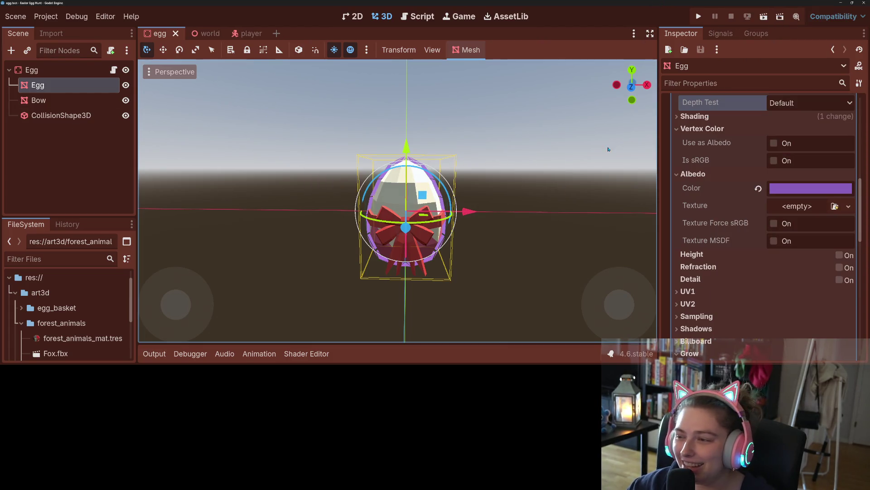
scroll(686, 195, up, 3)
scroll(776, 216, up, 5)
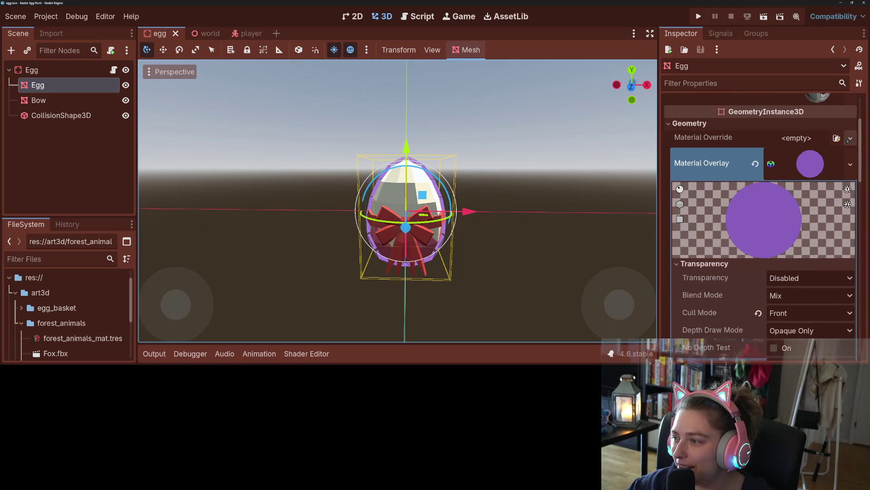
- Save the purple overlay material as highlight_aura.tres in the res://art3d folder
click(851, 164)
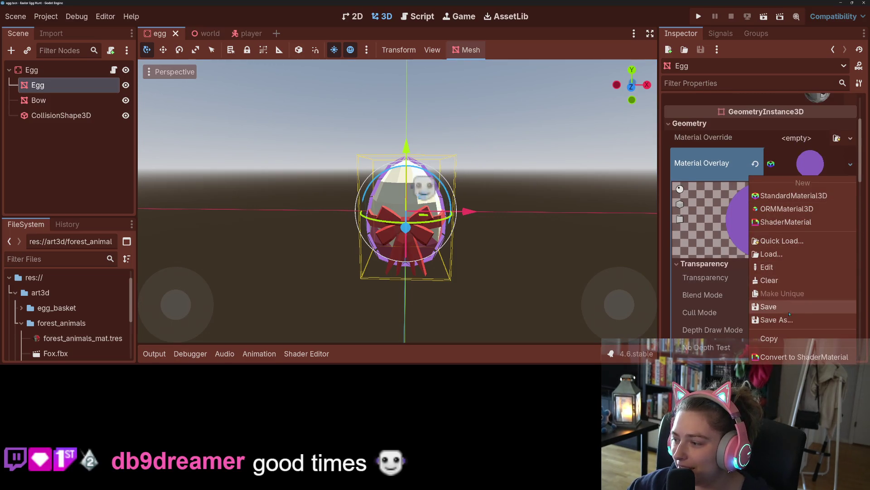
click(776, 320)
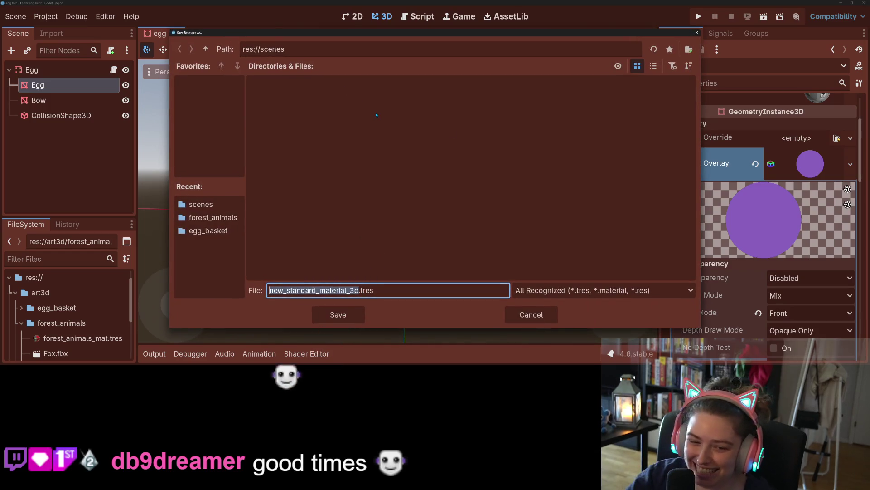
text(highlight_)
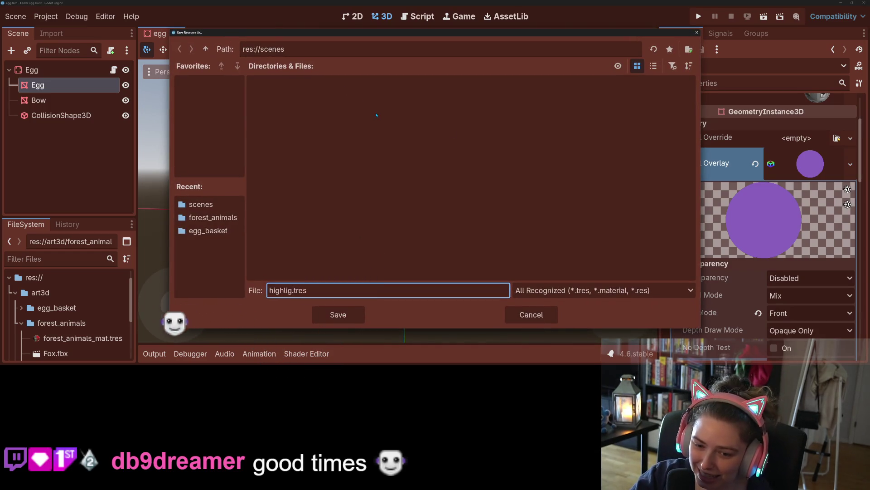
text(aura)
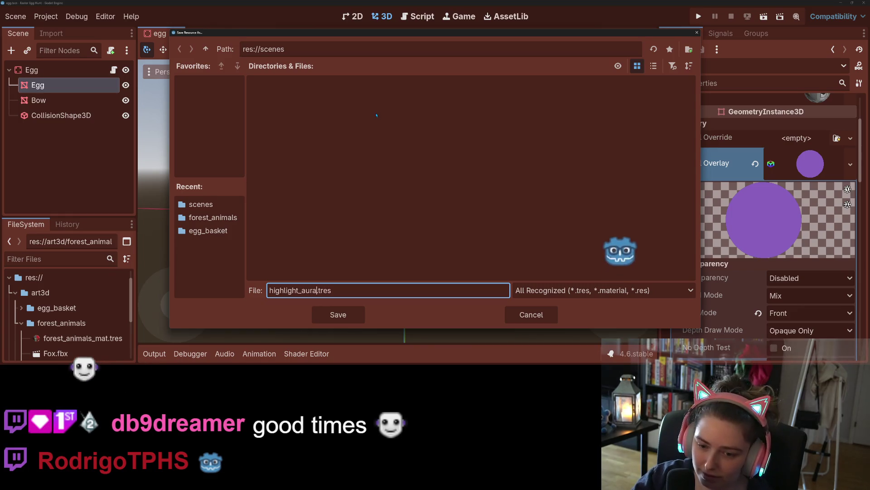
click(213, 217)
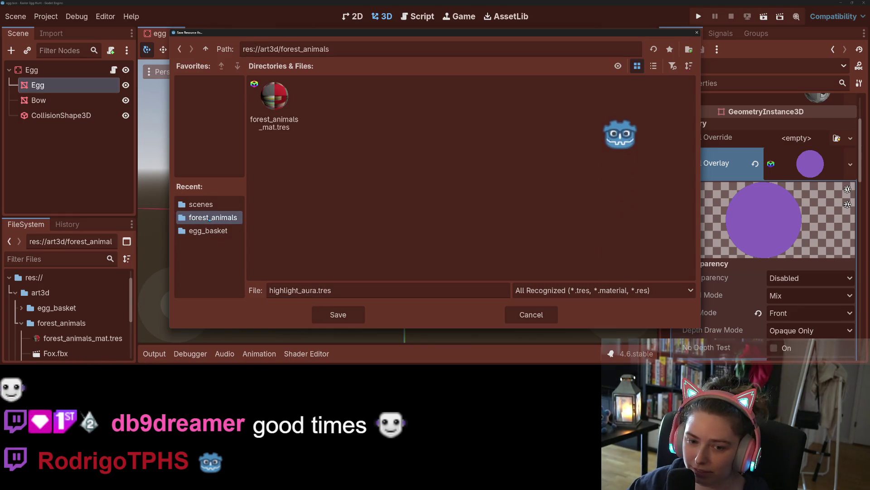
click(205, 49)
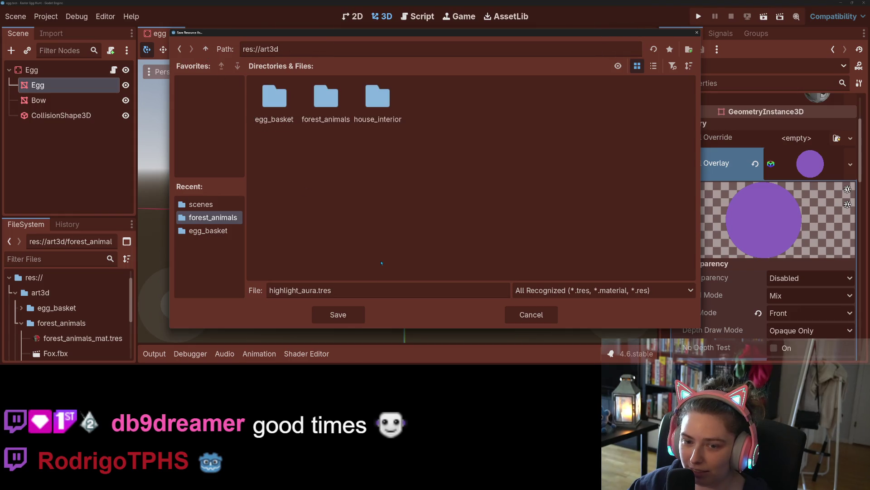
click(334, 316)
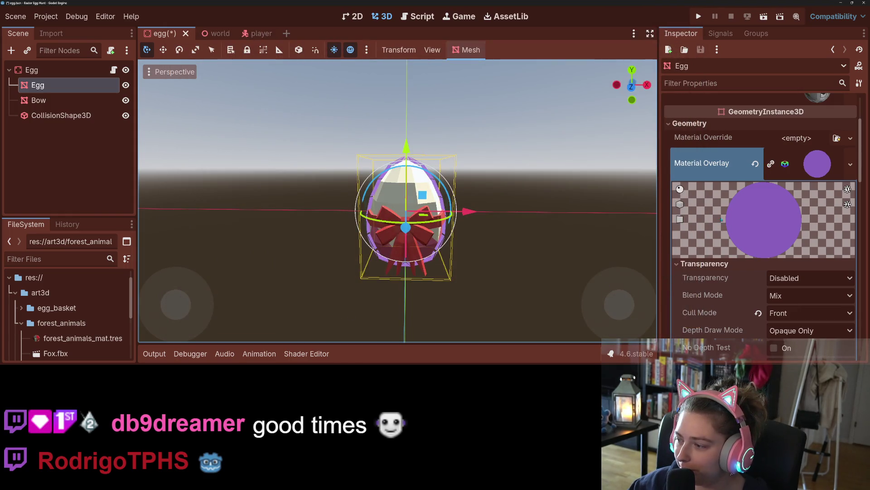
- Clear the egg's Material Overlay back to empty
right_click(717, 164)
click(744, 171)
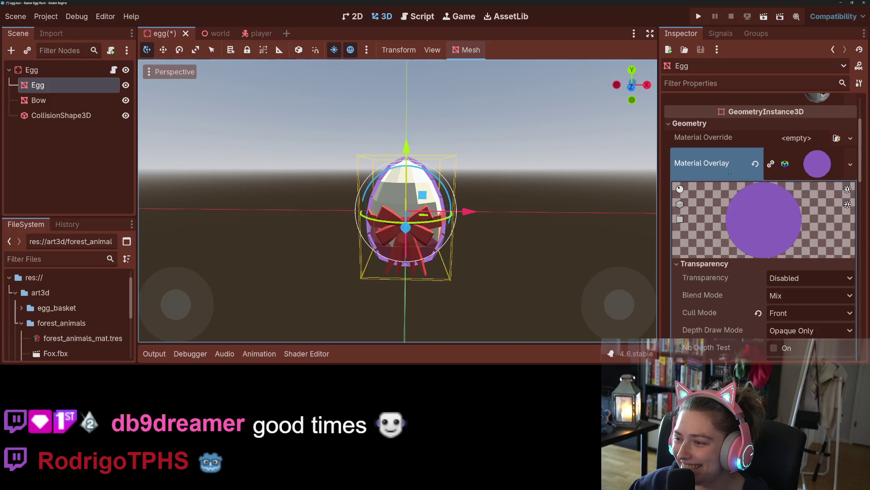
click(755, 163)
click(114, 69)
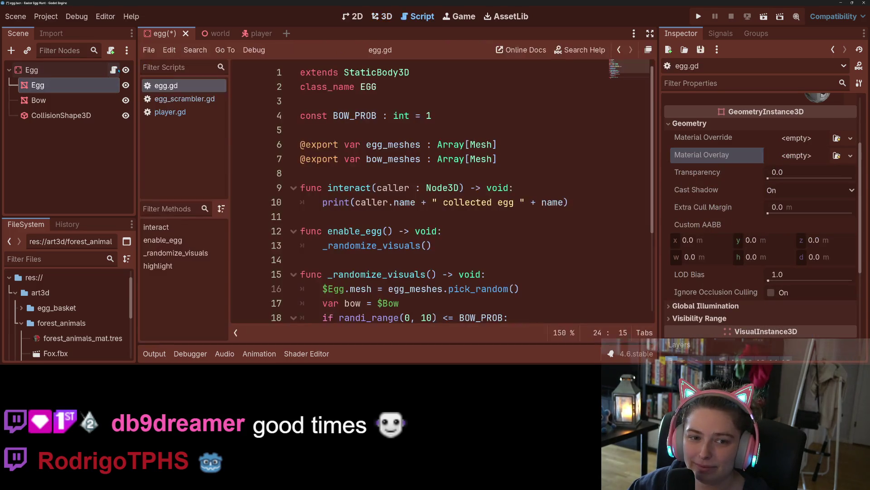
click(525, 162)
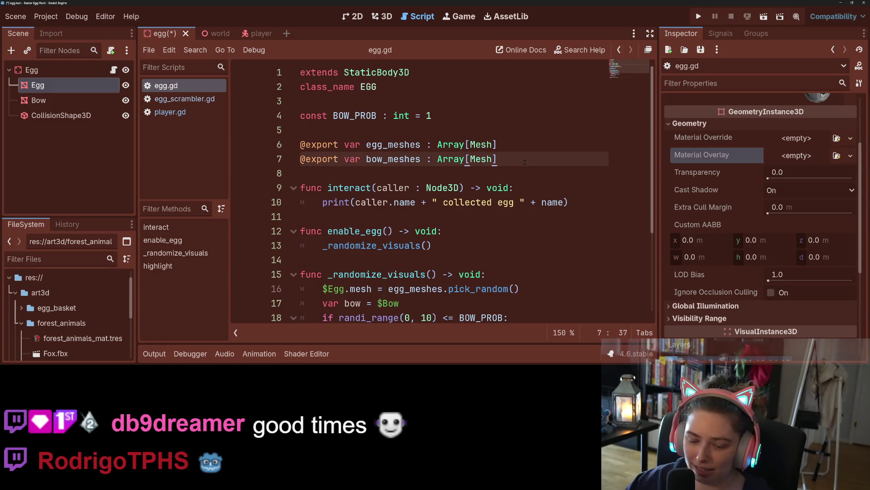
key(Return)
key(Return)
text(@e)
key(Return)
text(var)
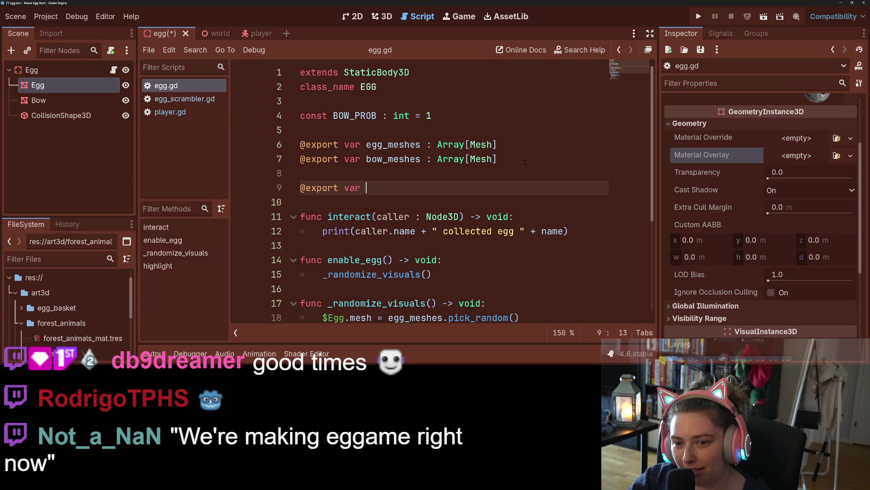
text(highlight_)
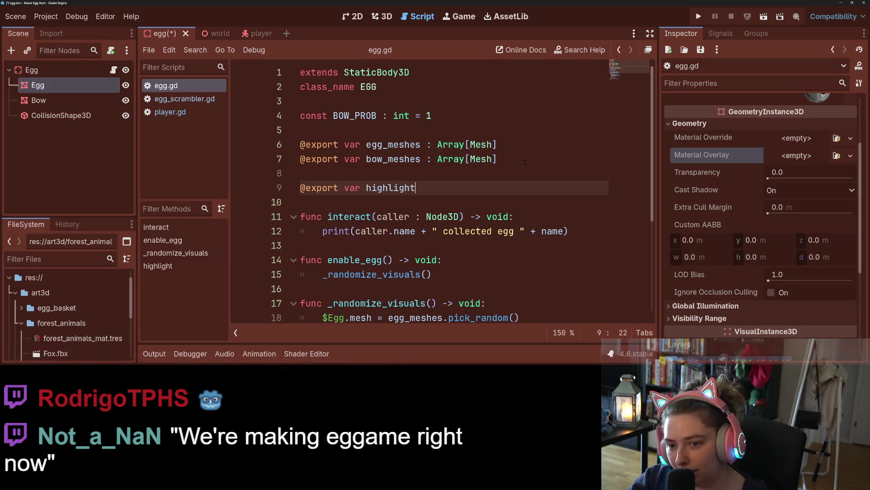
text(te)
key(BackSpace)
key(BackSpace)
text(mat : Mat)
key(Return)
key(ctrl+s)
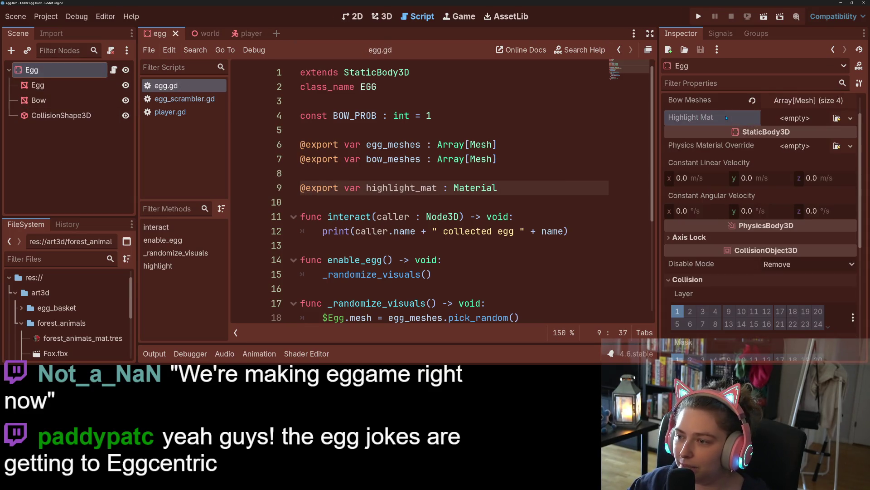
- Assign highlight_aura.tres to the Egg's Highlight Mat and save the scene
drag(726, 118, 725, 118)
key(ctrl+s)
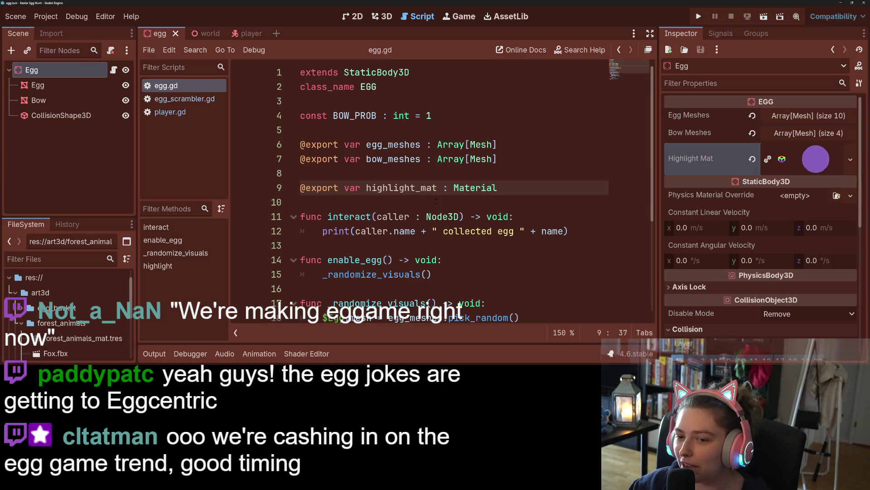
double_click(410, 190)
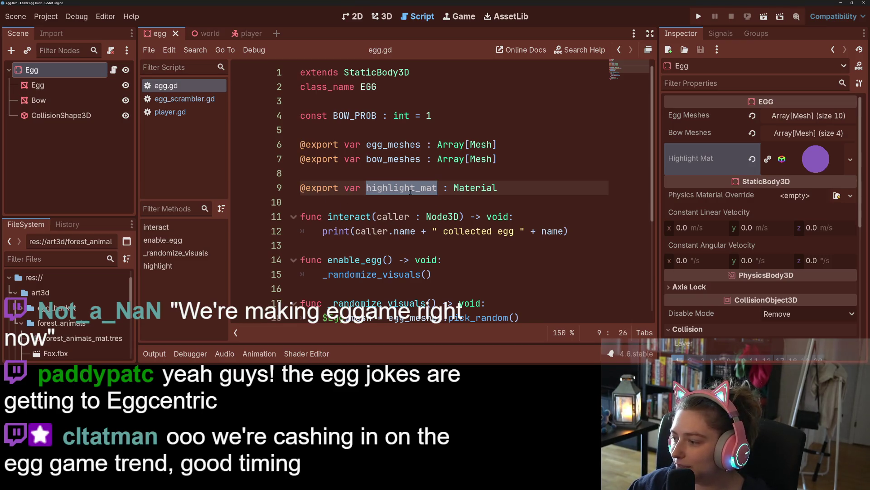
- Replace pass in highlight() with 'if en: $Egg.material_overlay = highlight_mat'
scroll(411, 192, down, 4)
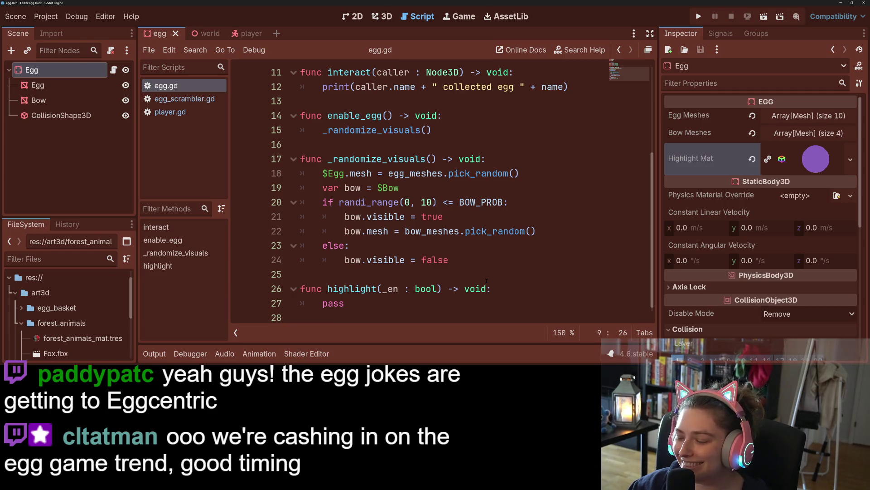
double_click(344, 303)
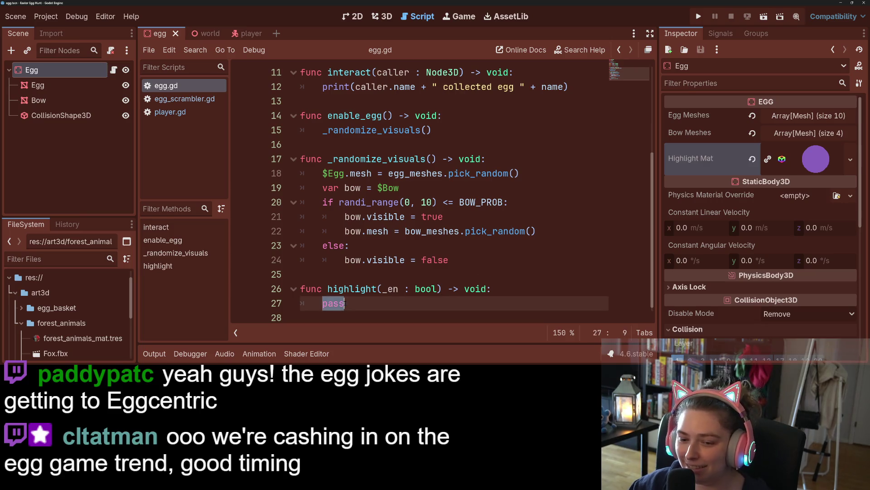
text(if en)
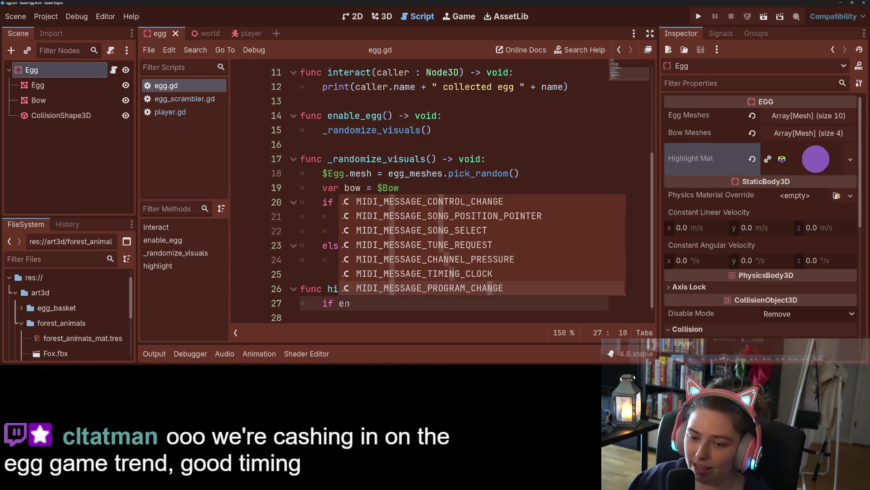
key(Escape)
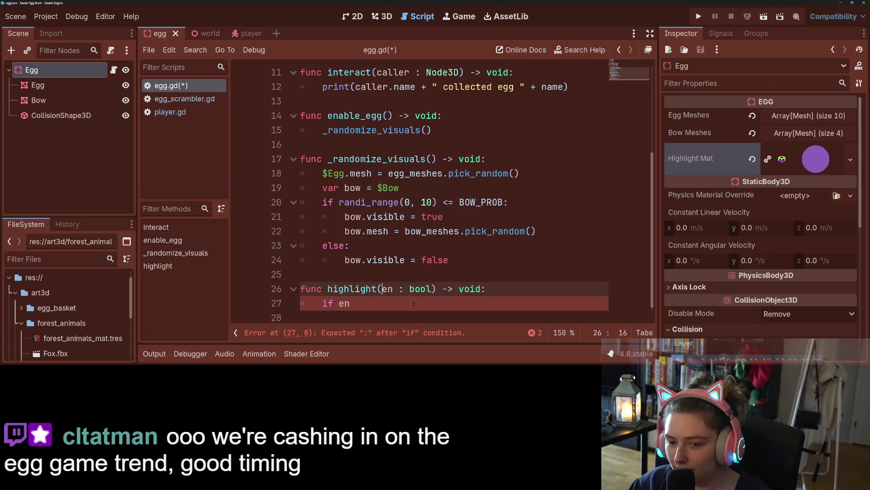
text(:)
key(Return)
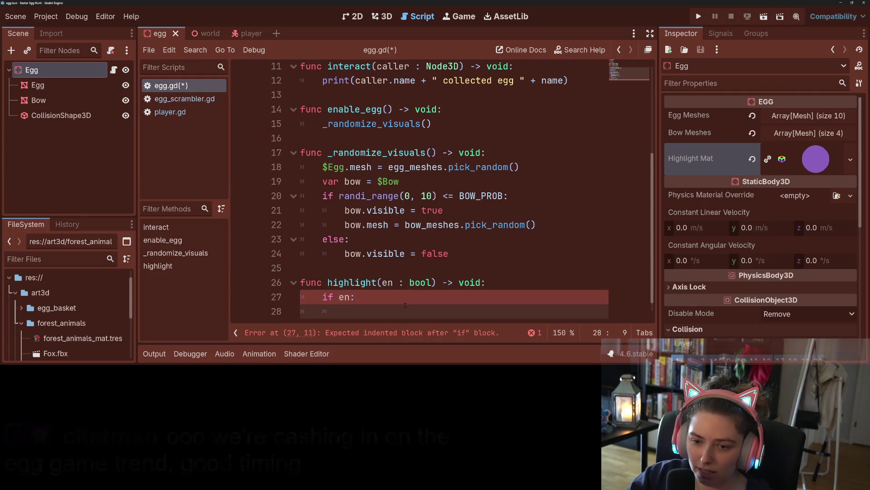
text($E)
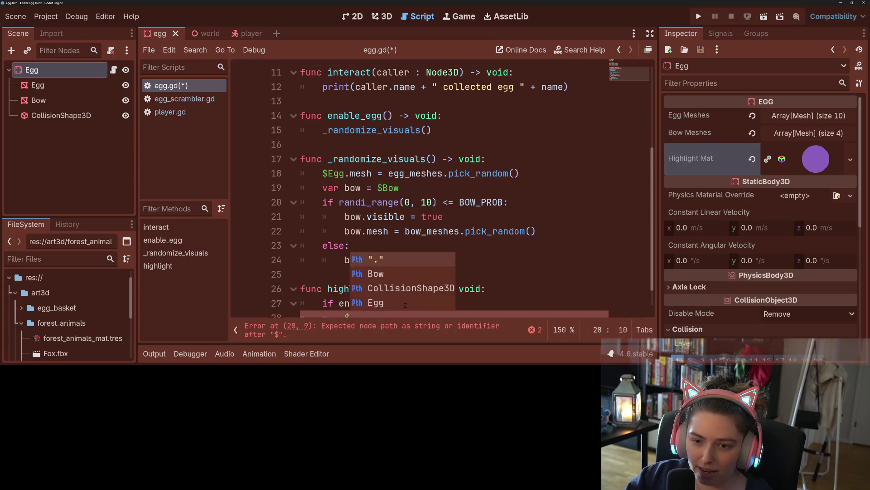
key(Return)
text(.)
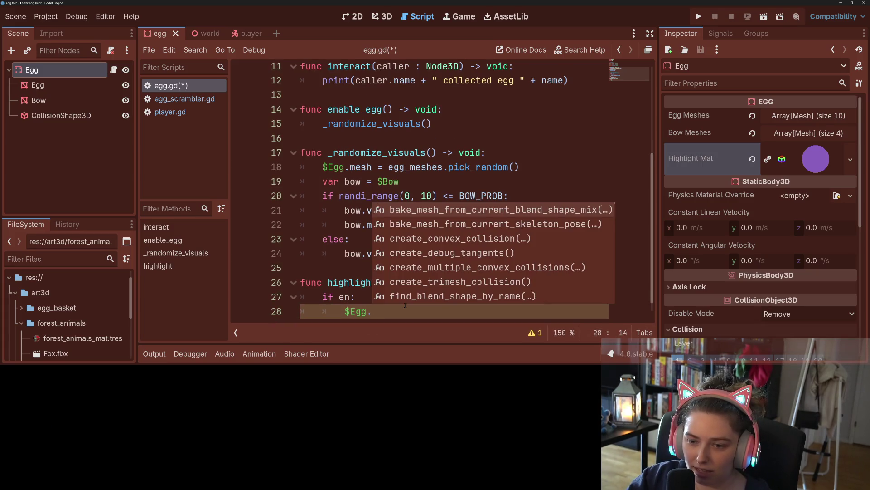
text(ob)
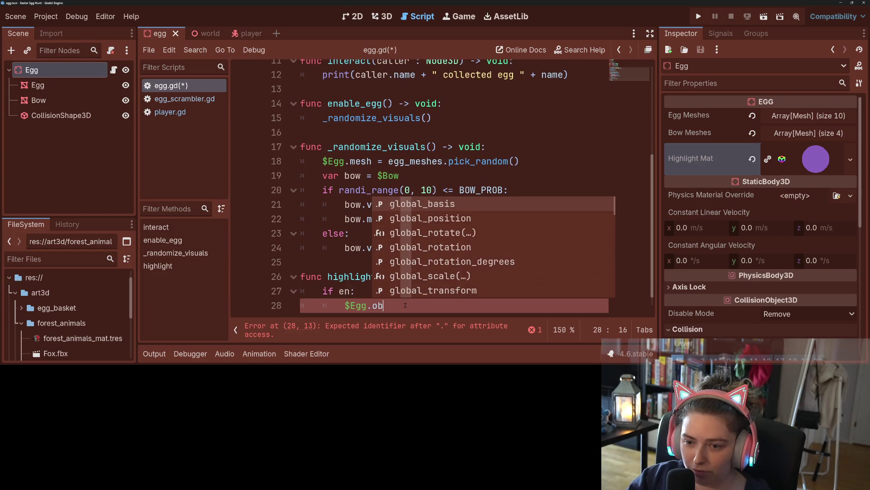
key(BackSpace)
key(BackSpace)
text(over)
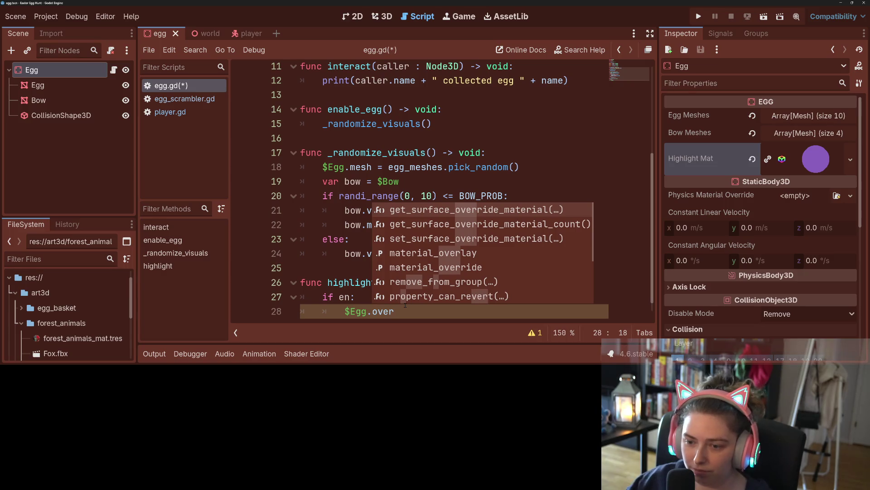
key(Down)
key(Down)
key(Down)
key(Up)
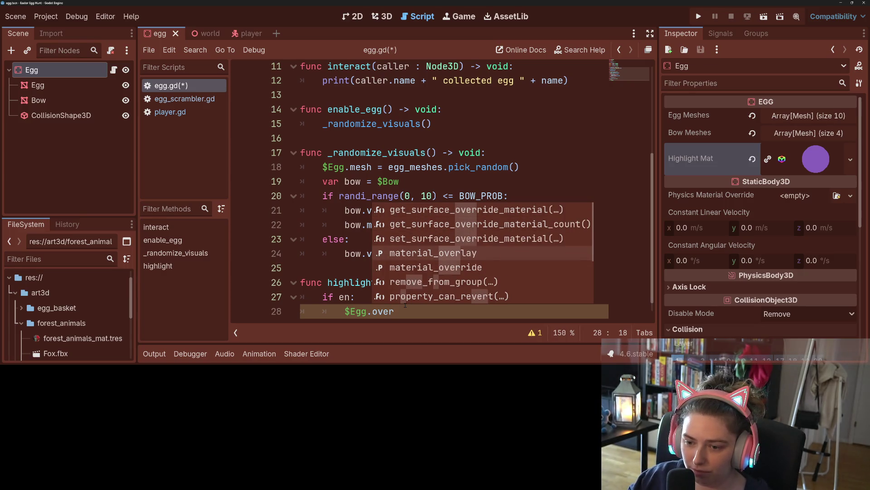
key(Return)
text(= highlight_matbow_meshe)
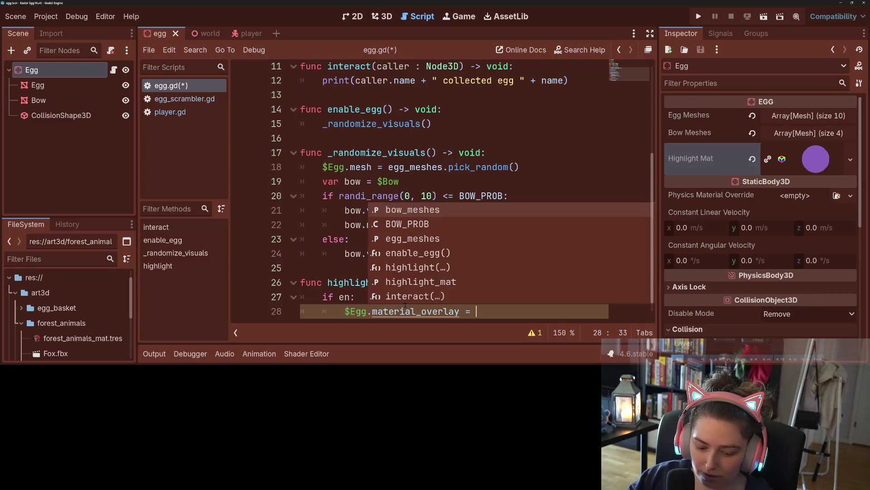
text(s)
key(BackSpace)
key(BackSpace)
key(BackSpace)
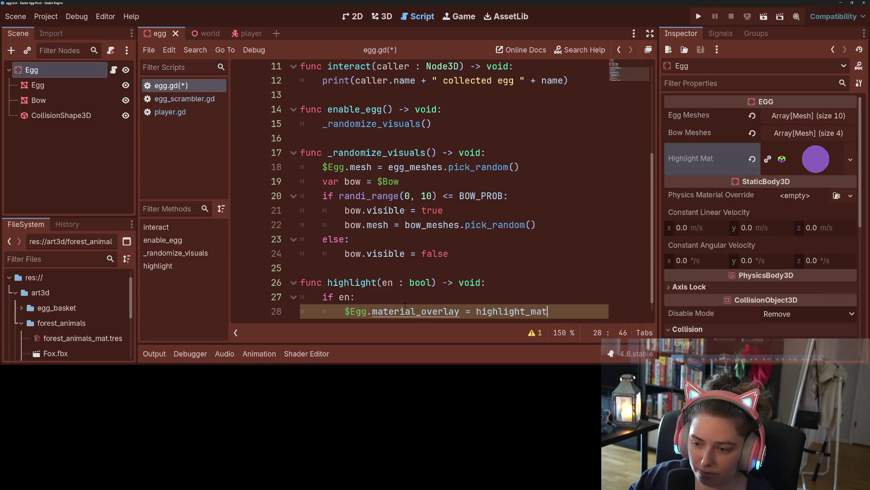
key(Return)
- Add an else branch setting $Egg.material_overlay = null and save egg.gd
text(else:)
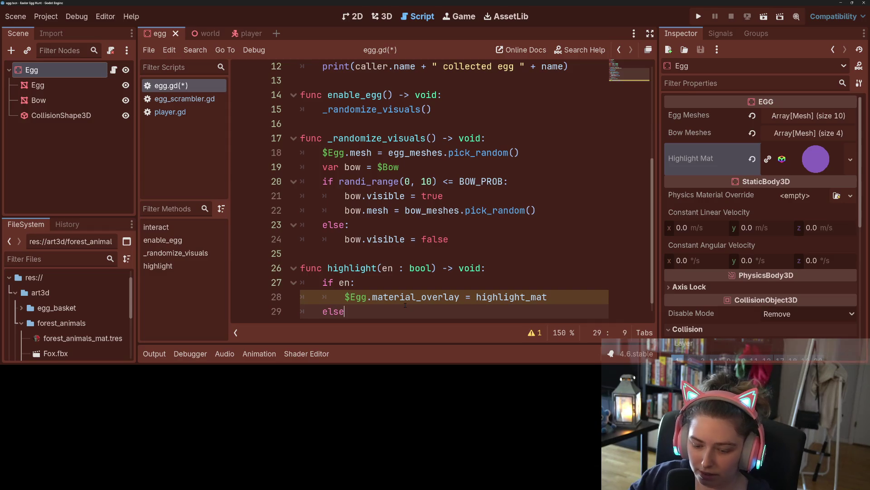
key(Return)
text($Egg.ma)
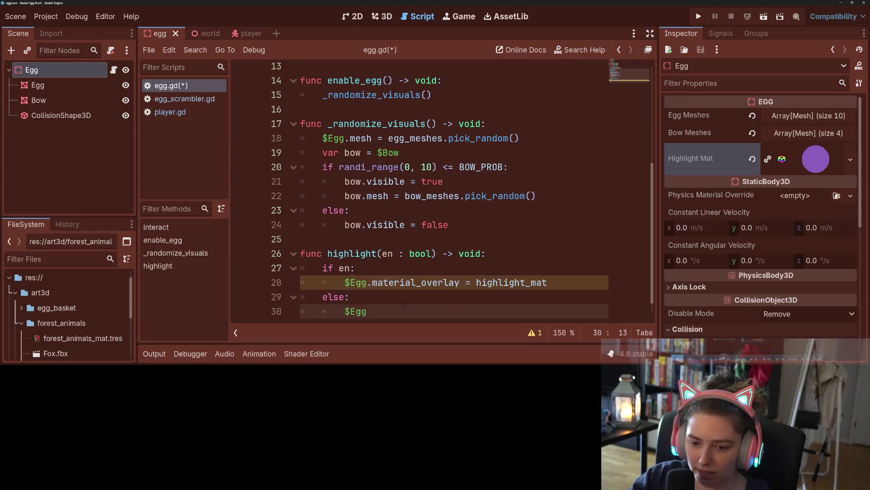
key(Return)
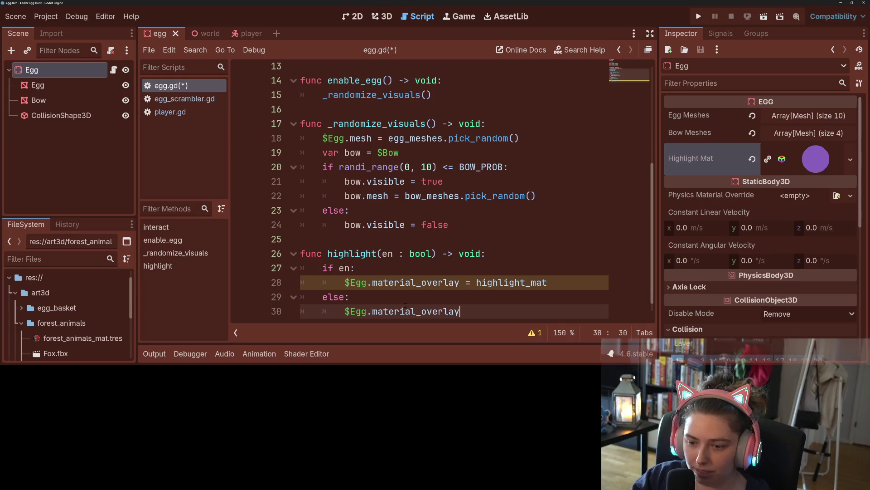
text(= null)
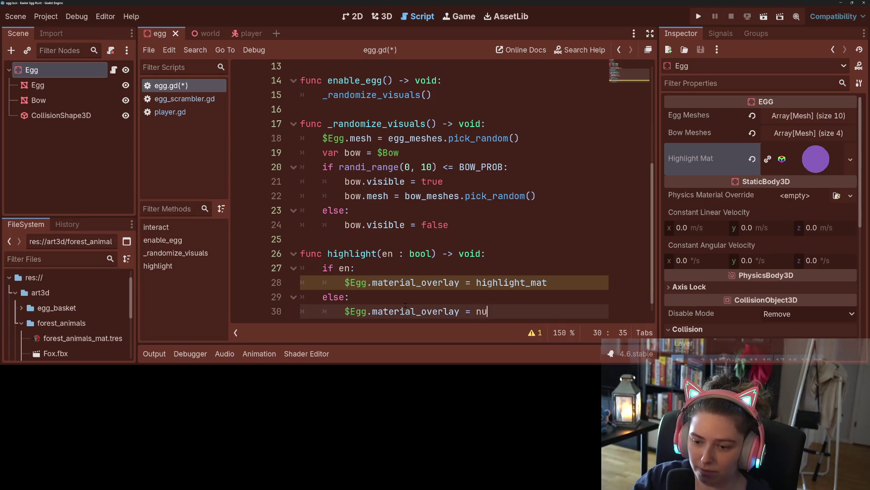
key(ctrl+s)
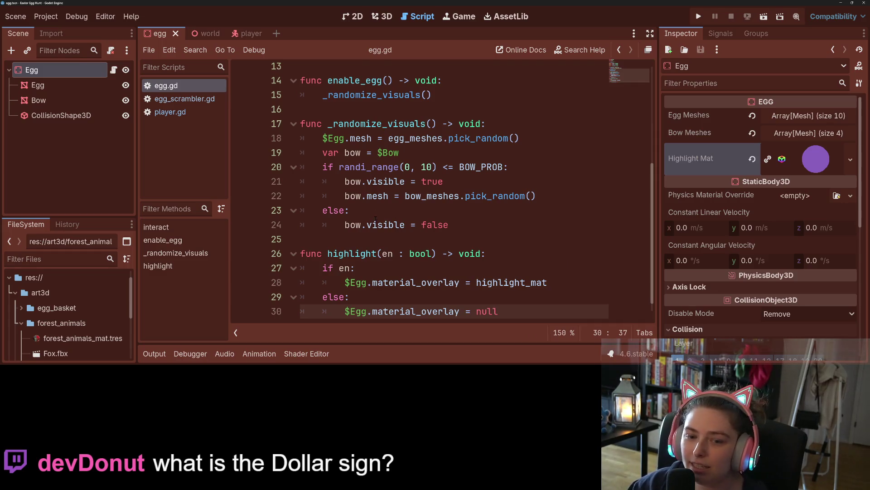
- Remove the stray '$' line under if en:, save the script, and run the project with F5
double_click(356, 282)
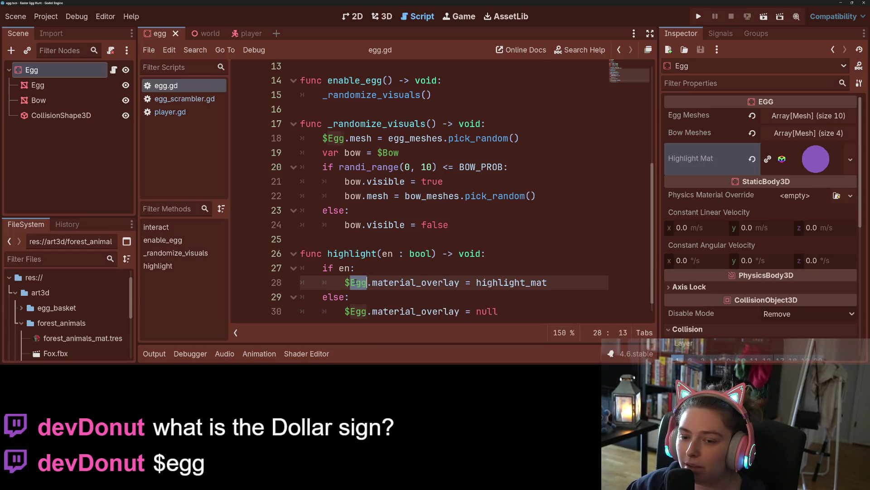
click(370, 269)
key(Return)
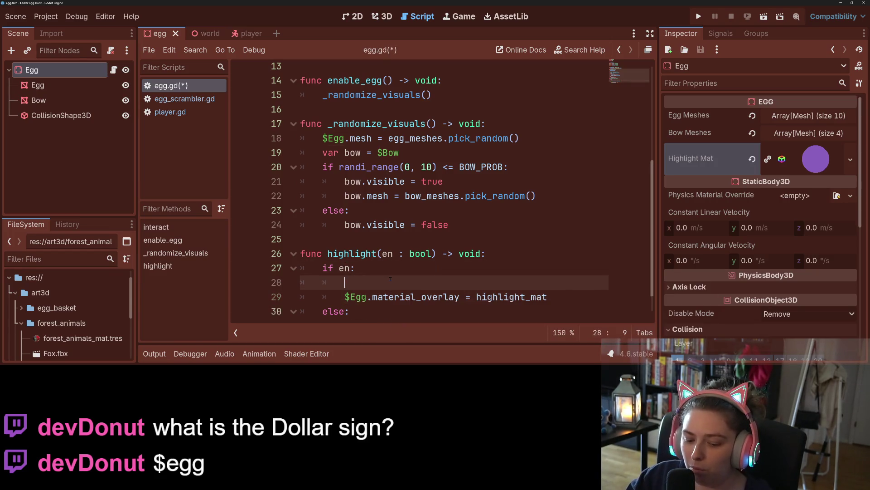
text($)
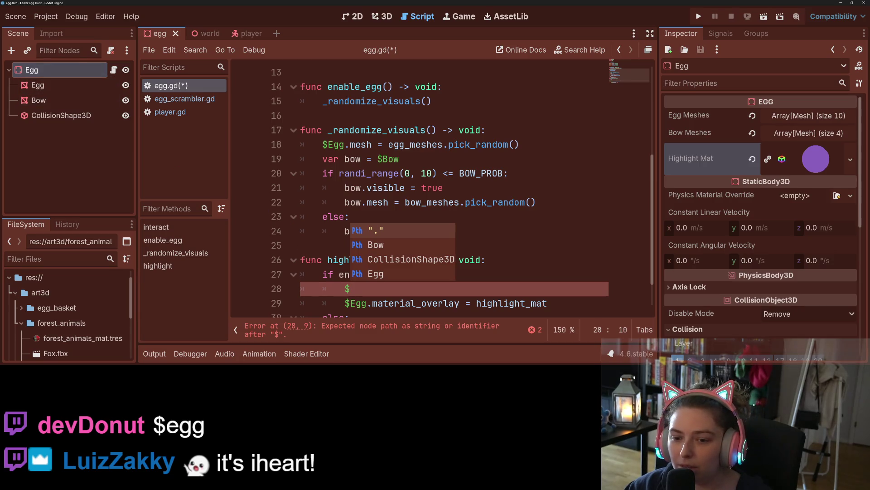
click(363, 289)
key(BackSpace)
key(BackSpace)
key(BackSpace)
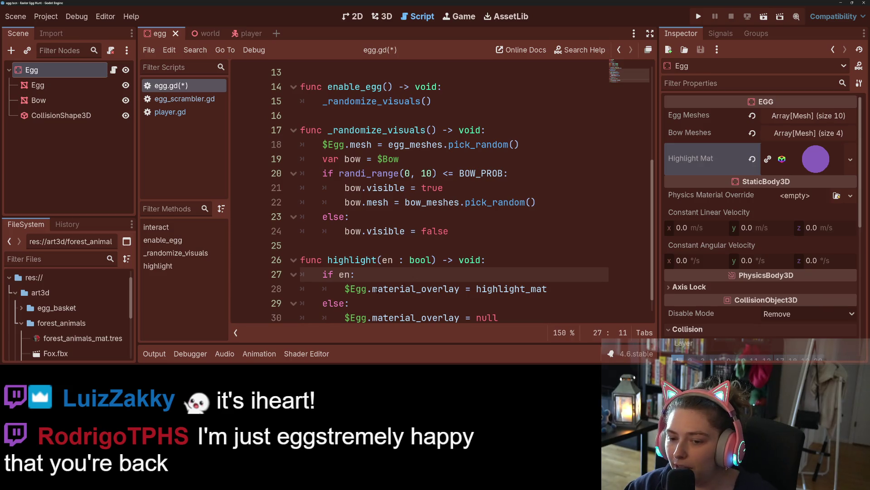
click(373, 289)
key(ctrl+s)
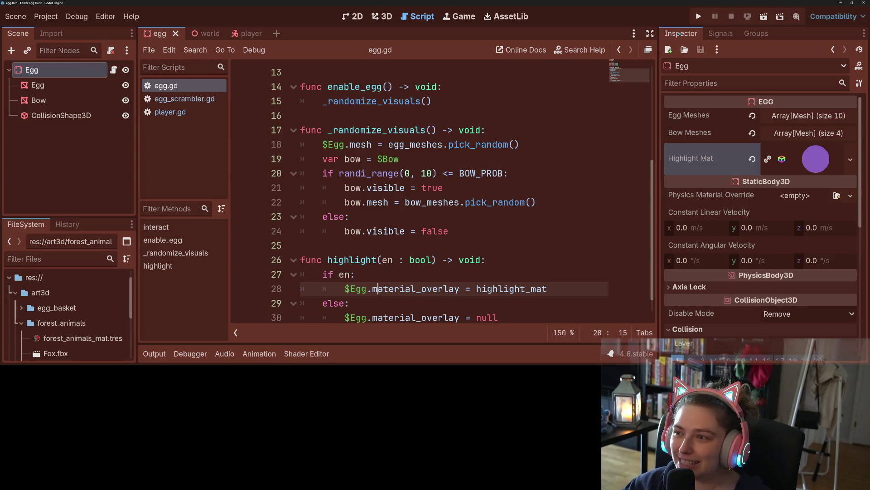
key(F5)
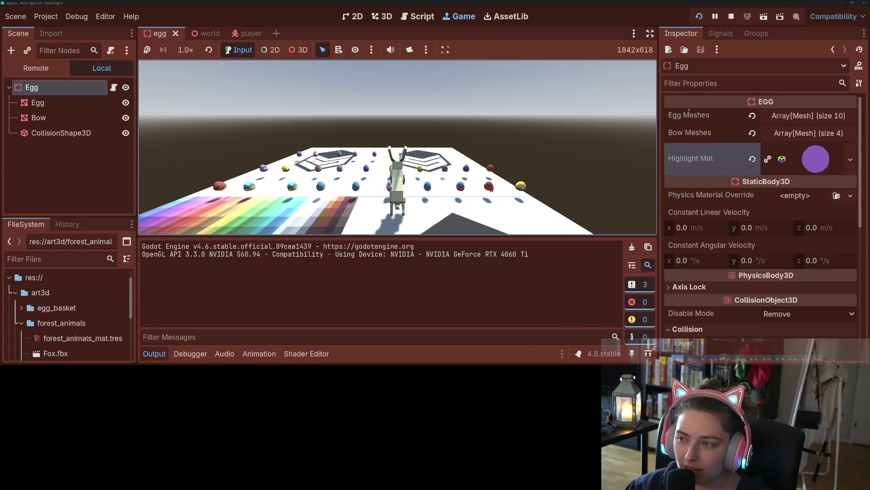
- Stop the game, set the highlight Grow amount to 0.1 m, save, and rerun
click(808, 157)
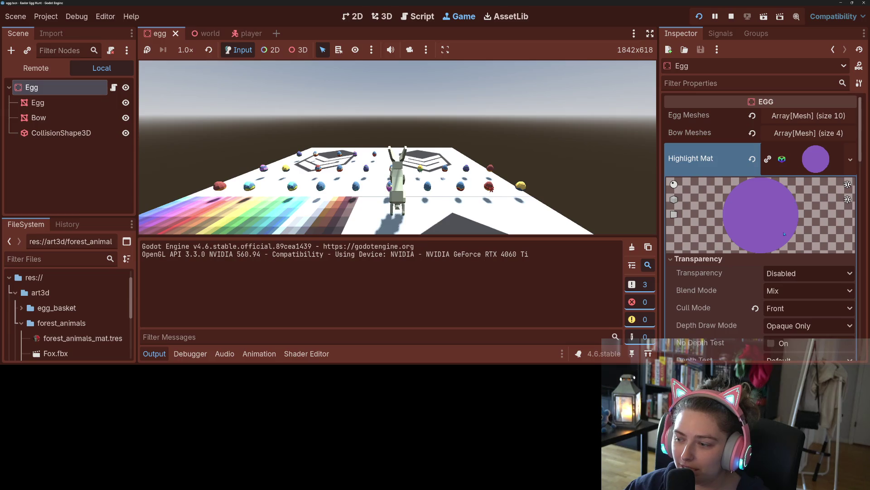
scroll(792, 217, down, 15)
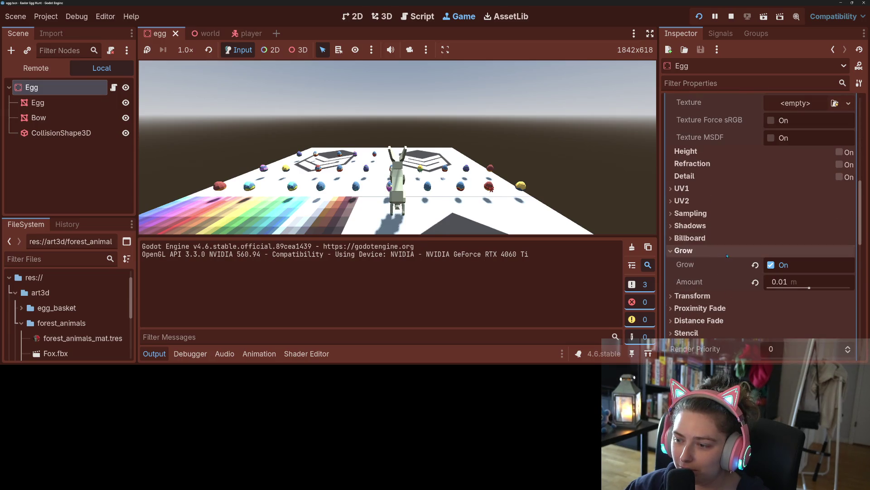
key(F8)
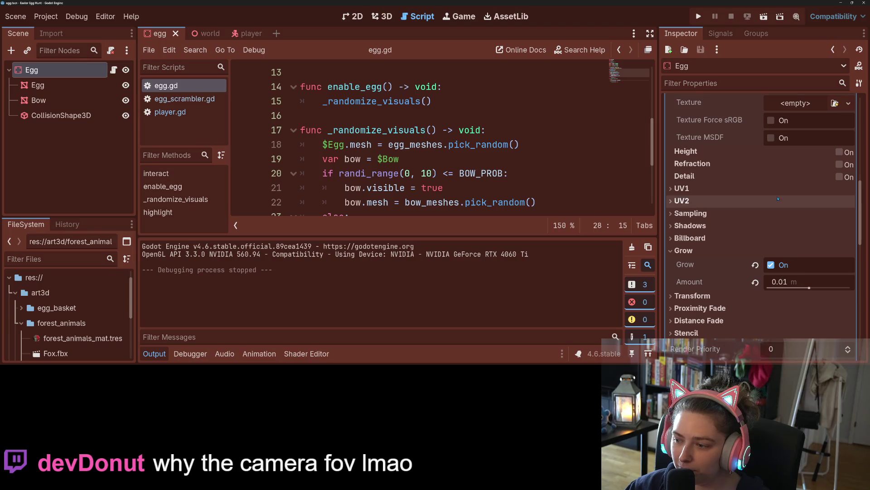
click(791, 278)
text(.)
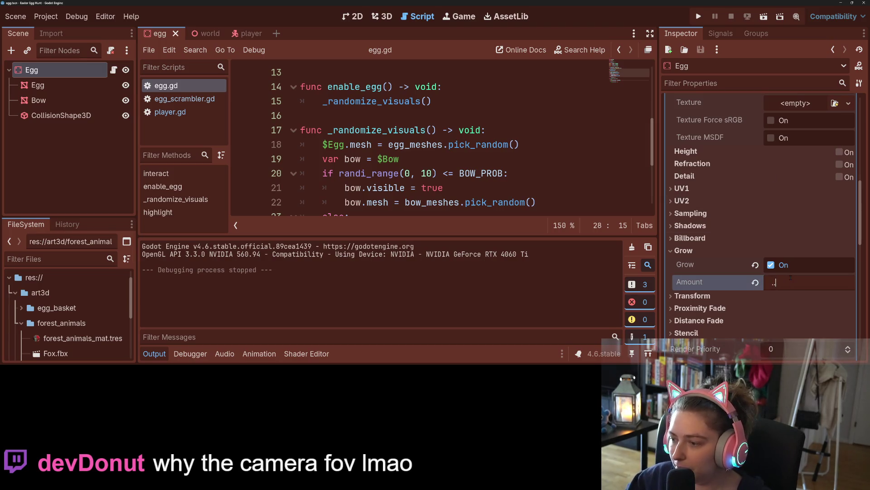
text(1)
key(Return)
key(ctrl+s)
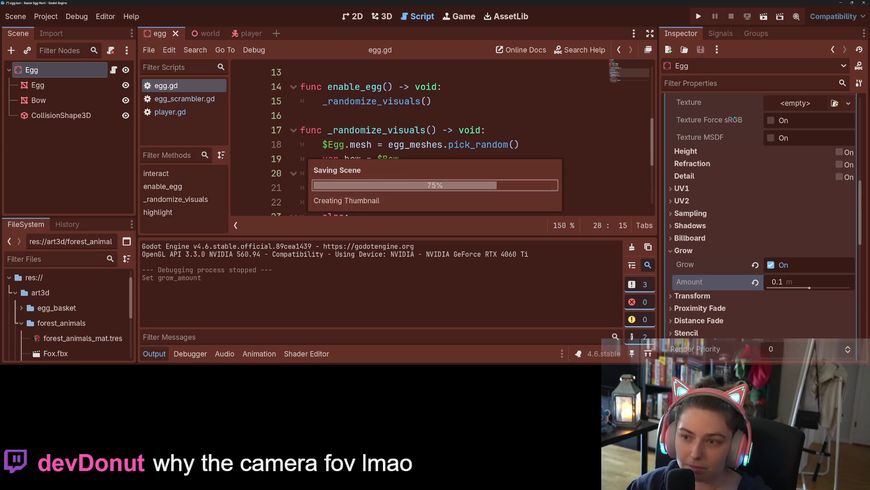
click(705, 17)
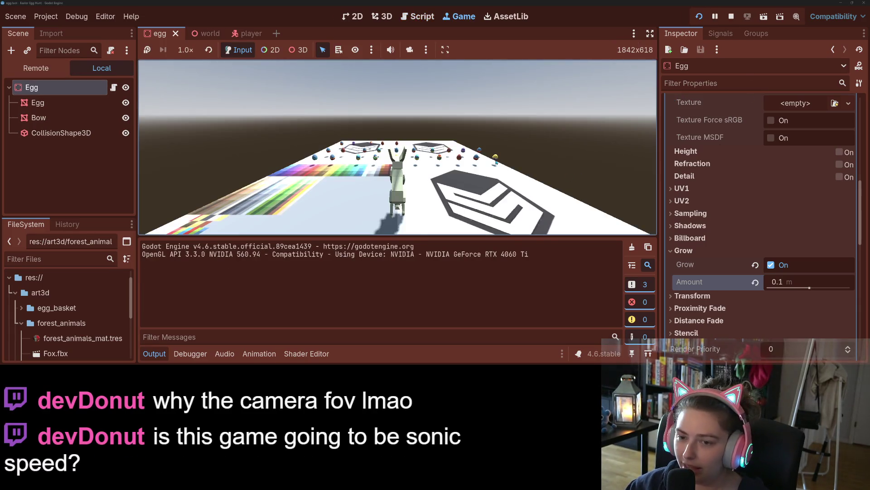
- Walk to the eggs and try Grow amounts of 0.5 m, then 0.05 m, live
key(w)
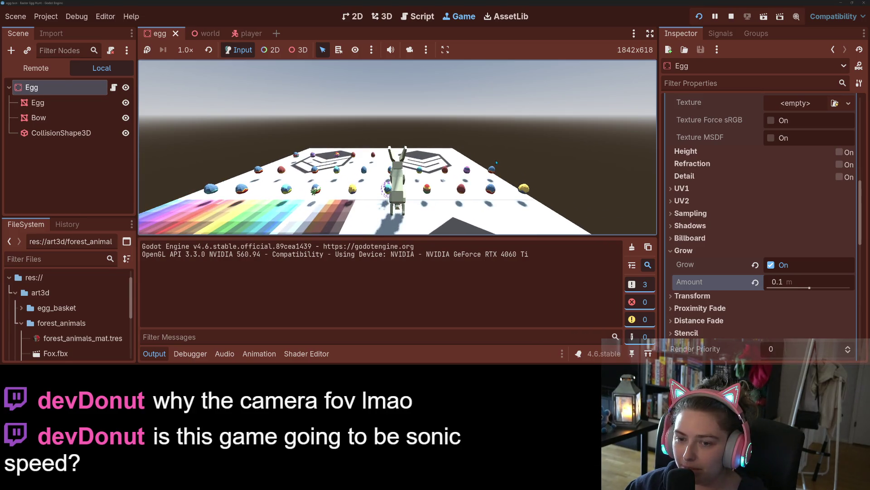
click(816, 282)
text(0.5)
key(Return)
click(824, 280)
text(0.05)
key(Return)
click(543, 179)
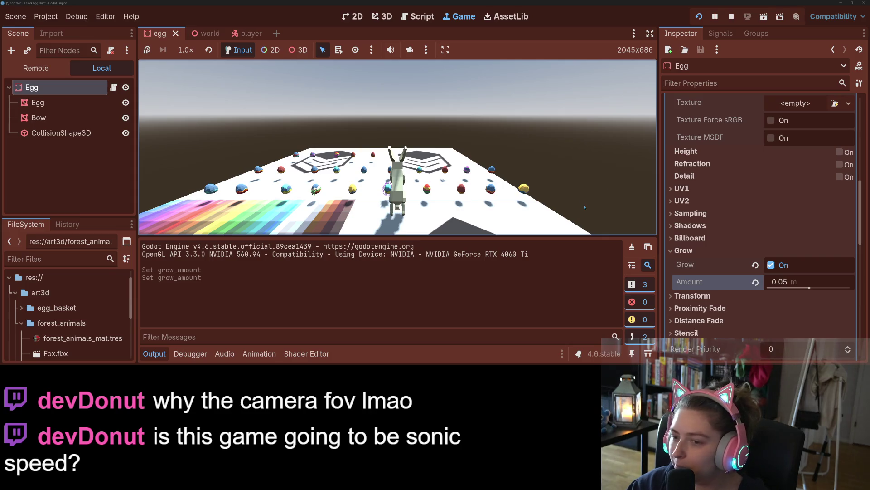
- Halve the Grow amount from 0.05 to 0.025 m while the game runs
mouse_move(803, 285)
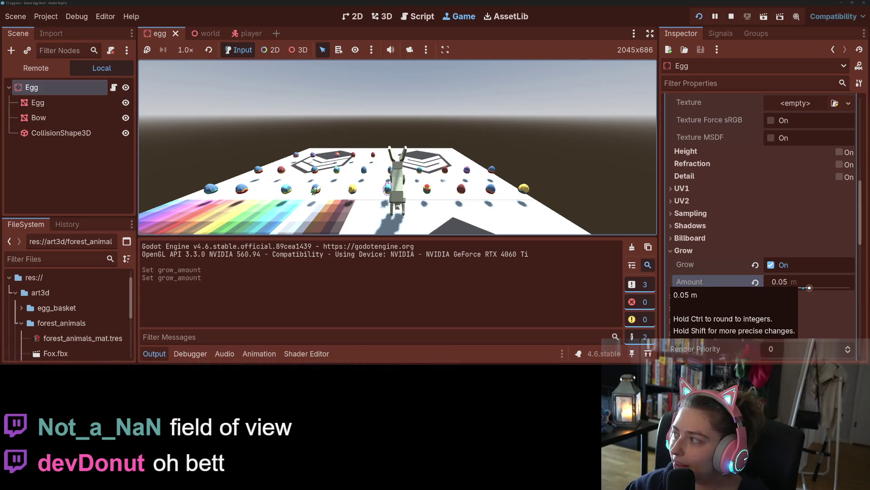
click(783, 290)
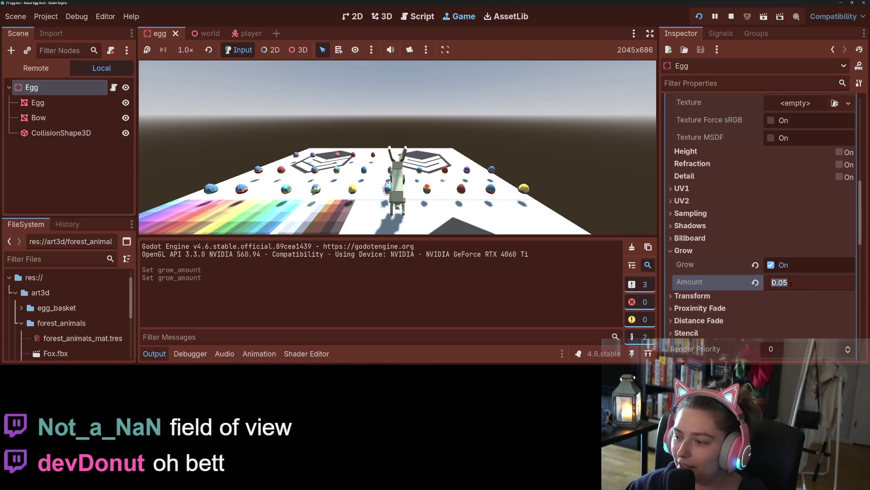
click(807, 281)
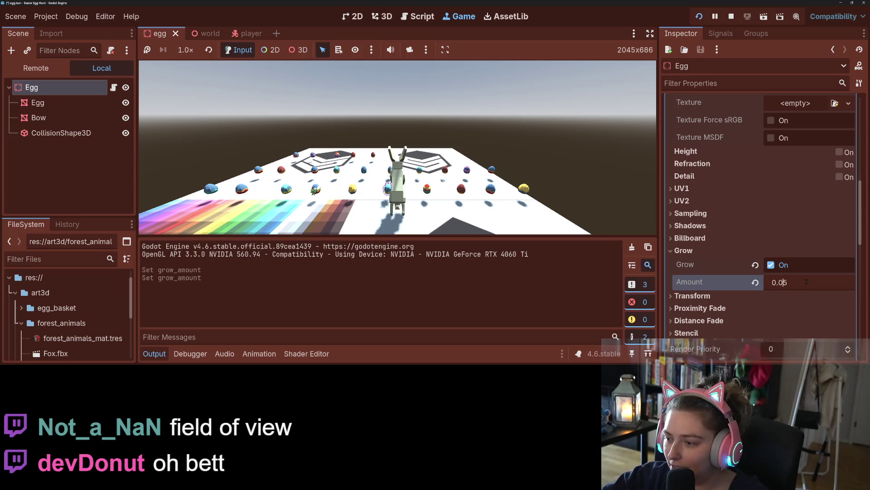
key(BackSpace)
text(25)
key(Return)
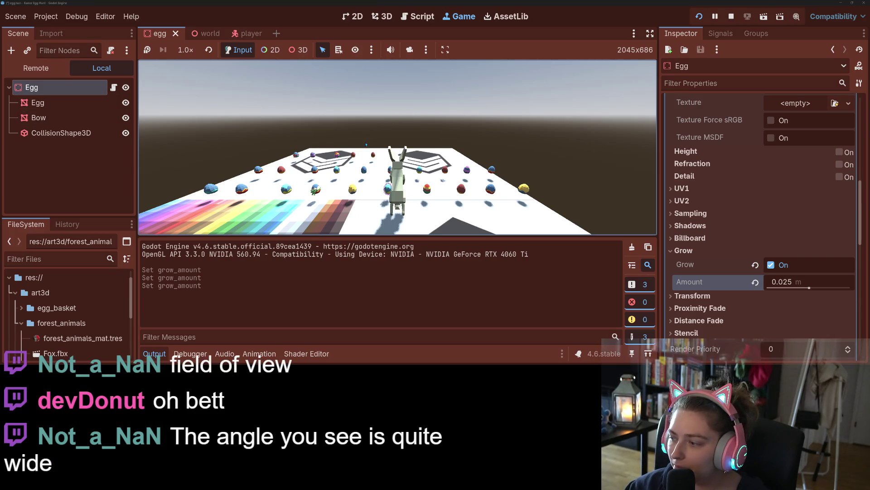
click(453, 55)
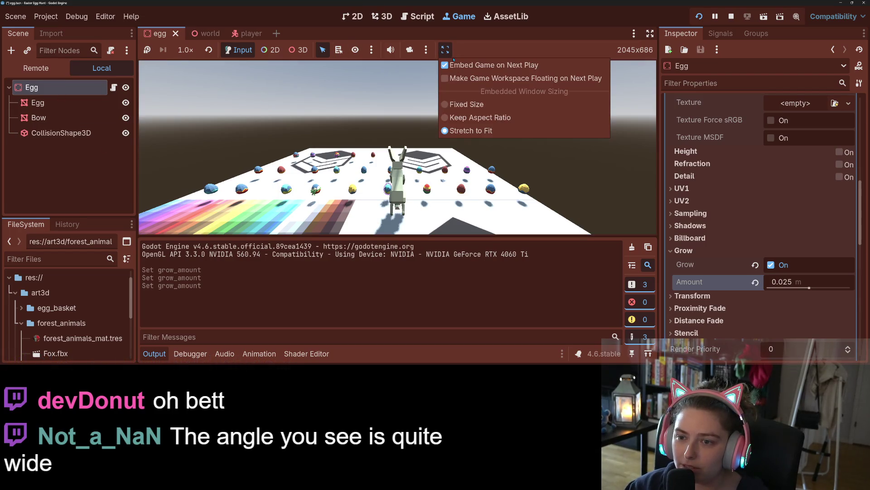
- Try Stretch to Fit, then set the embedded game view to Fixed Size
click(481, 106)
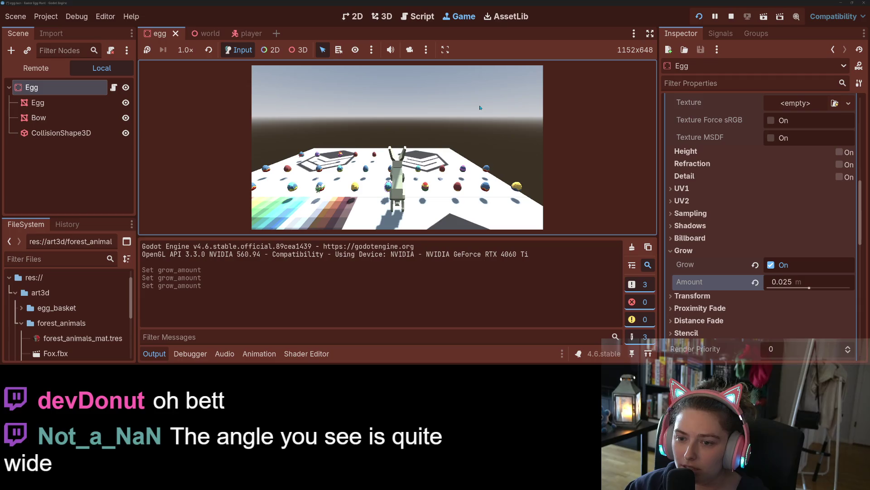
click(446, 50)
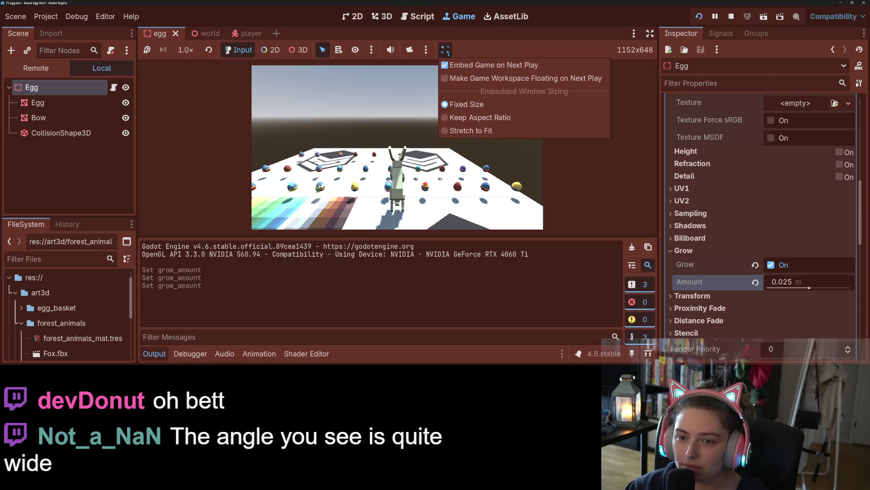
click(489, 131)
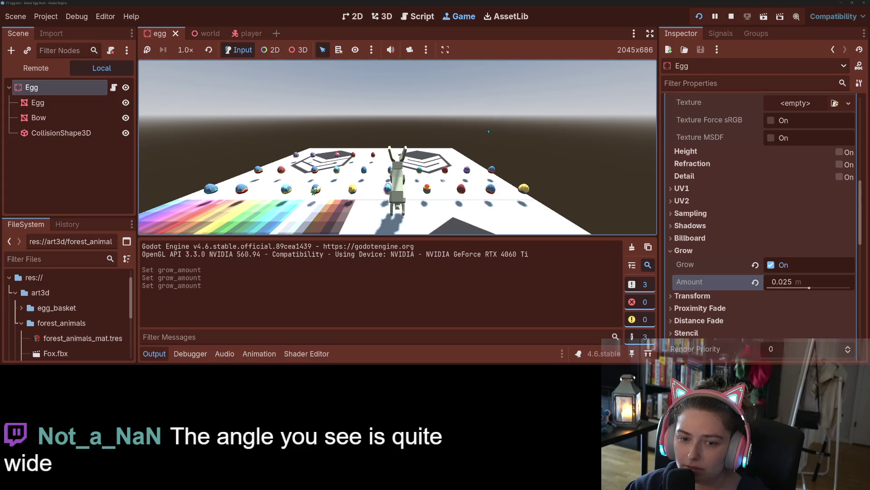
click(446, 50)
click(485, 106)
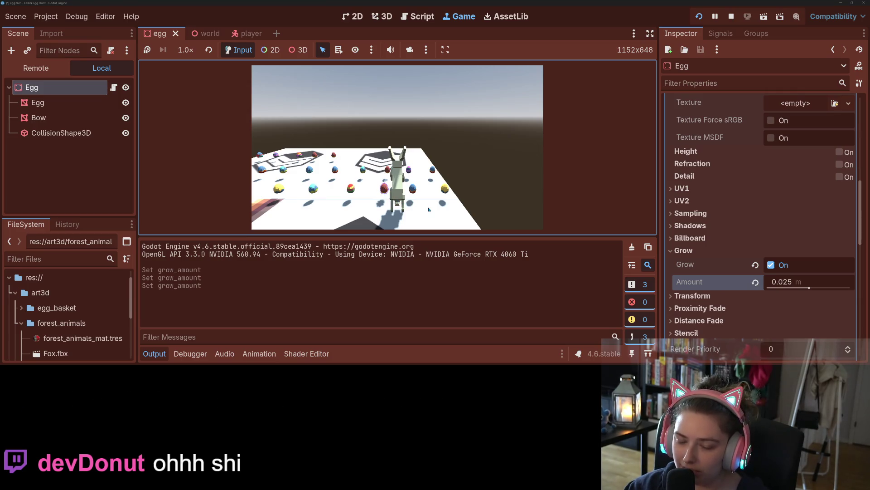
- Walk the bunny right across the egg field, then back left
key(d)
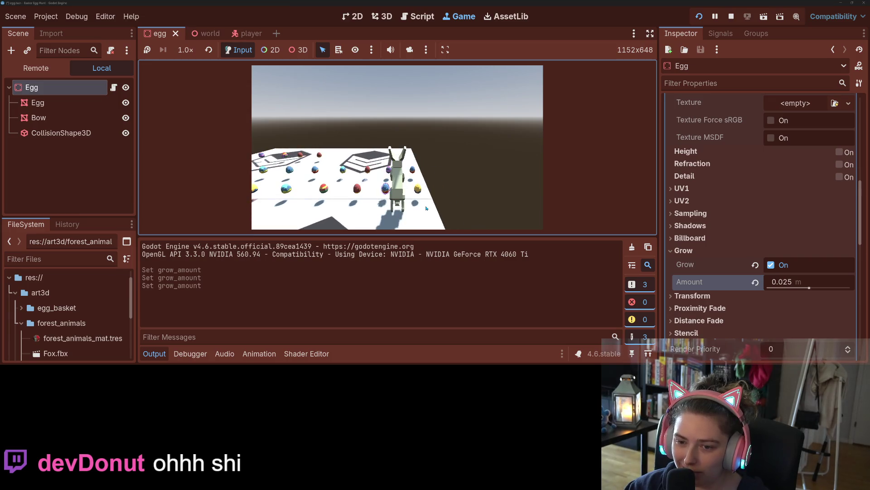
key(d)
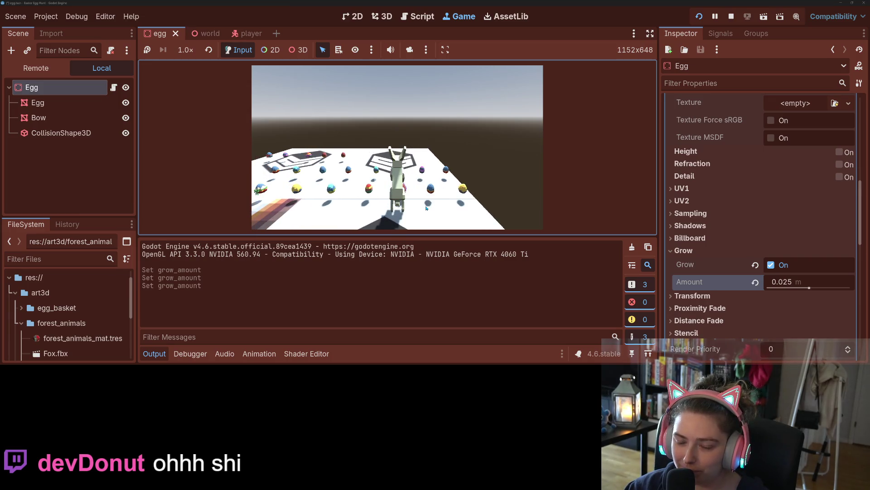
key(d)
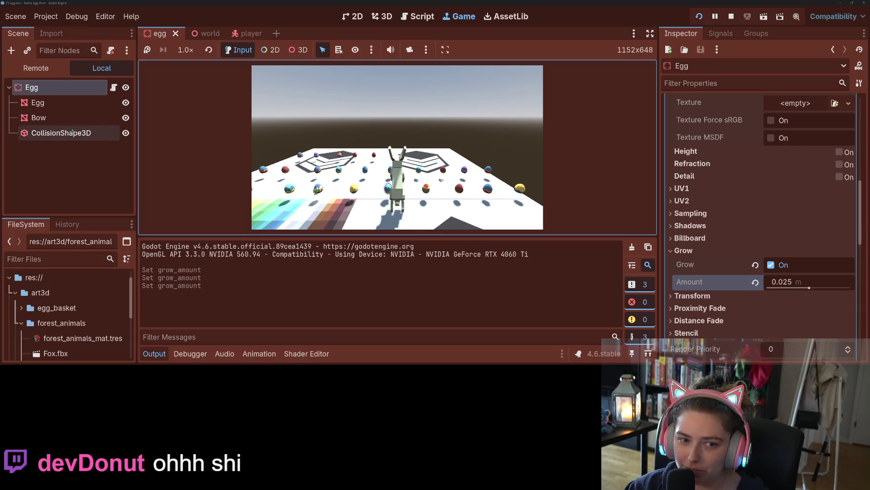
key(d)
key(d)
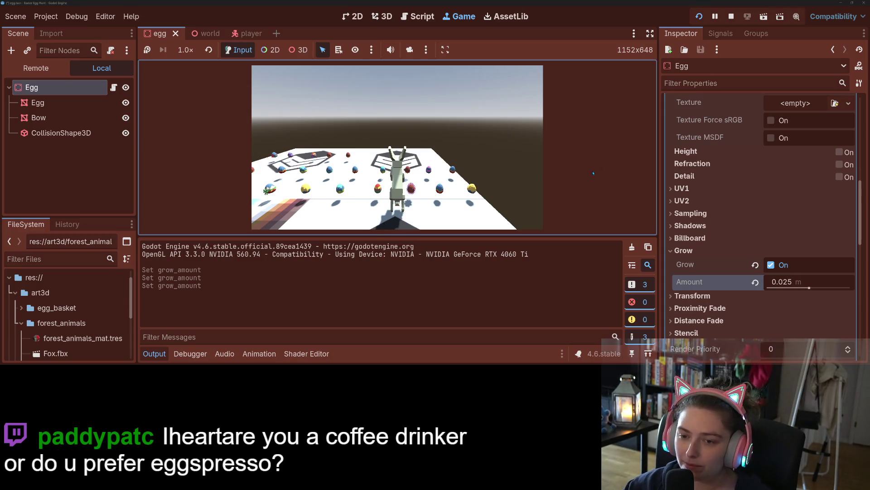
click(518, 183)
key(a)
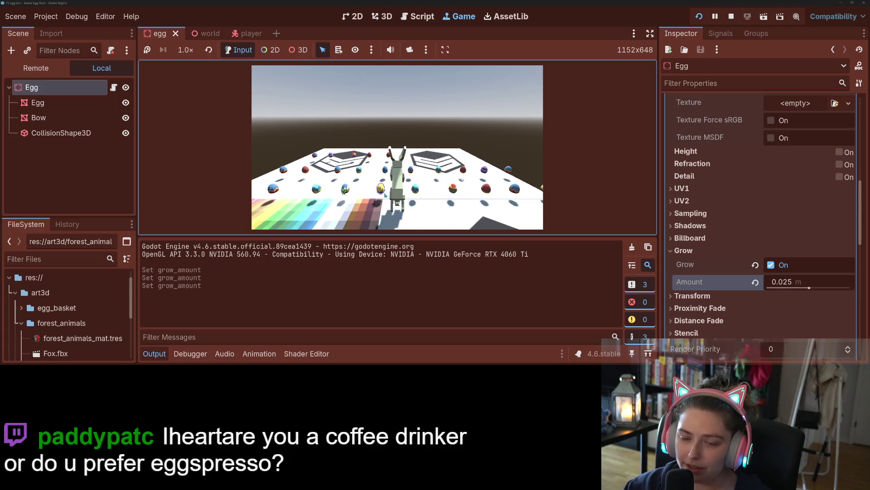
- Walk the bunny left and right, returning to the platform centre
key(a)
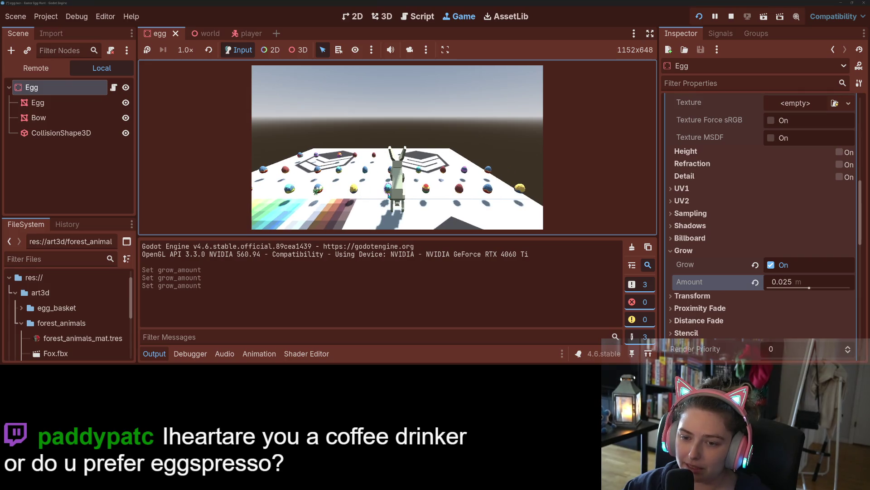
key(d)
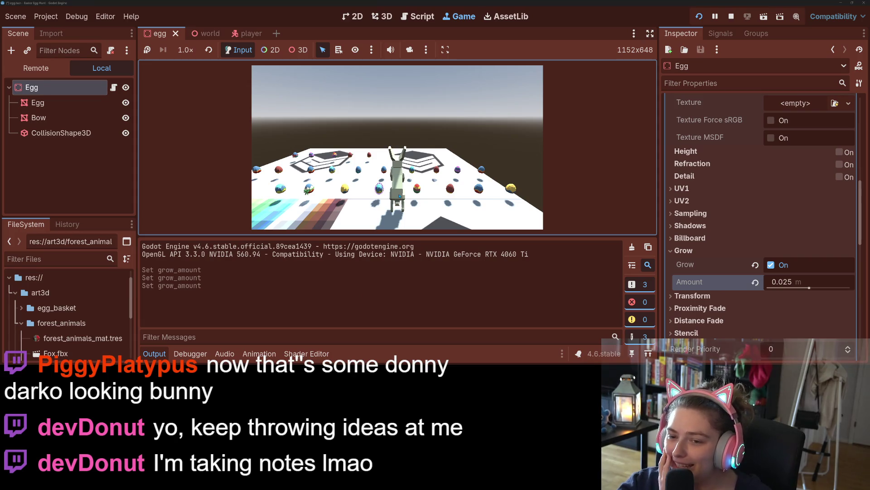
key(d)
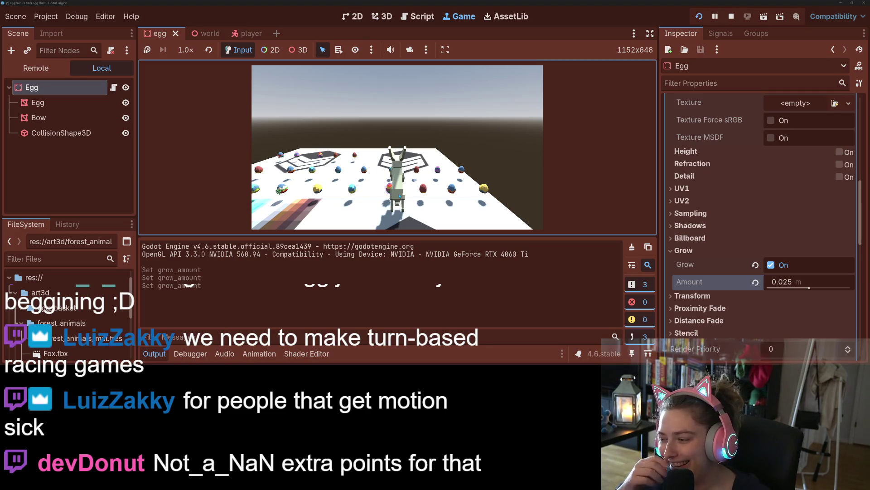
key(a)
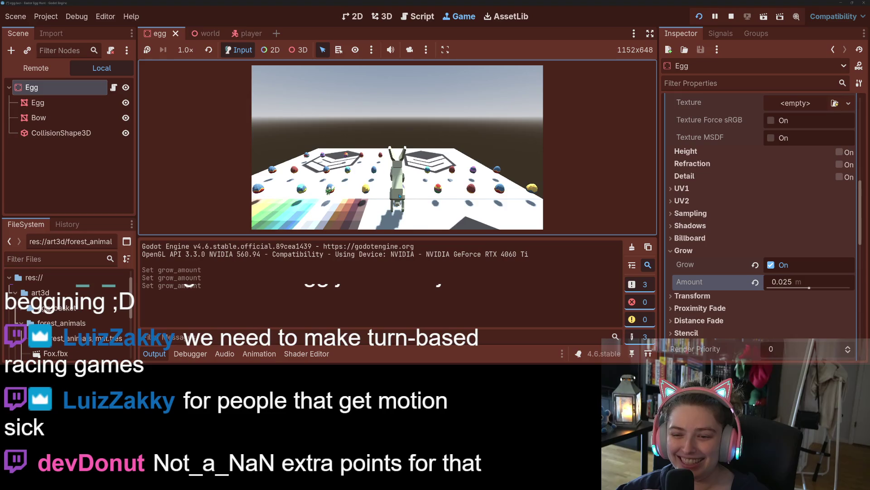
key(d)
key(d)
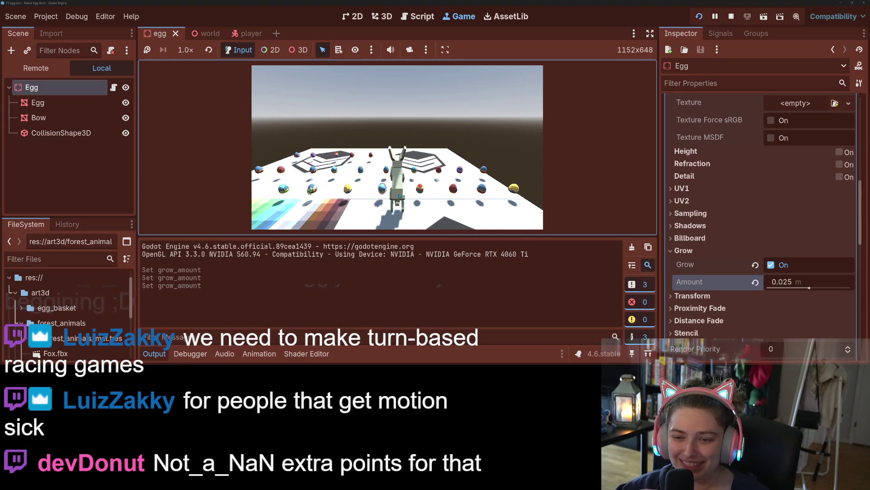
key(d)
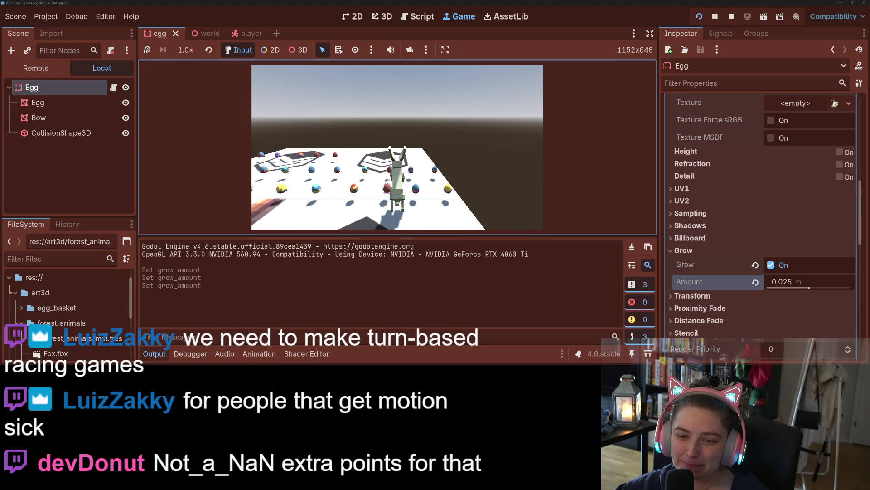
key(a)
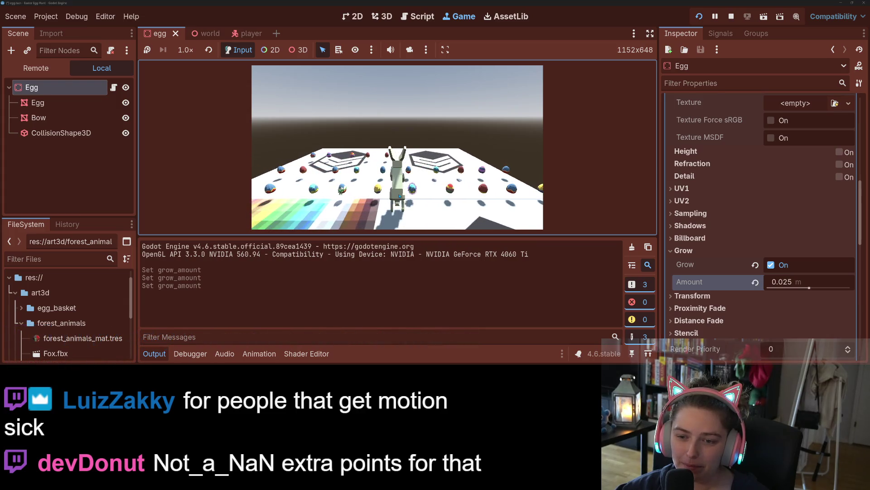
- Collect Egg6, Egg5 and Egg4, stop the game, and switch to GitHub Desktop
key(s)
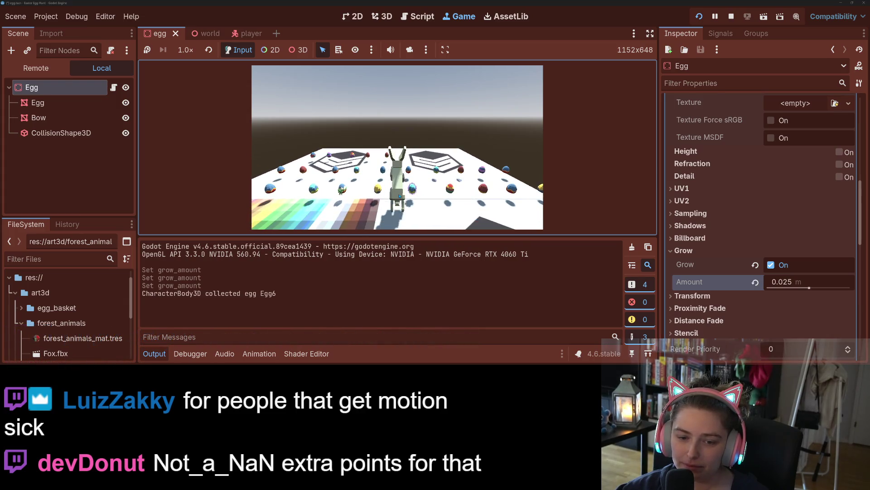
key(a)
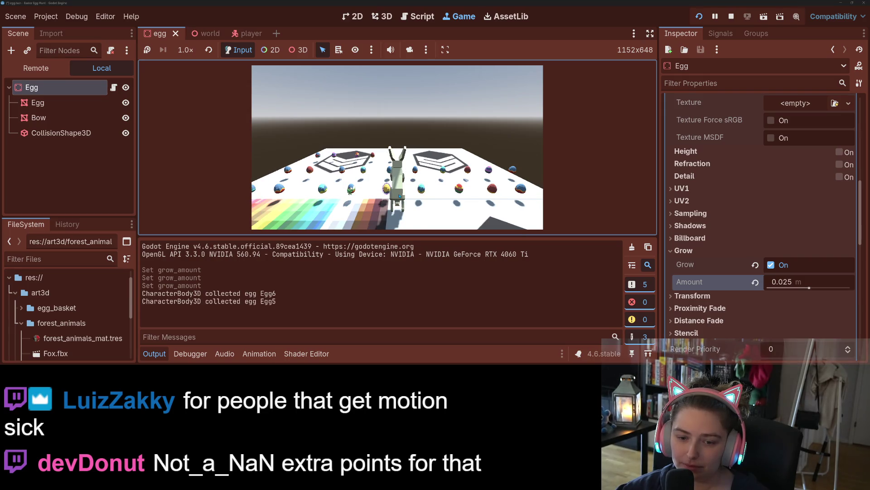
key(a)
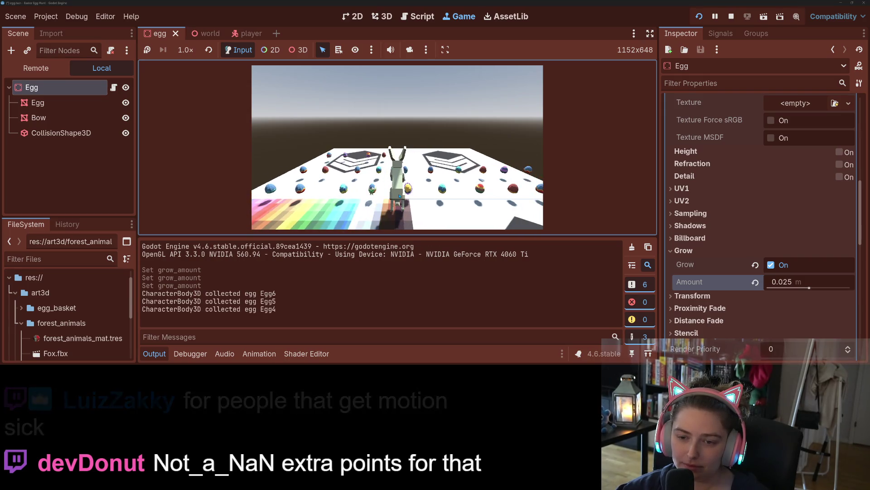
click(732, 17)
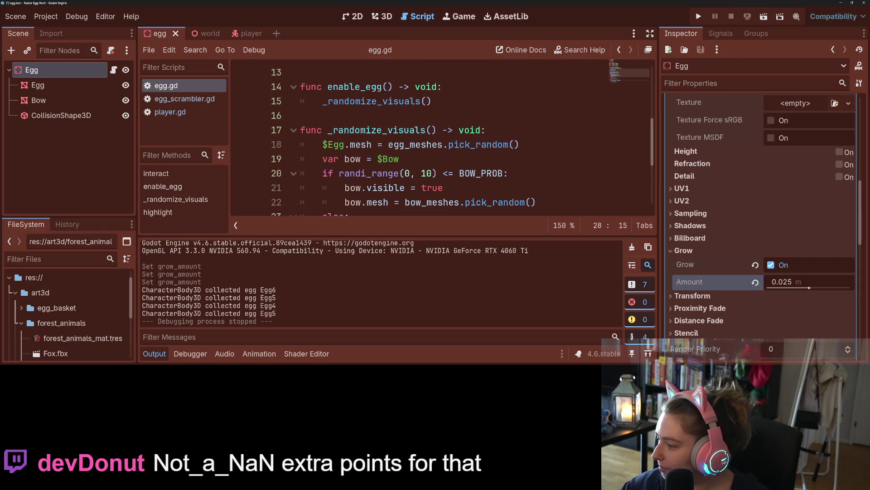
key(alt+Tab)
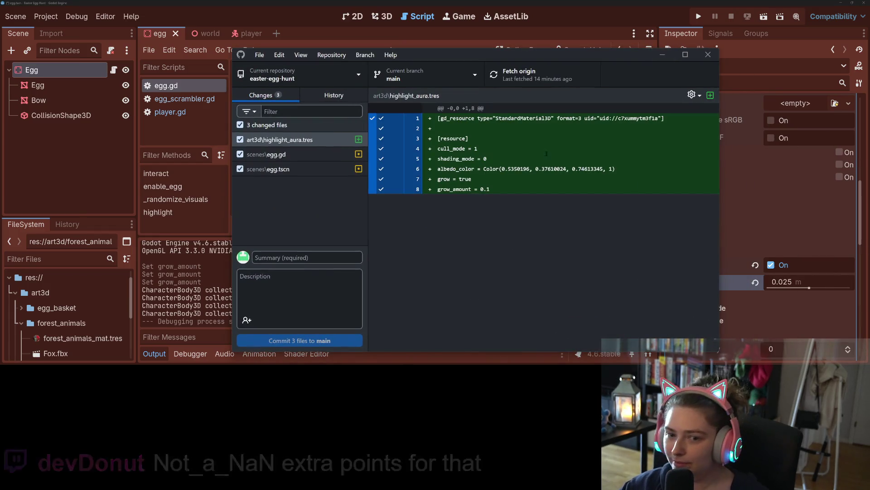
- Review egg.tscn, then commit the three files to main as 'adds highlight for when pointing at an egg'
click(283, 169)
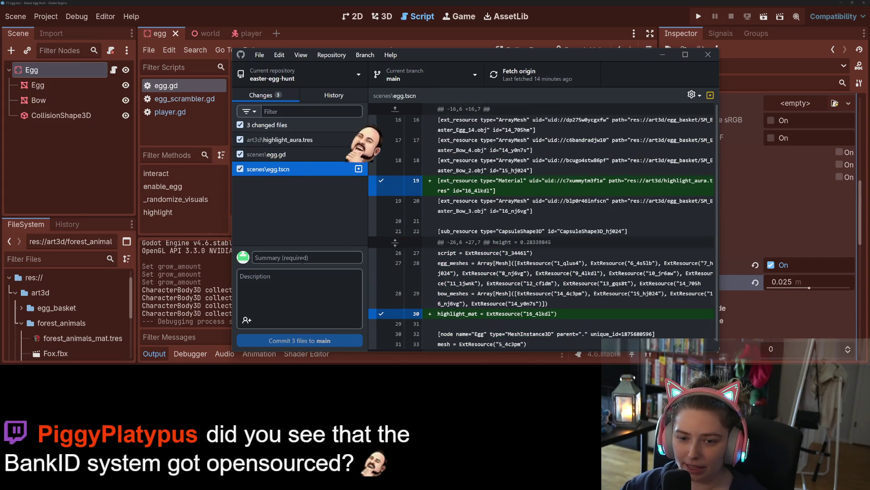
click(281, 257)
text(adds highlight)
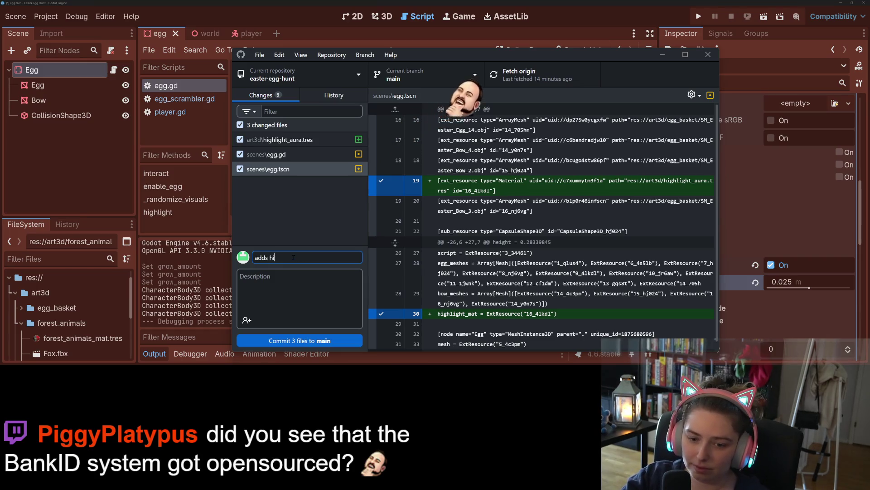
text( material for e)
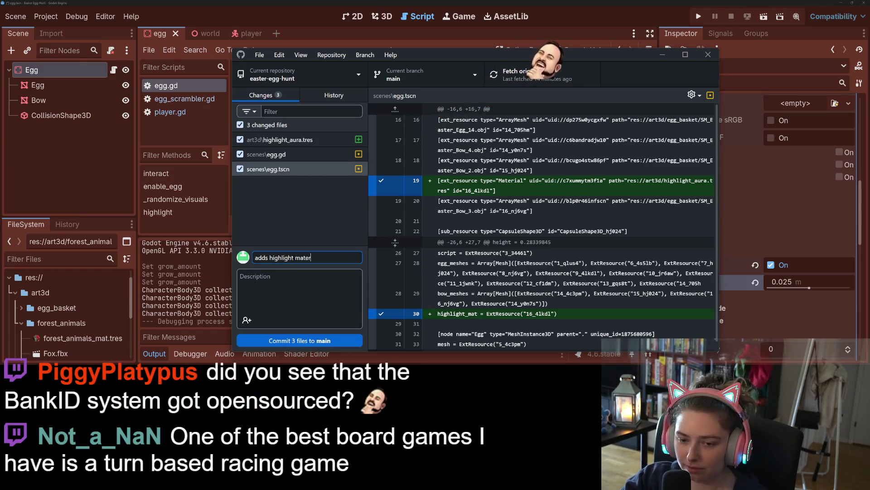
key(BackSpace)
key(BackSpace)
key(BackSpace)
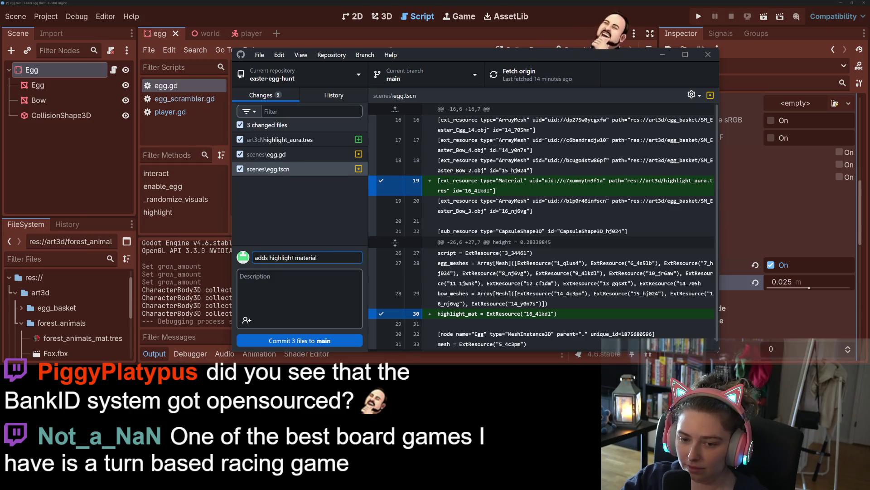
text(for whe)
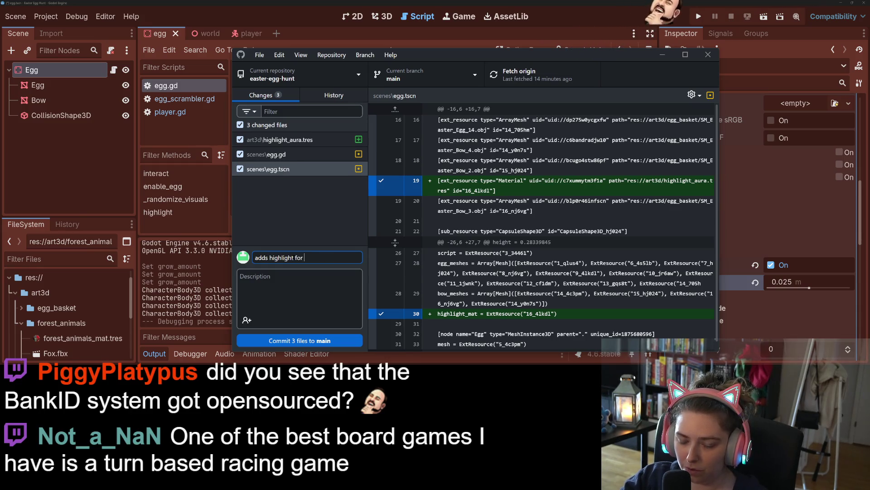
text(n pointing at an)
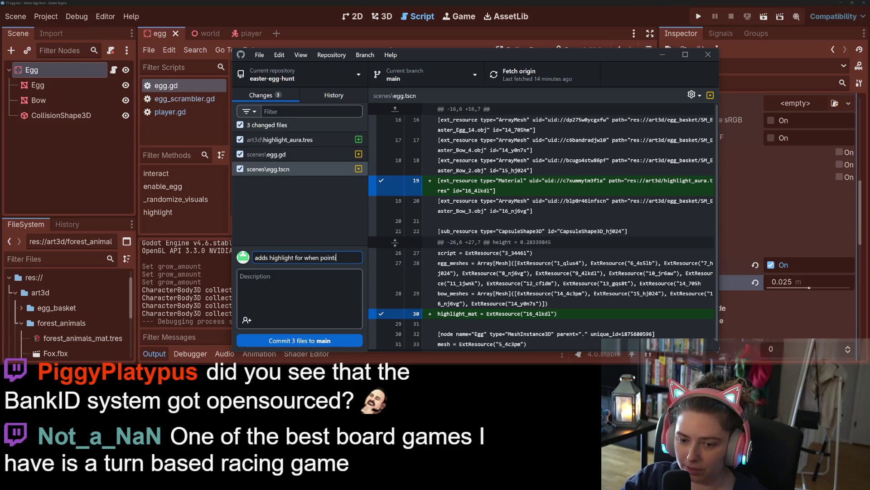
text( egg)
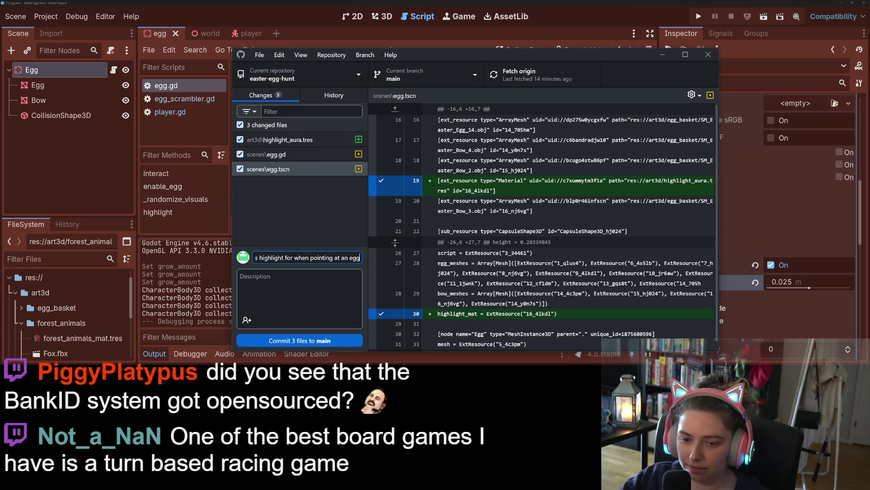
click(337, 341)
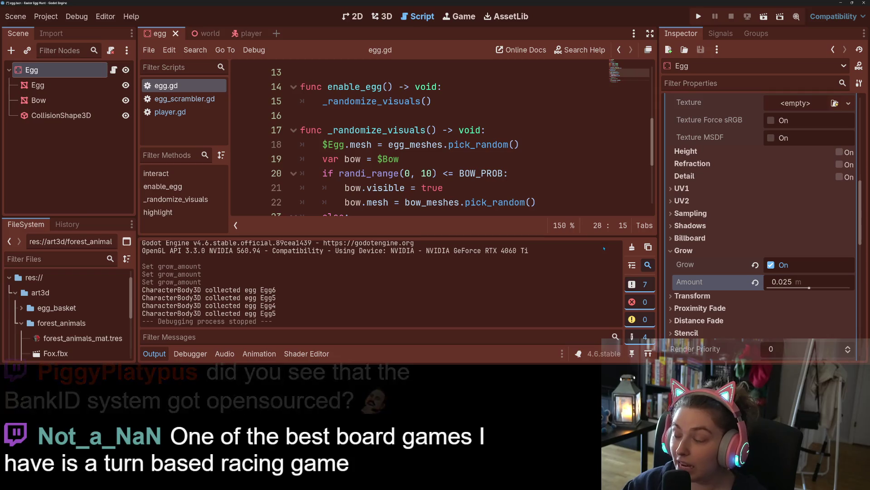
- Collapse the Output panel, scroll the Highlight Mat properties, and review the BOW_PROB check on line 20
click(164, 353)
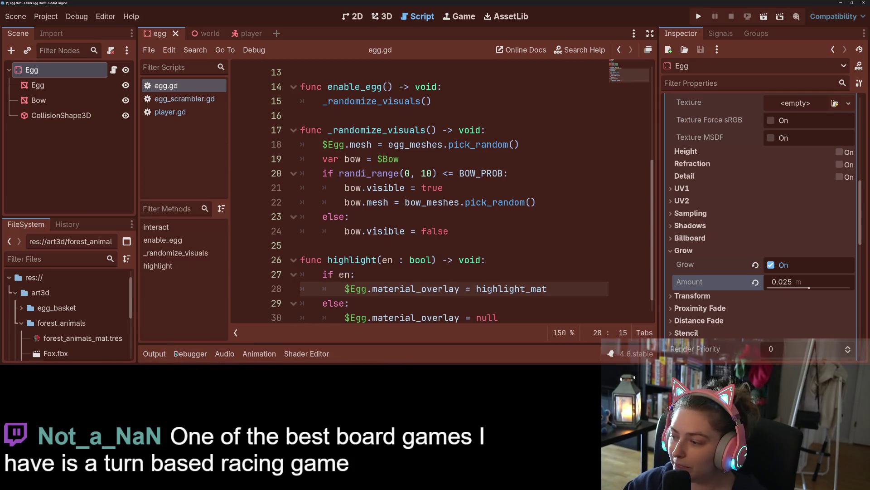
click(494, 297)
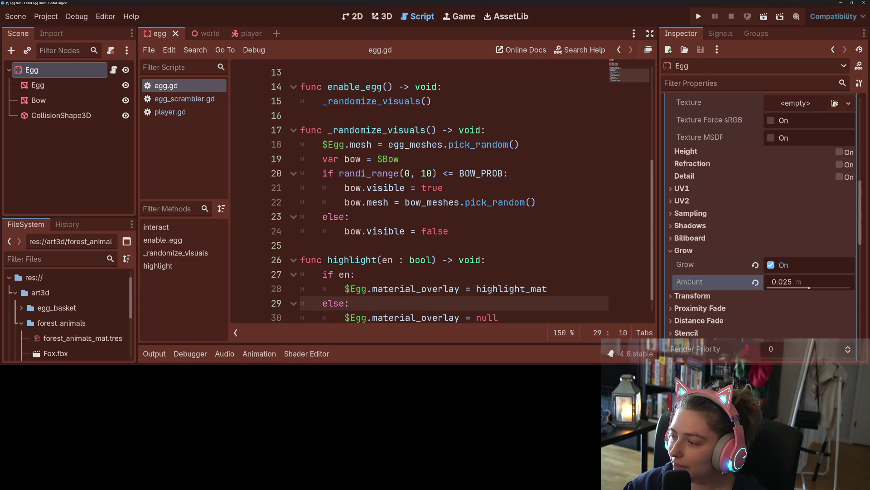
scroll(726, 290, up, 15)
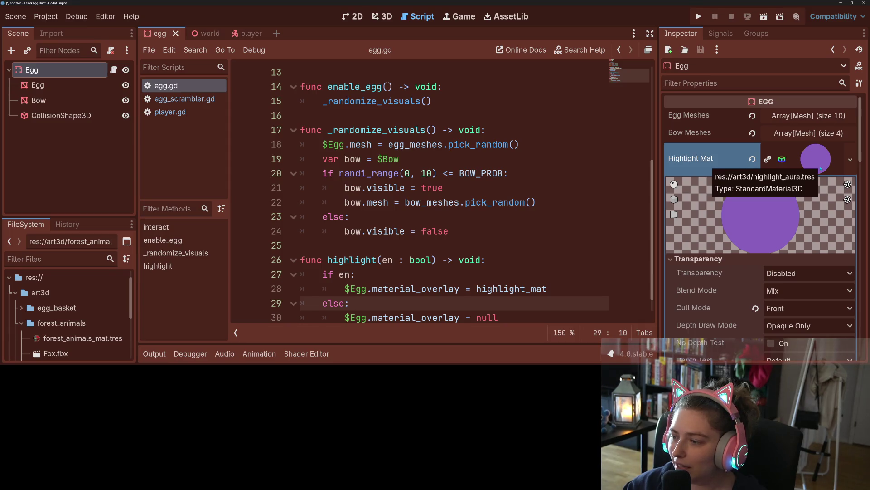
scroll(754, 273, down, 2)
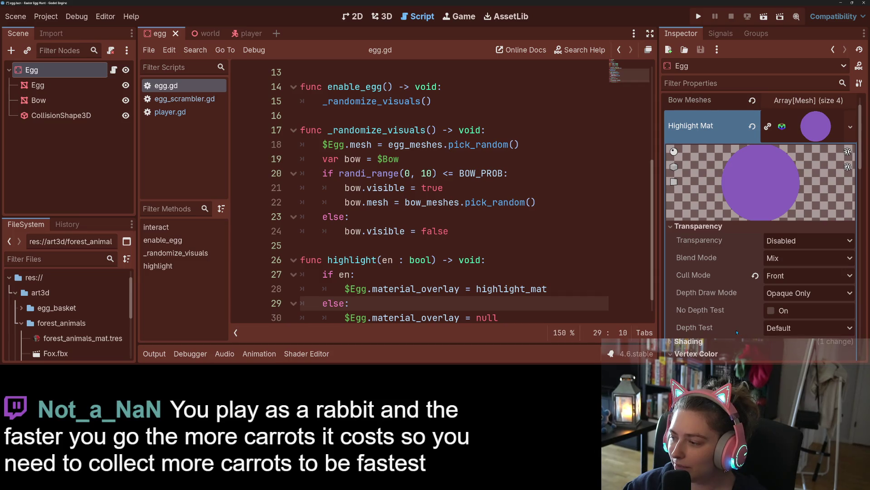
scroll(737, 332, down, 2)
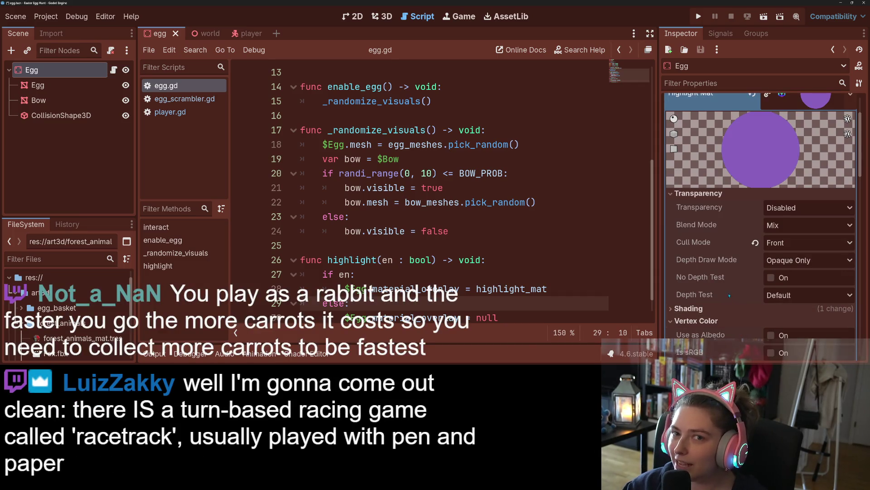
mouse_move(723, 294)
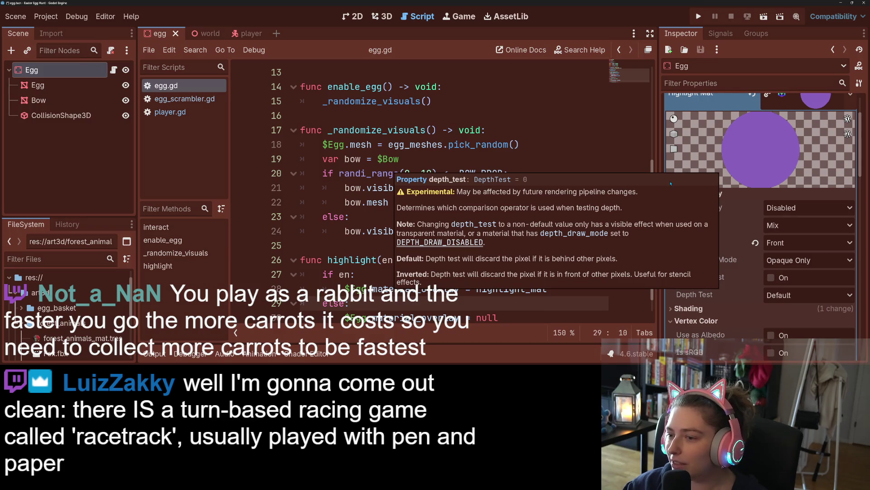
click(533, 128)
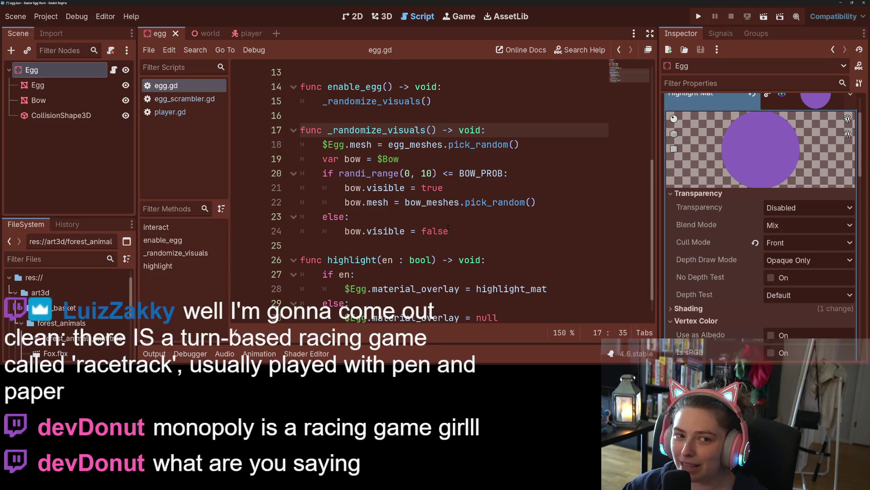
click(458, 173)
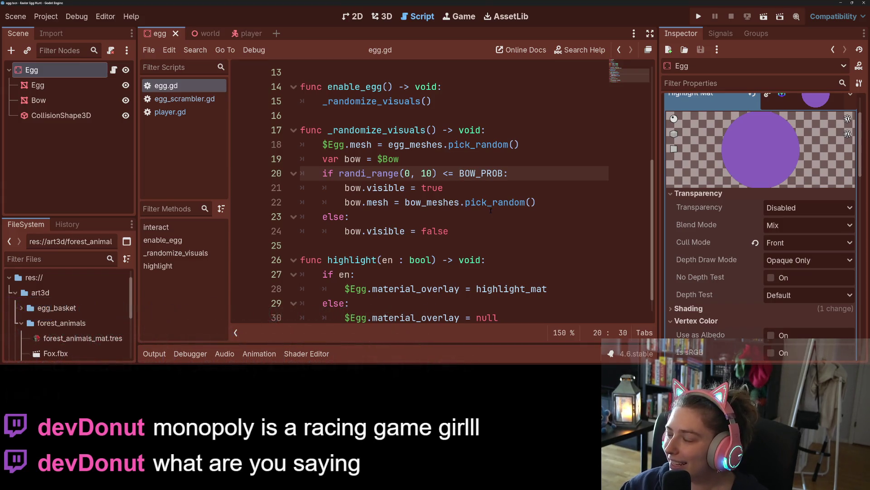
mouse_move(490, 206)
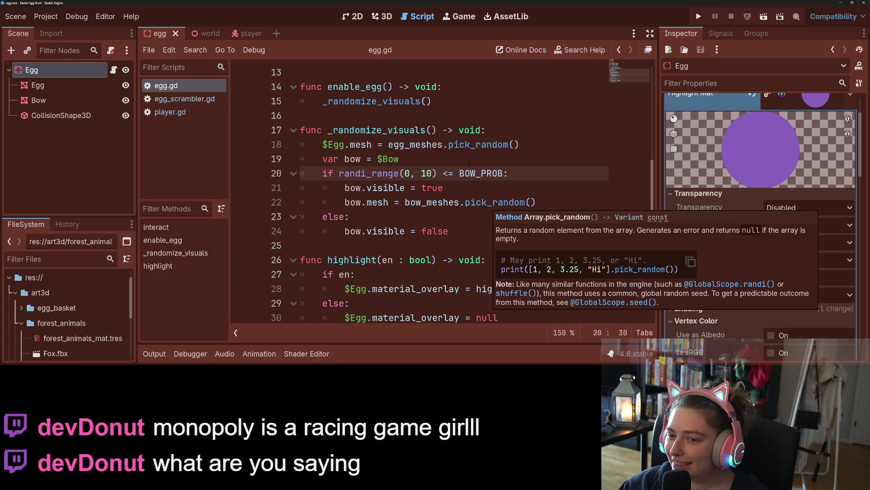
key(Up)
key(Down)
key(Down)
key(Up)
click(550, 197)
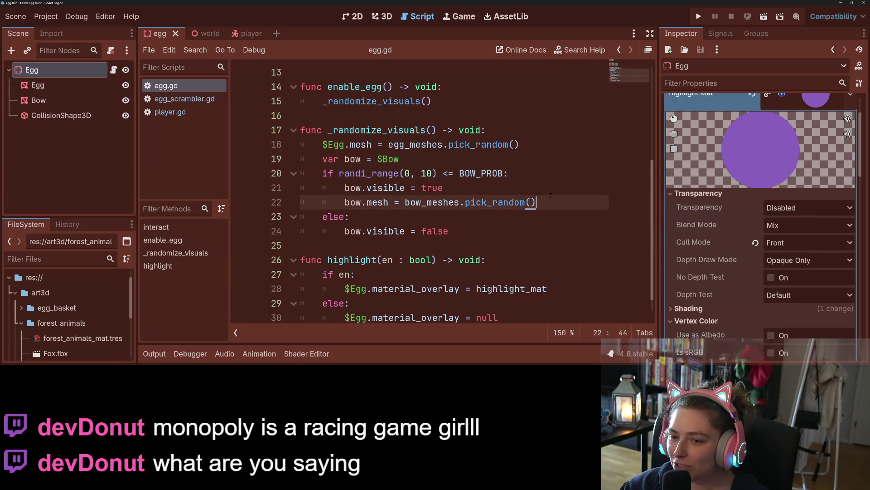
key(Up)
key(Down)
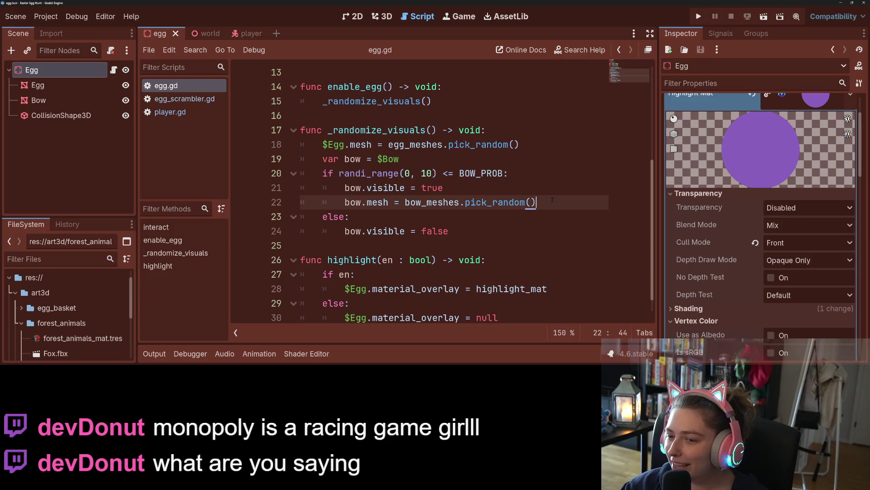
click(534, 216)
click(531, 225)
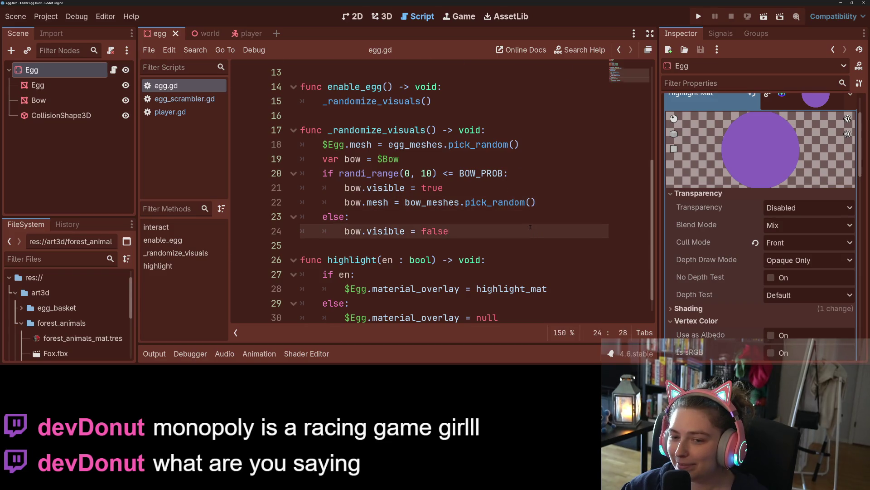
scroll(530, 226, up, 4)
scroll(531, 227, down, 1)
click(525, 218)
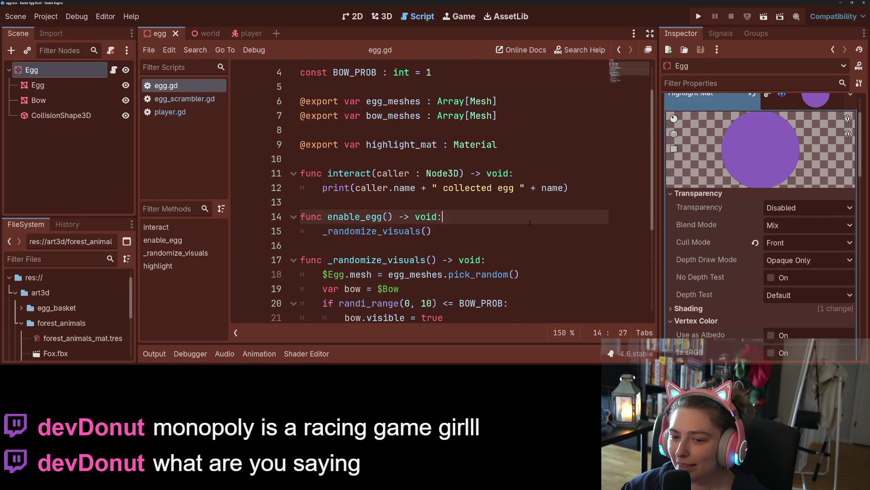
click(521, 230)
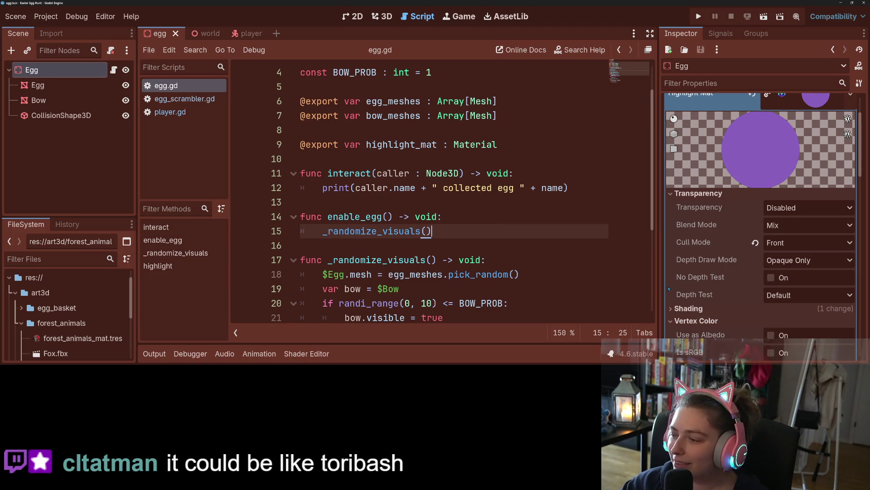
click(432, 259)
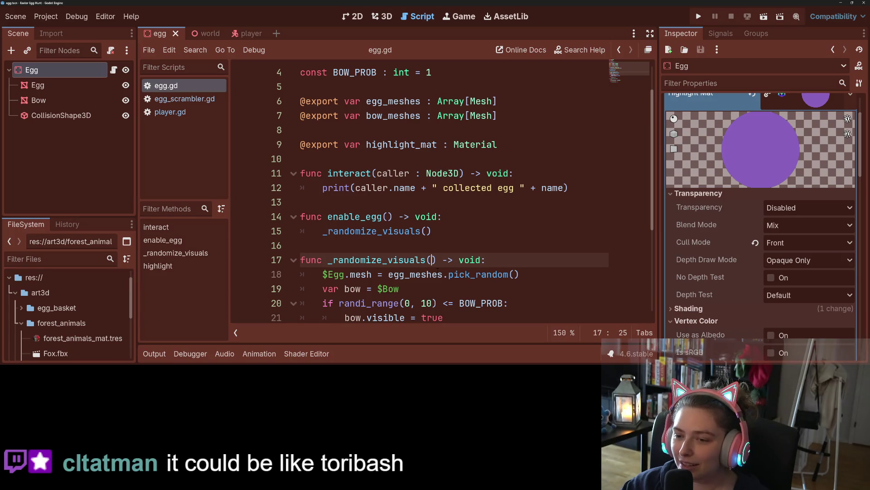
scroll(514, 262, up, 1)
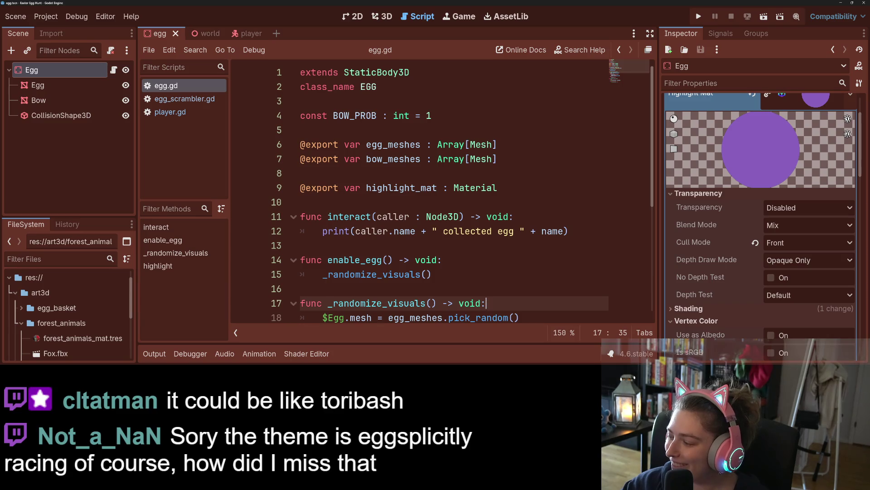
key(alt+Tab)
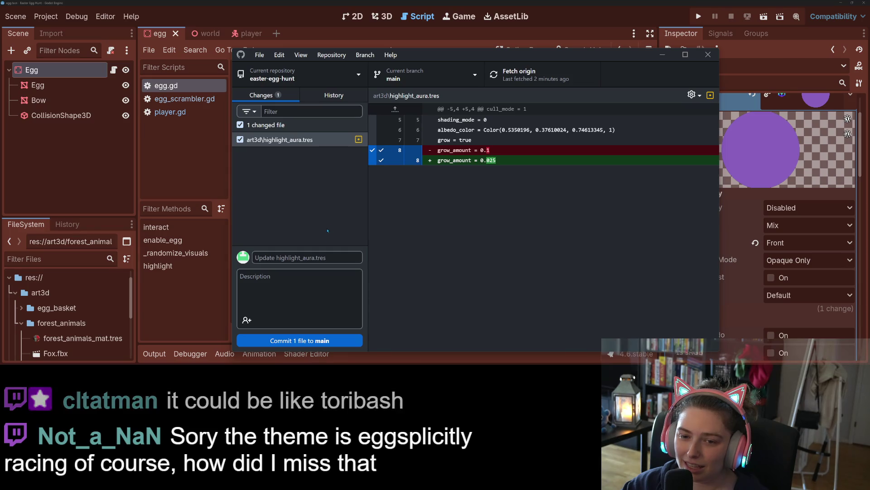
- Commit the grow_amount change as 'adjusts highlight size', push to origin, and close GitHub Desktop
text(adjusts h)
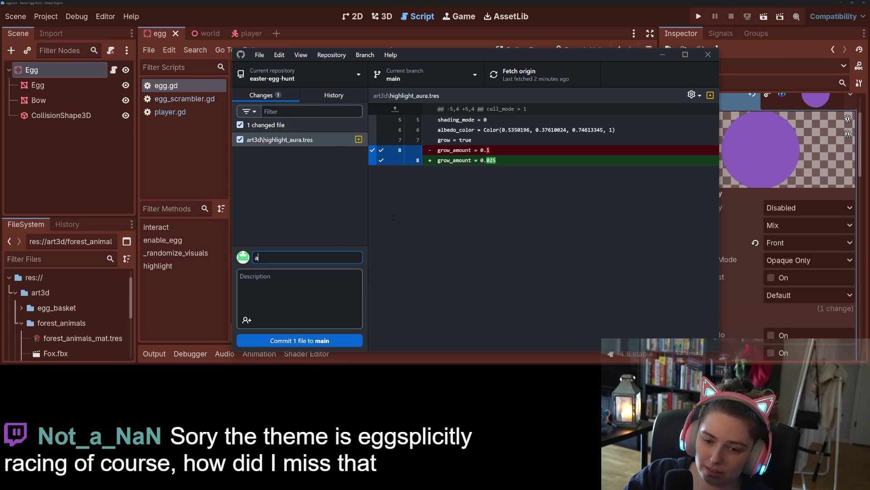
text(ighlight )
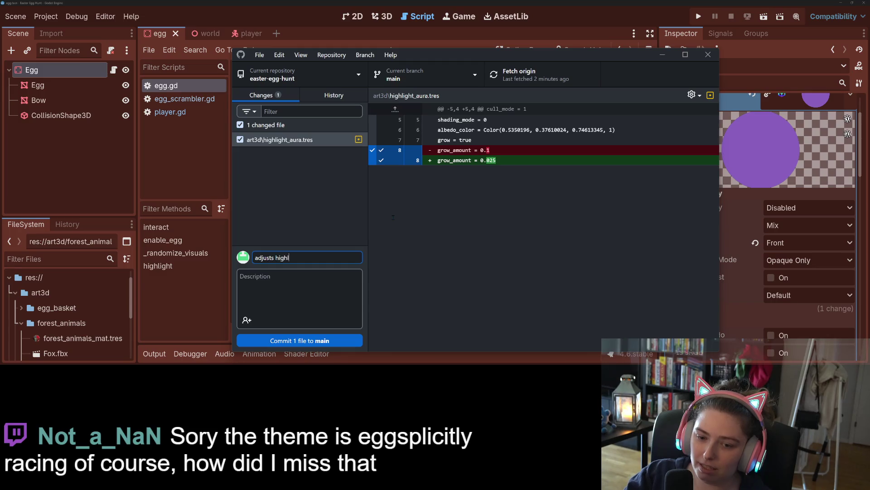
text(size)
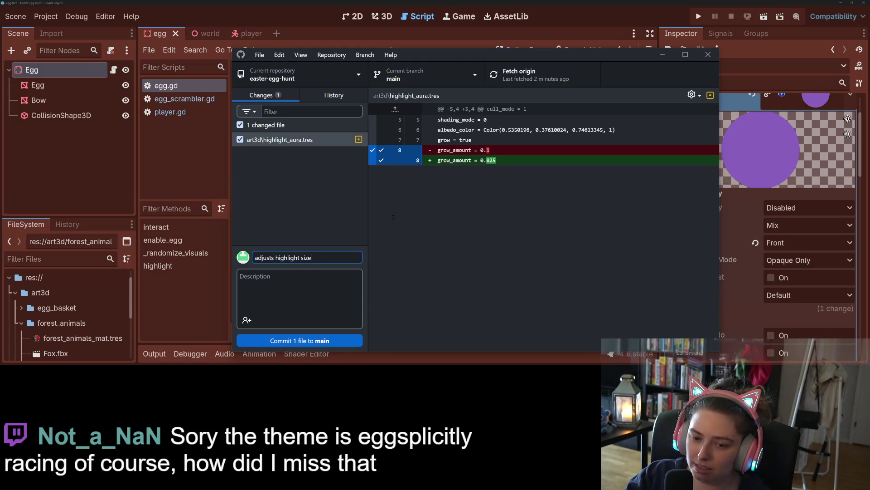
key(ctrl+Return)
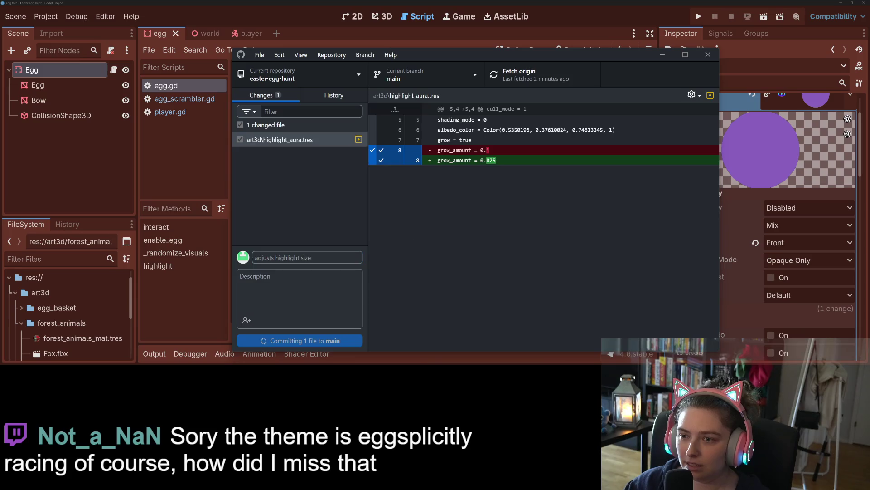
key(ctrl+p)
click(716, 54)
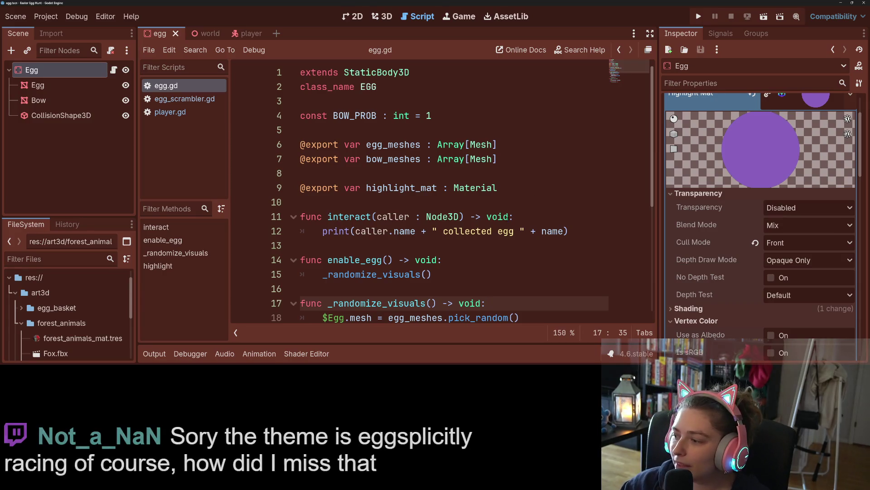
- Open the player scene in 3D view, orbit around the rabbit, and select Camera3D
click(382, 17)
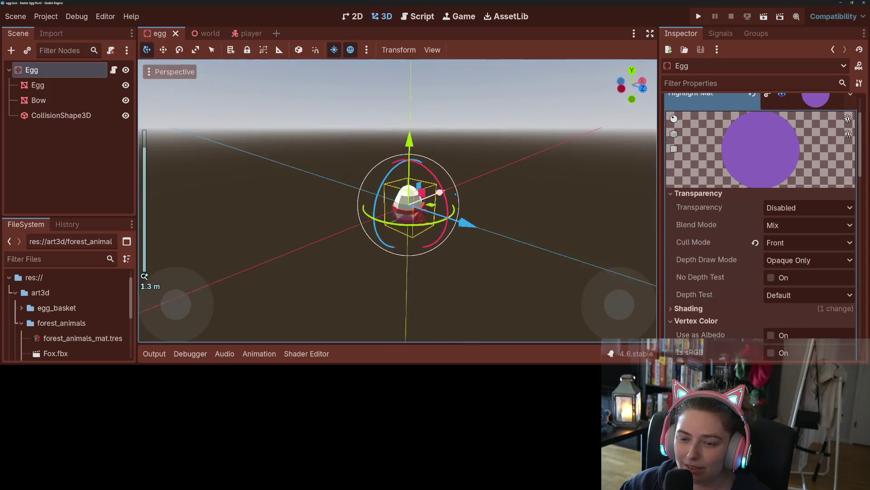
click(240, 33)
mouse_move(524, 113)
mouse_down()
mouse_move(200, 74)
mouse_move(181, 107)
mouse_move(583, 249)
mouse_move(624, 128)
mouse_move(591, 113)
mouse_up()
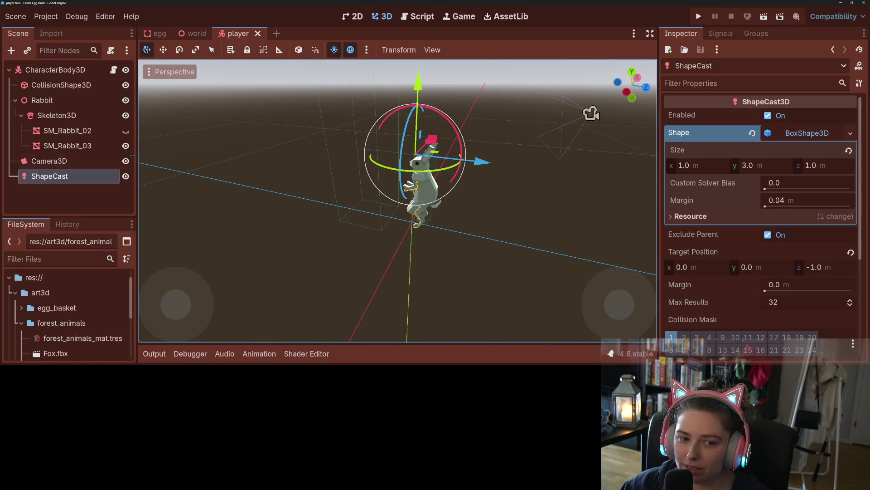
click(591, 113)
scroll(543, 136, down, 3)
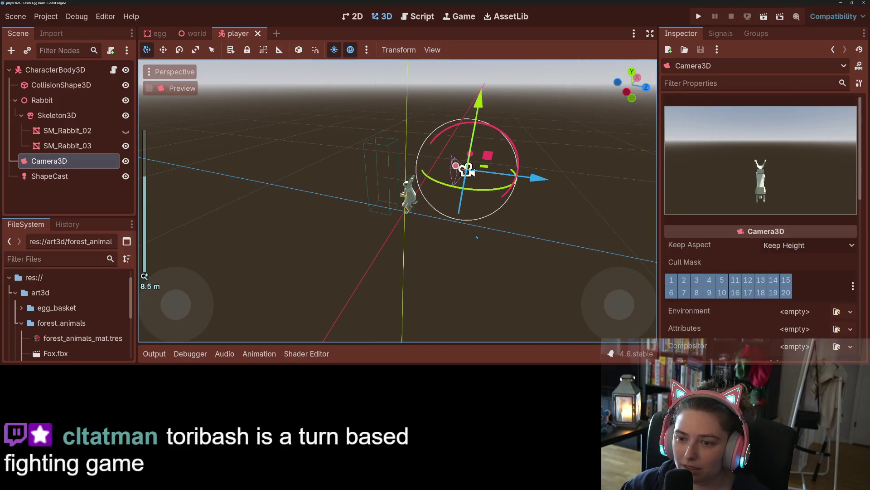